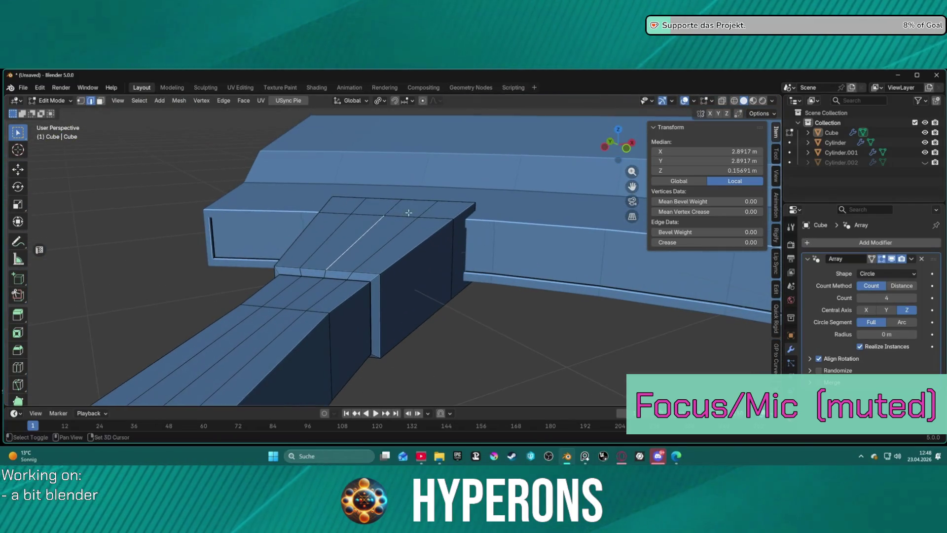
- Select the small junction face and the large top faces of the connecting arm
click(404, 303)
key(3)
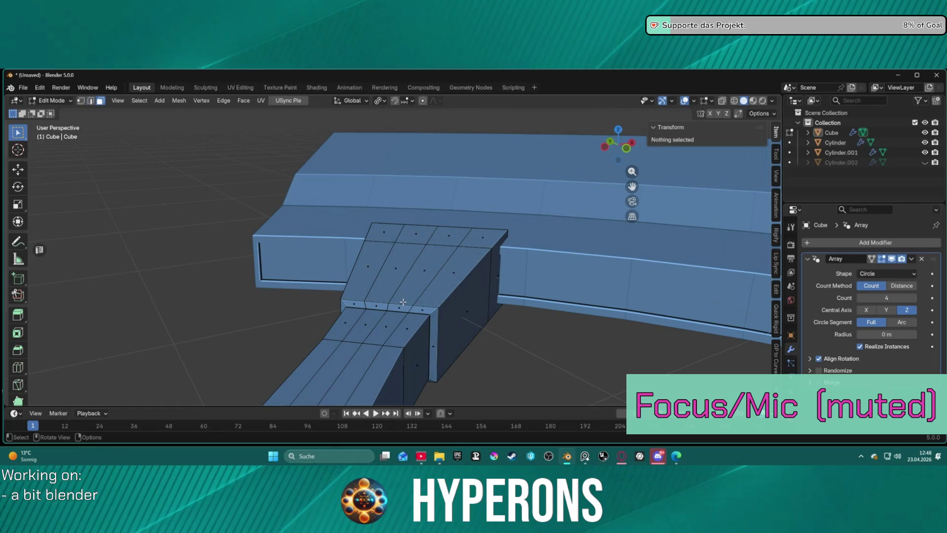
click(398, 307)
shift+click(395, 269)
shift+click(394, 269)
shift+click(395, 269)
shift+click(423, 269)
shift+click(442, 239)
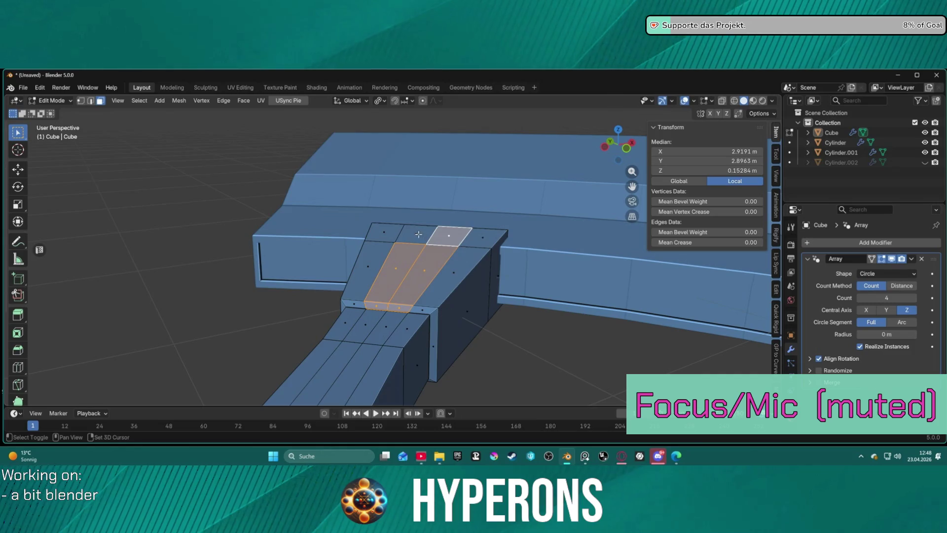
shift+click(417, 236)
middle_drag(535, 331, 483, 326)
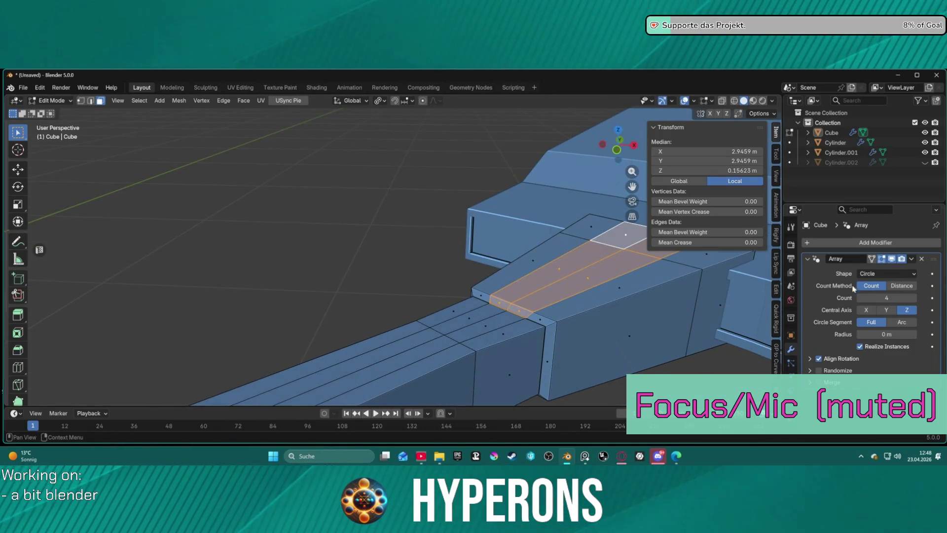
mouse_move(642, 291)
middle_down()
mouse_move(548, 285)
mouse_move(611, 278)
mouse_move(586, 279)
middle_up()
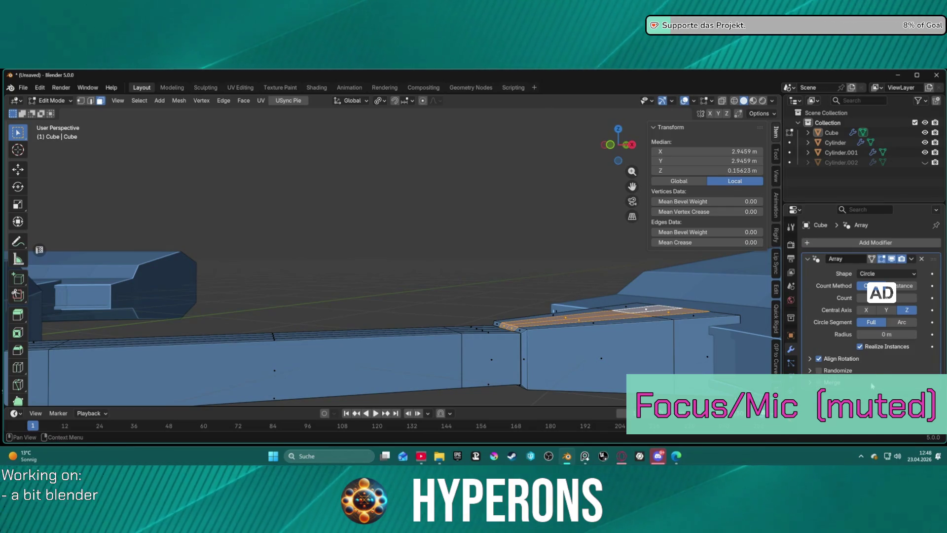
- Cut a horizontal edge loop along the middle of the bar
middle_drag(429, 364, 444, 365)
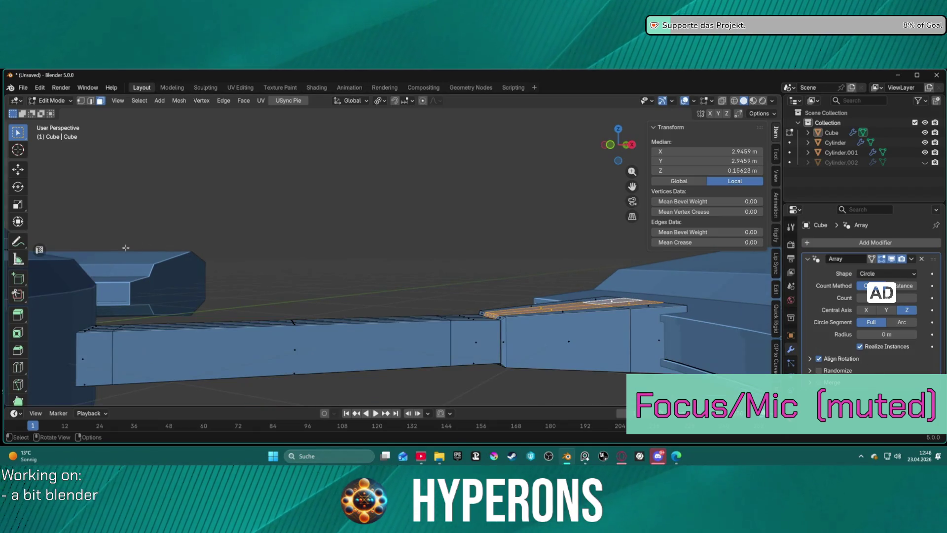
click(18, 368)
click(437, 341)
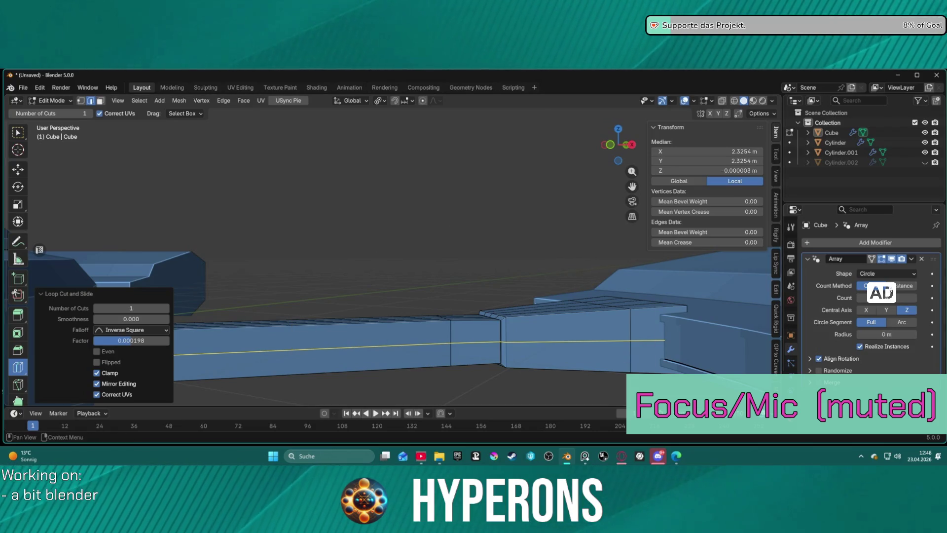
- Add a Mirror modifier to the arm, mirroring along Z instead of X
click(834, 242)
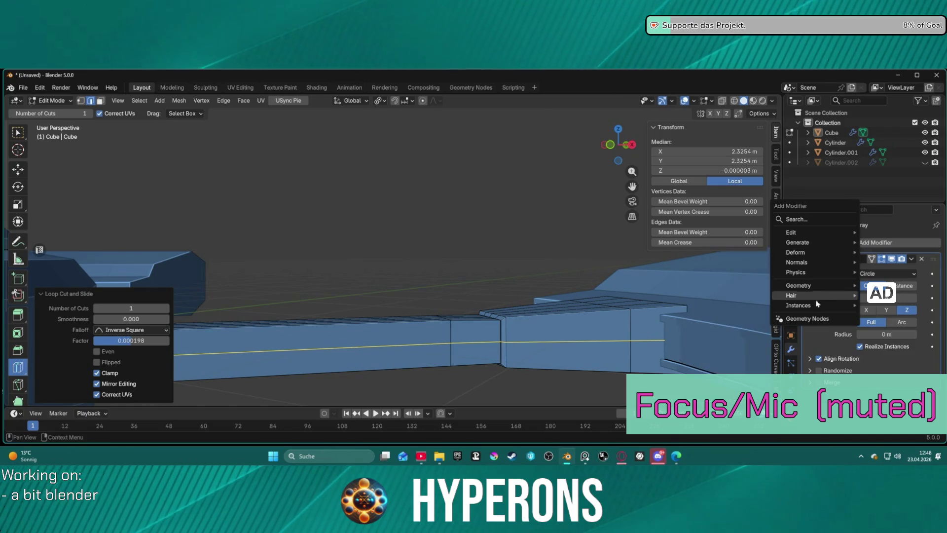
mouse_move(829, 242)
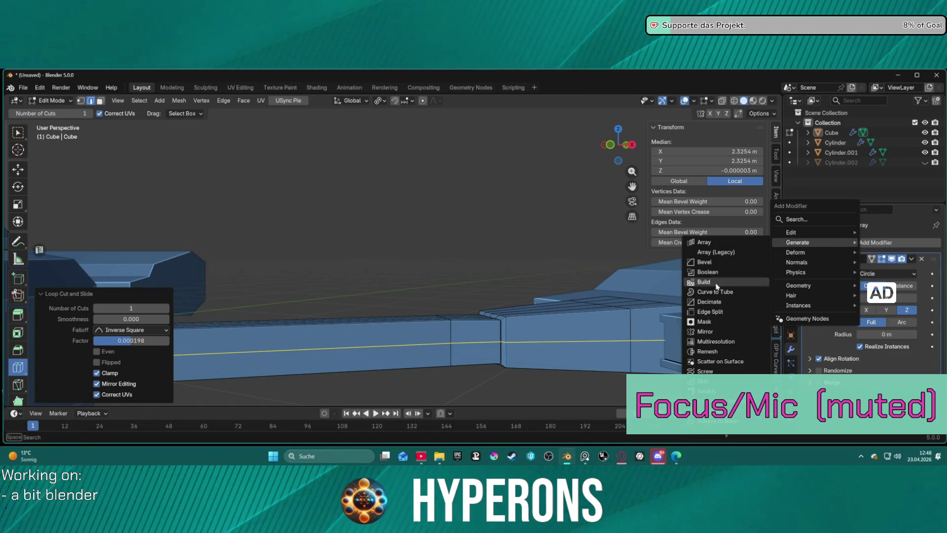
click(728, 331)
scroll(856, 385, down, 3)
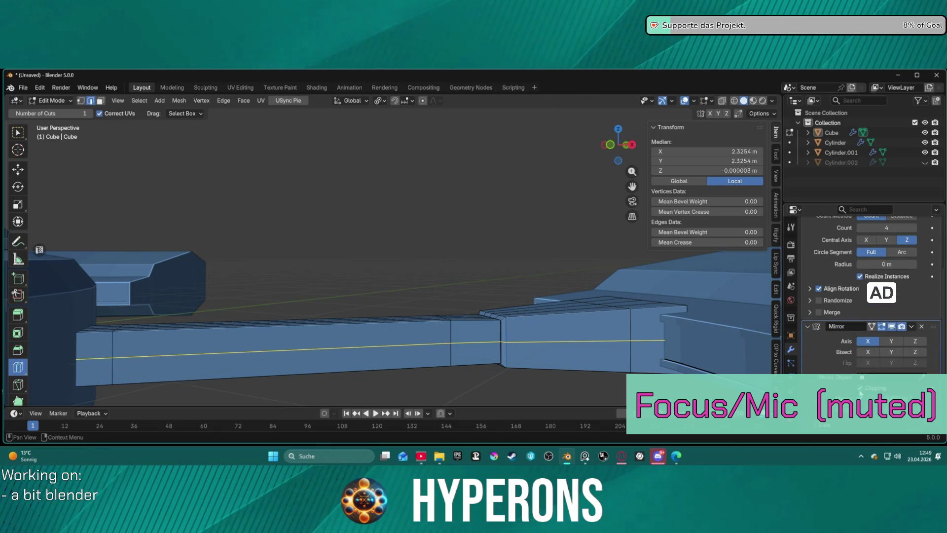
click(867, 342)
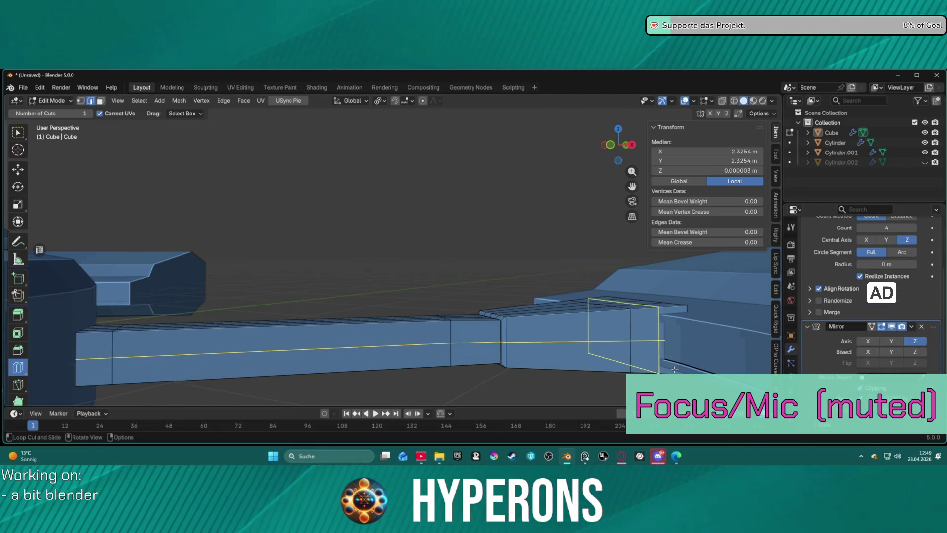
scroll(344, 275, down, 1)
- Isolate the arm mesh in local view and look at it from the right side
key(w)
key(1)
click(124, 361)
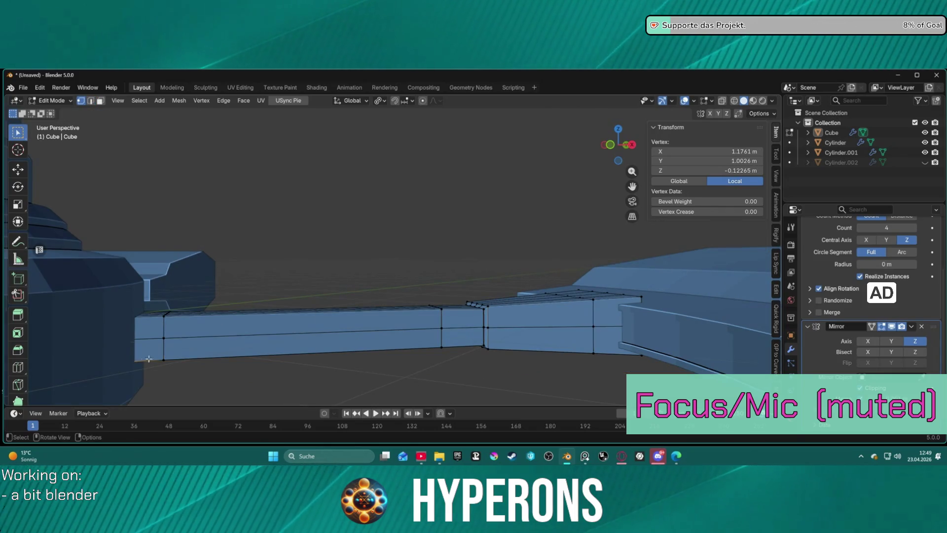
key(l)
click(170, 360)
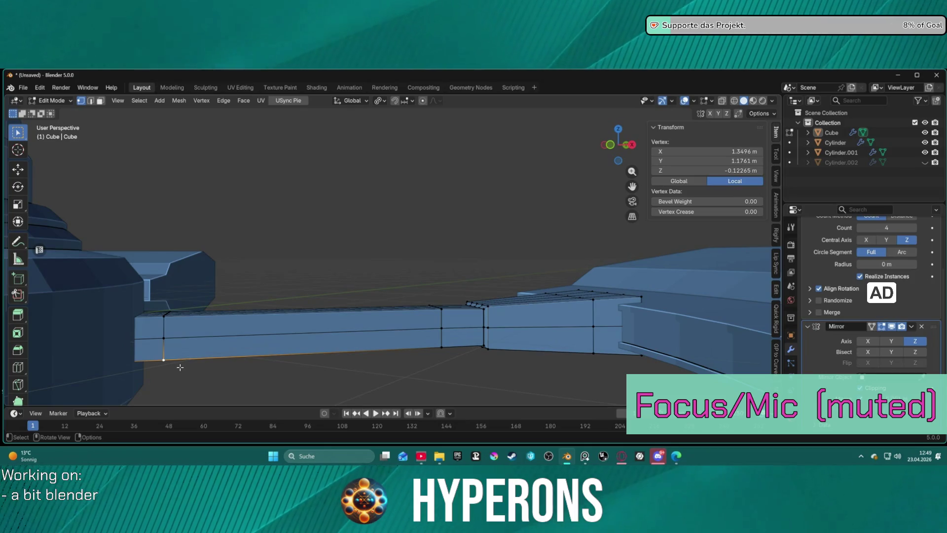
key(KP_3)
key(KP_7)
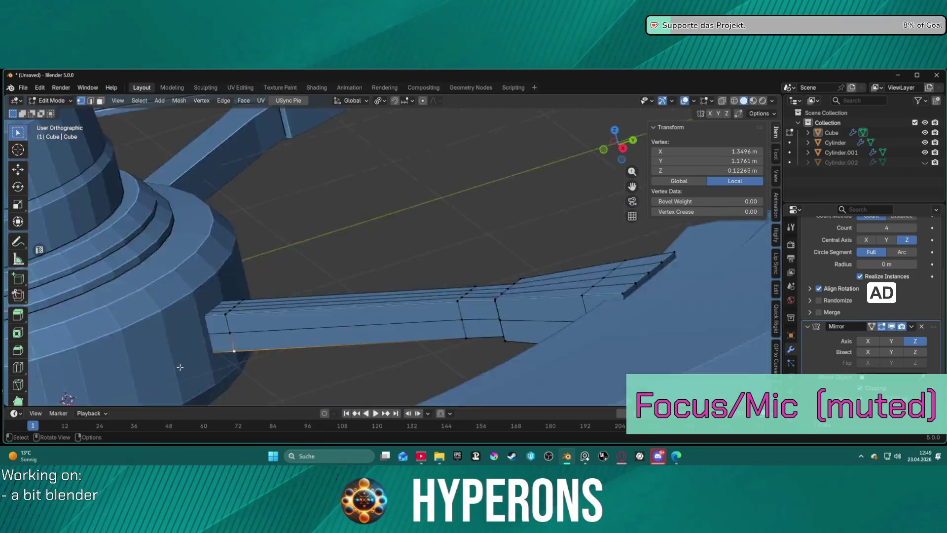
scroll(179, 368, down, 5)
middle_drag(180, 369, 113, 256)
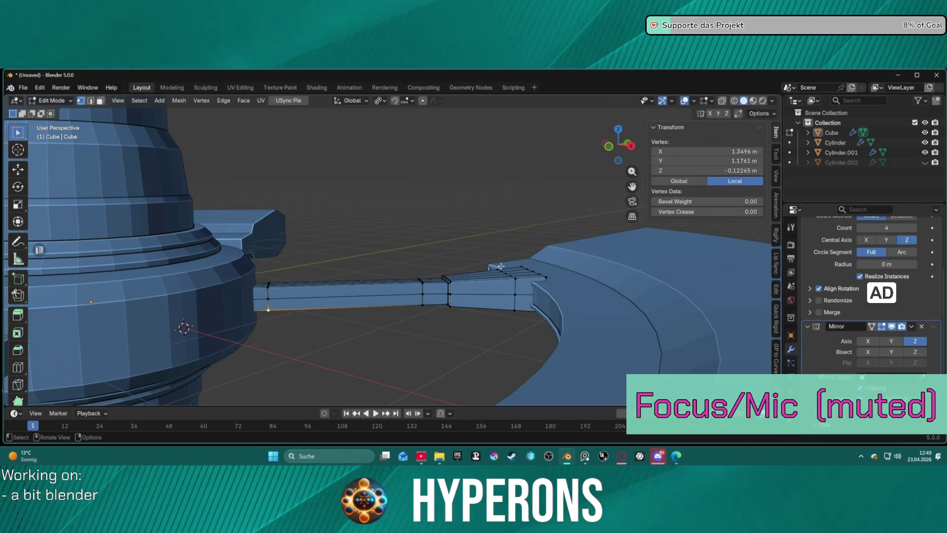
key(KP_Divide)
mouse_move(488, 296)
middle_down()
mouse_move(499, 251)
mouse_move(518, 250)
mouse_move(434, 245)
mouse_move(412, 260)
middle_up()
key(KP_3)
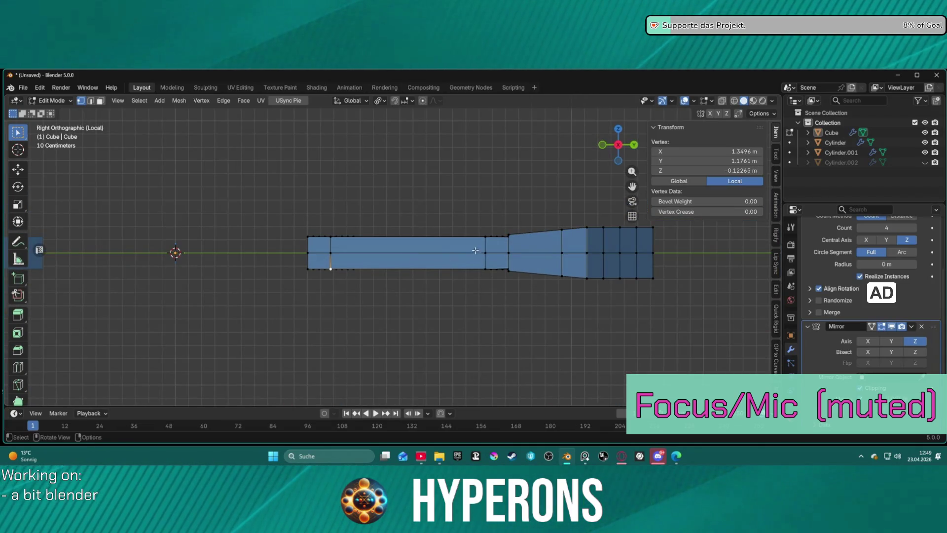
- In X-ray, box-select the arm's bottom row of vertices and dissolve them
key(alt+z)
drag(292, 263, 680, 298)
key(ctrl+x)
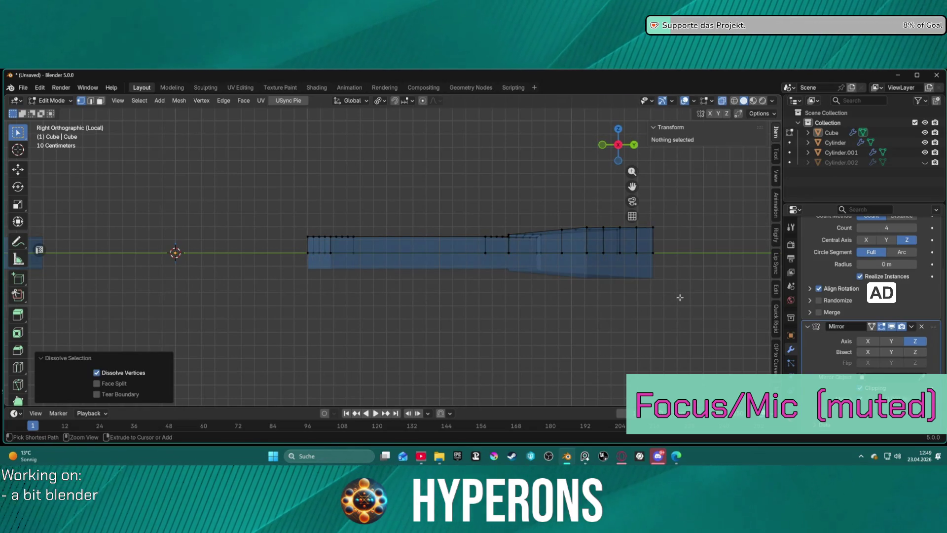
mouse_move(676, 296)
middle_down()
mouse_move(518, 283)
mouse_move(527, 285)
middle_up()
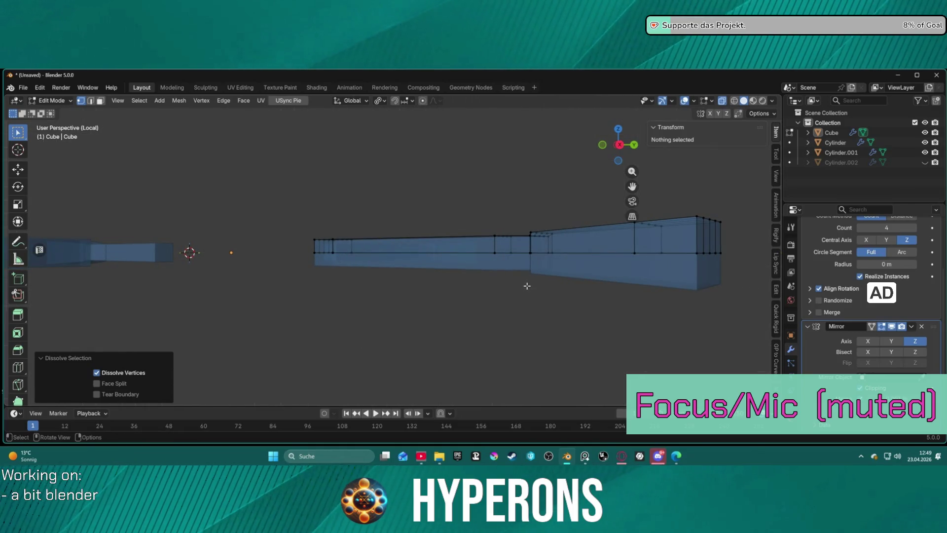
key(KP_3)
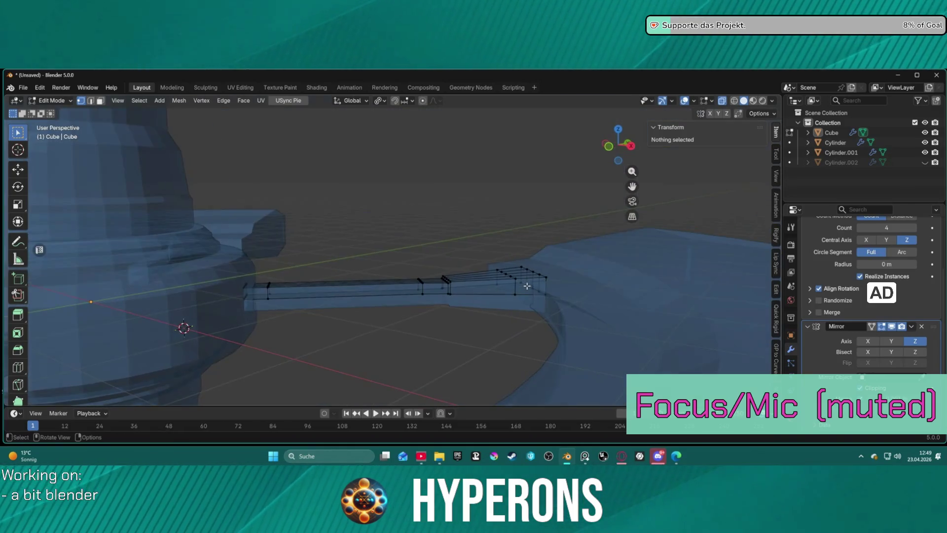
key(alt+z)
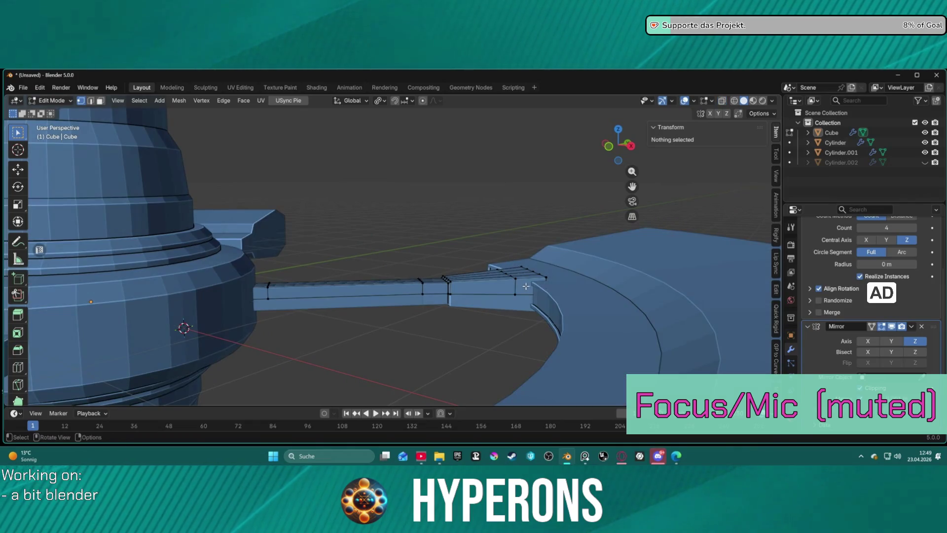
mouse_move(473, 250)
middle_down()
mouse_move(499, 224)
mouse_move(520, 235)
mouse_move(531, 229)
mouse_move(411, 251)
middle_up()
- Inset the T-junction faces up the columns and across the top as recessed panels
key(3)
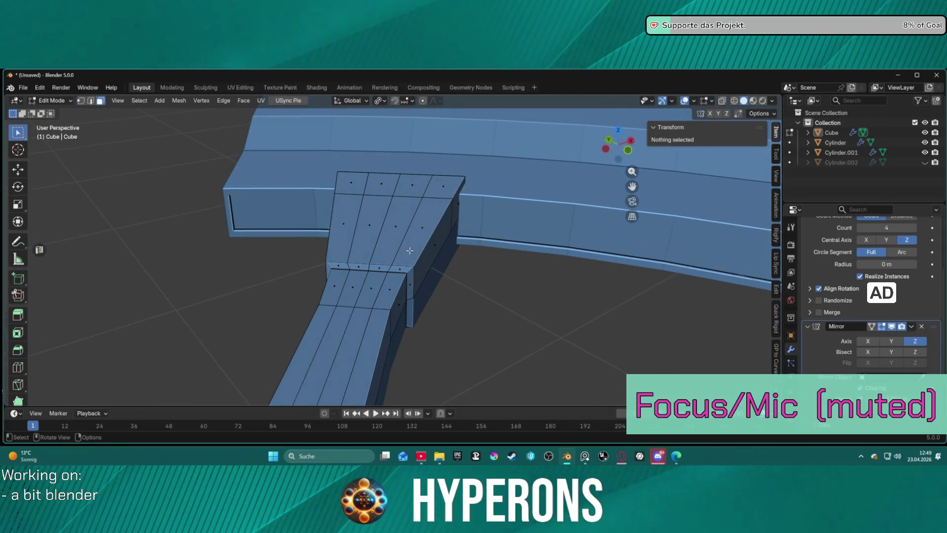
click(388, 268)
ctrl+click(412, 184)
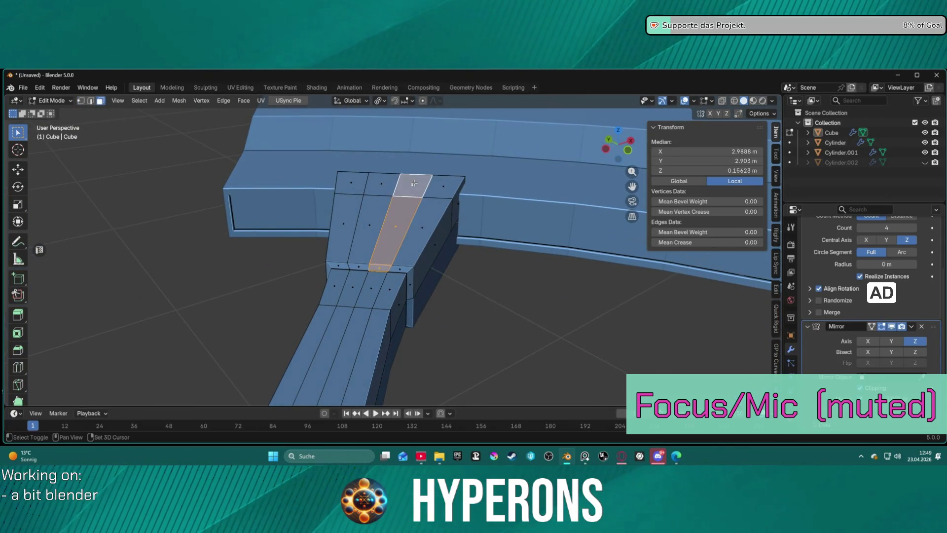
ctrl+click(382, 184)
ctrl+click(360, 260)
shift+click(355, 265)
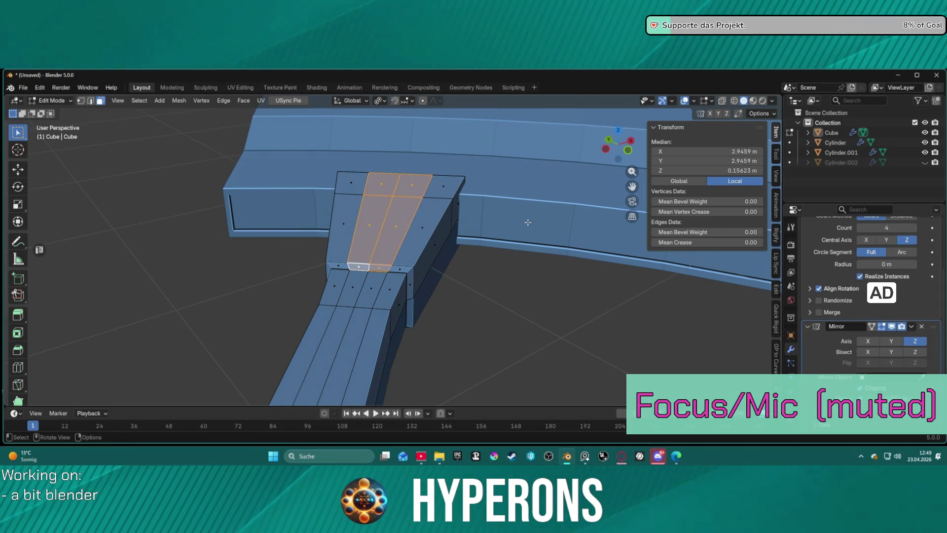
mouse_move(537, 167)
middle_down()
mouse_move(410, 171)
mouse_move(487, 233)
mouse_move(554, 262)
mouse_move(512, 351)
mouse_move(487, 315)
middle_up()
scroll(491, 311, up, 2)
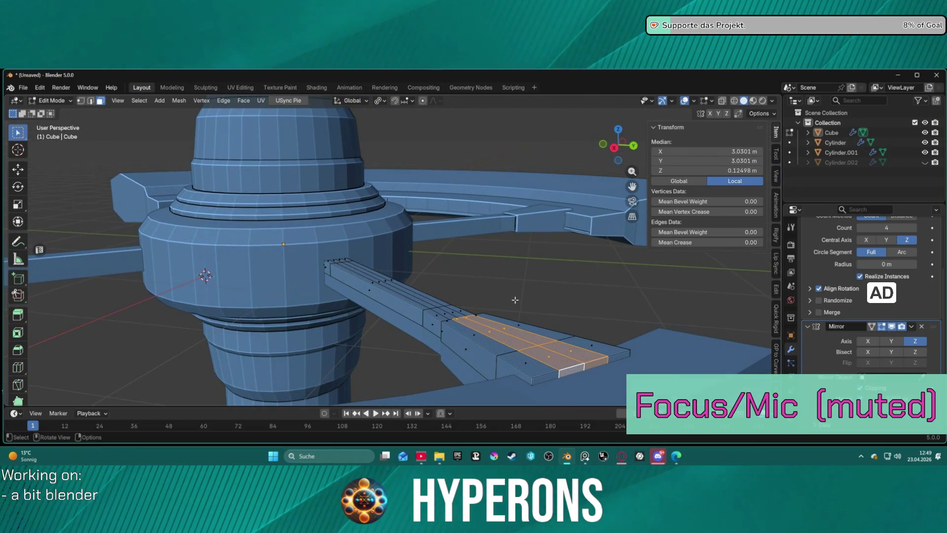
key(i)
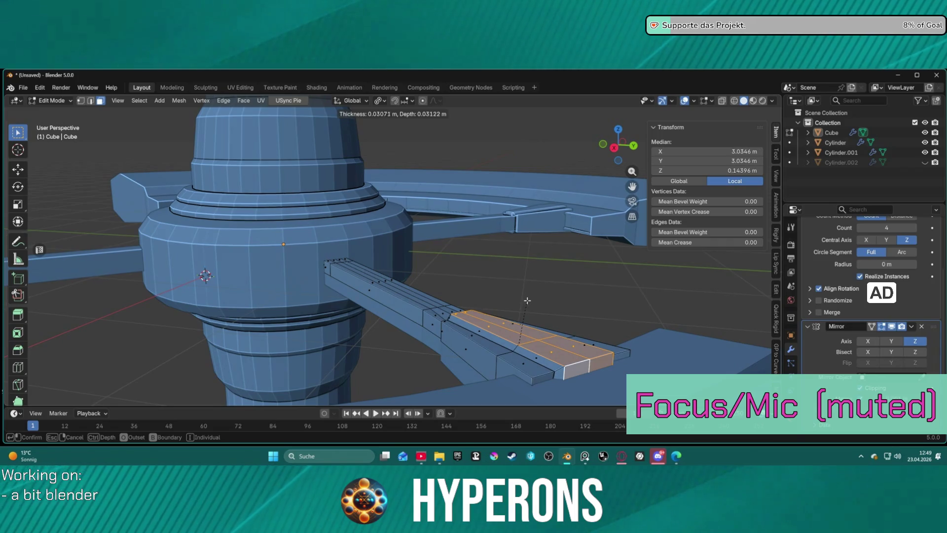
click(527, 300)
- Select the inset face and the column faces at the arm's end
click(527, 300)
mouse_move(528, 300)
middle_down()
mouse_move(578, 270)
mouse_move(316, 253)
middle_up()
click(314, 283)
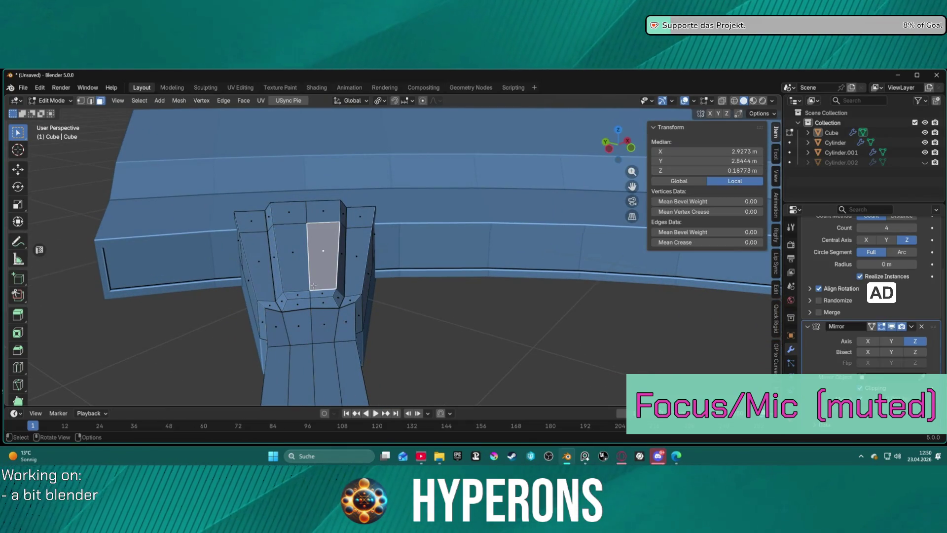
key(2)
click(302, 231)
key(3)
click(324, 211)
shift+click(323, 251)
shift+click(322, 294)
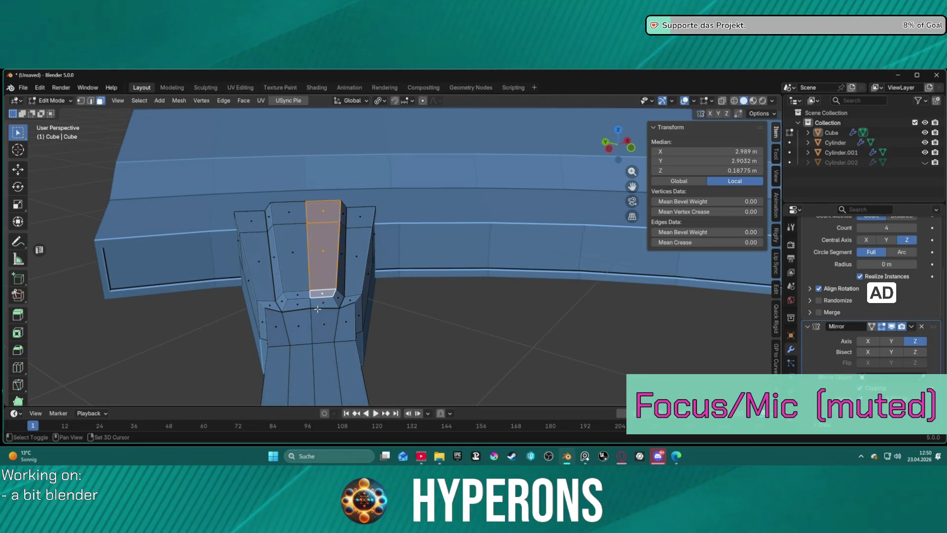
shift+click(298, 301)
shift+click(295, 278)
shift+click(299, 293)
shift+click(288, 212)
mouse_move(289, 212)
middle_down()
mouse_move(469, 277)
mouse_move(434, 274)
mouse_move(433, 295)
mouse_move(448, 282)
mouse_move(527, 293)
mouse_move(260, 326)
middle_up()
- Bevel the edge loop along the arm's end, dragged to 0.109 m with 1 segment
click(553, 376)
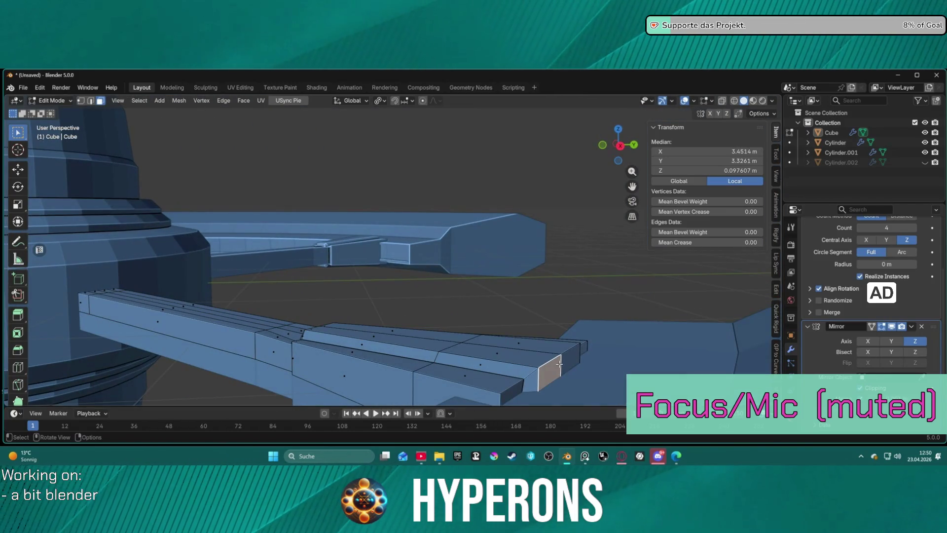
key(1)
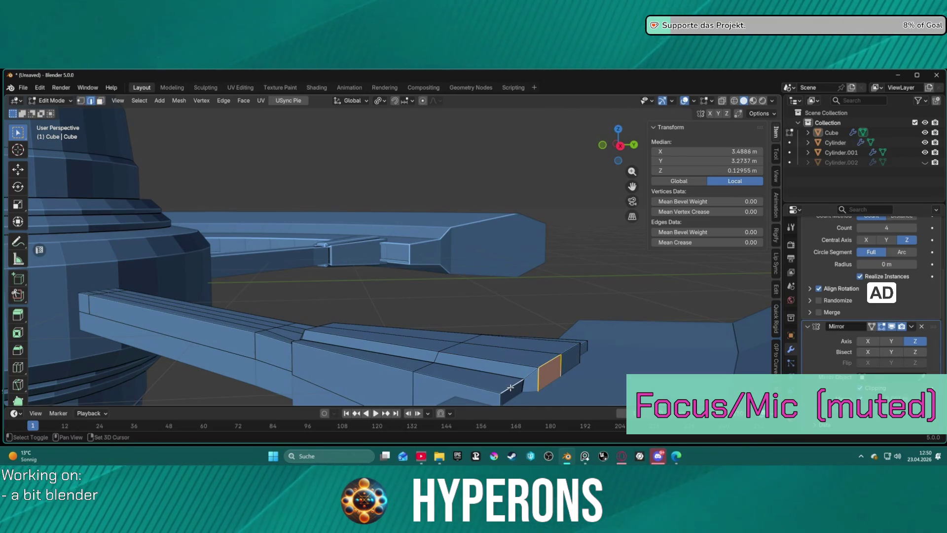
click(562, 381)
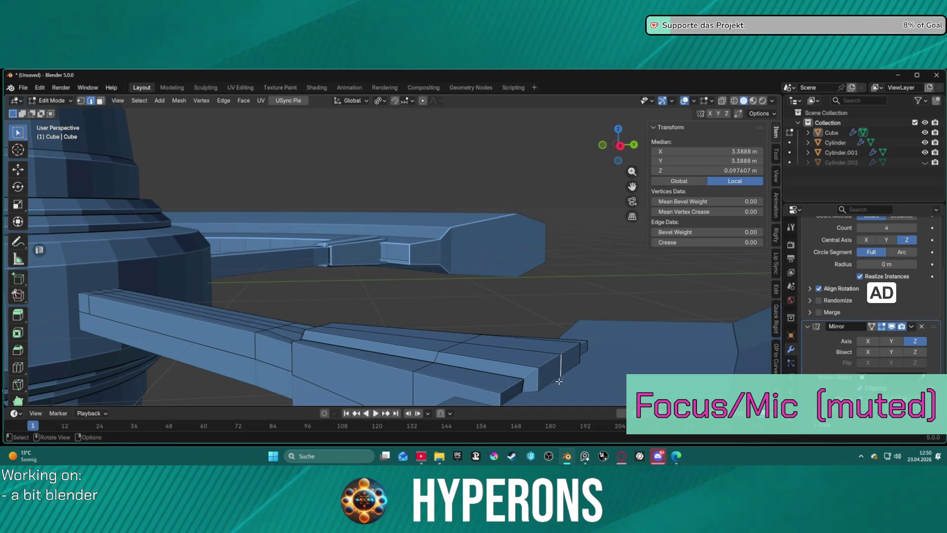
key(alt+a)
alt+click(512, 385)
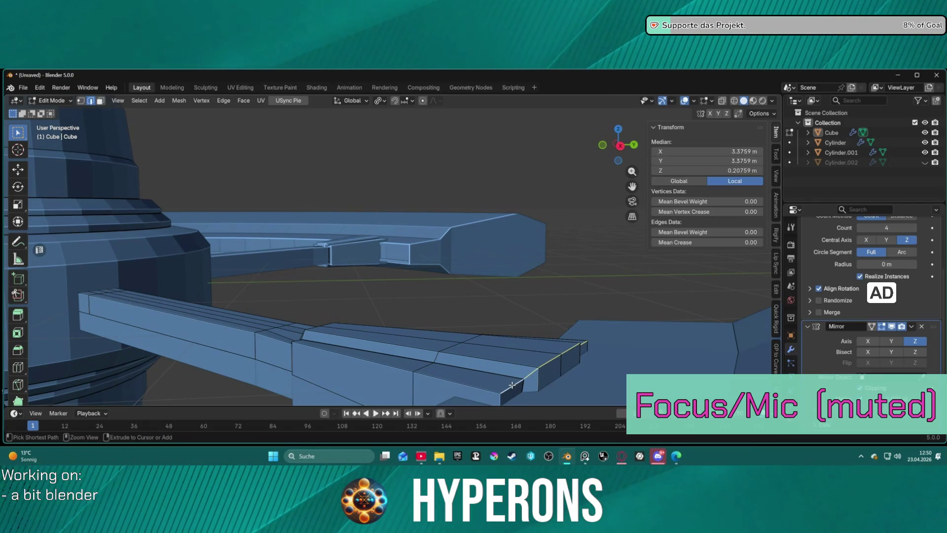
key(ctrl+b)
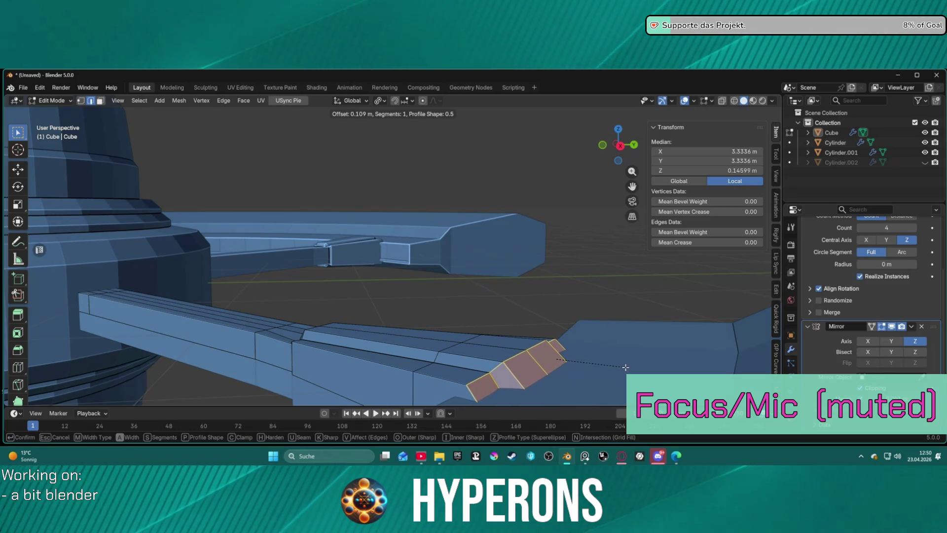
- Confirm the trial bevel on the arm's end edge, undo it, and inspect the arm bars
click(623, 366)
key(ctrl+z)
mouse_move(622, 366)
middle_down()
mouse_move(597, 371)
mouse_move(550, 114)
mouse_move(444, 390)
mouse_move(421, 385)
mouse_move(421, 318)
mouse_move(531, 309)
mouse_move(518, 247)
mouse_move(482, 281)
mouse_move(486, 349)
mouse_move(439, 292)
mouse_move(541, 324)
middle_up()
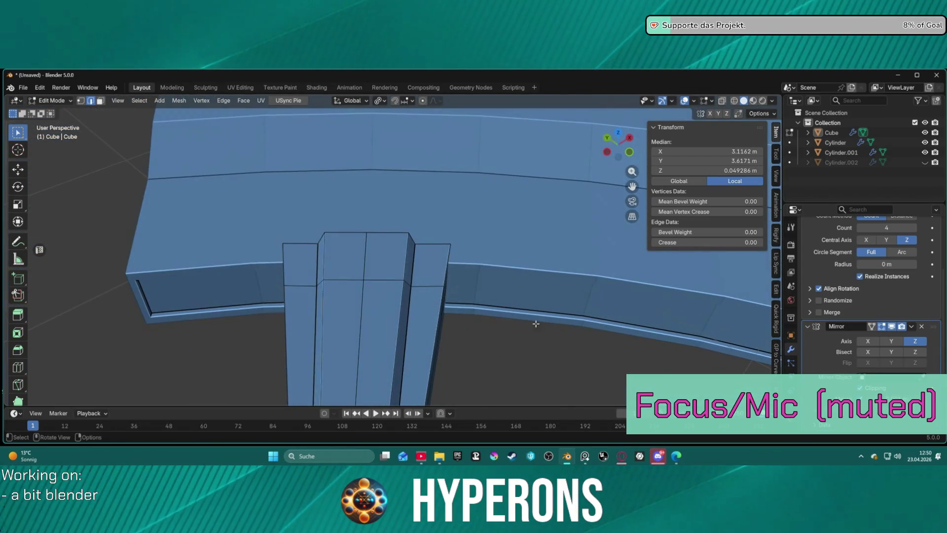
mouse_move(423, 209)
middle_down()
mouse_move(386, 271)
mouse_move(389, 224)
mouse_move(419, 189)
middle_up()
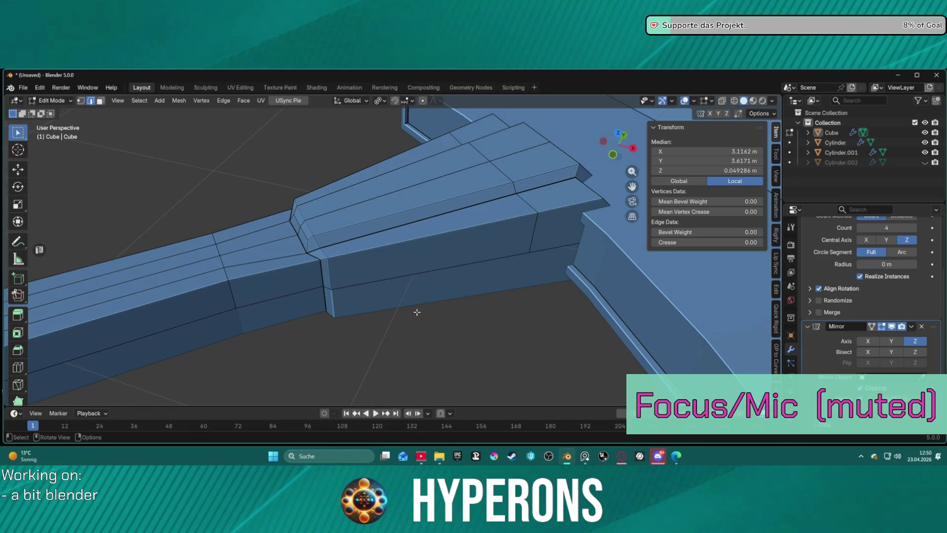
- Add edge loops across and along the arm's top bars, sliding them into place
click(18, 367)
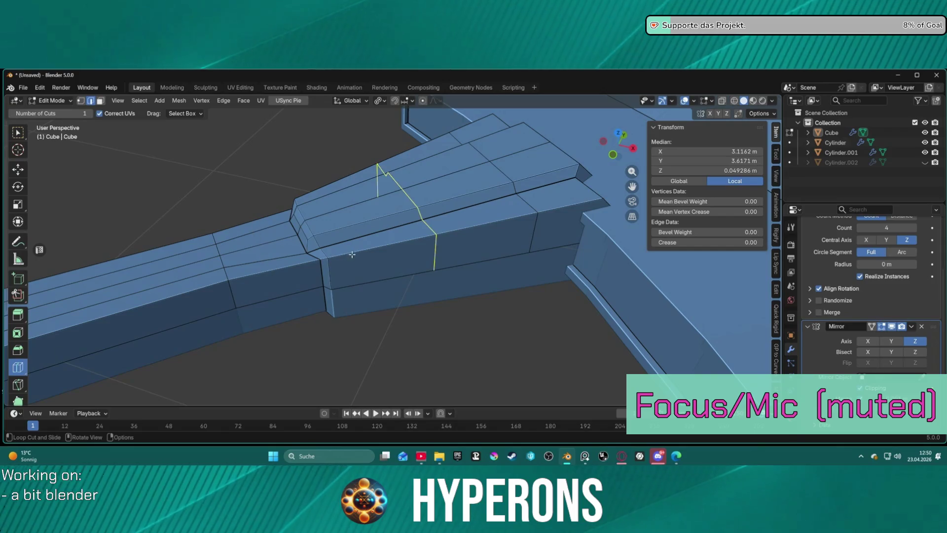
drag(377, 253, 288, 277)
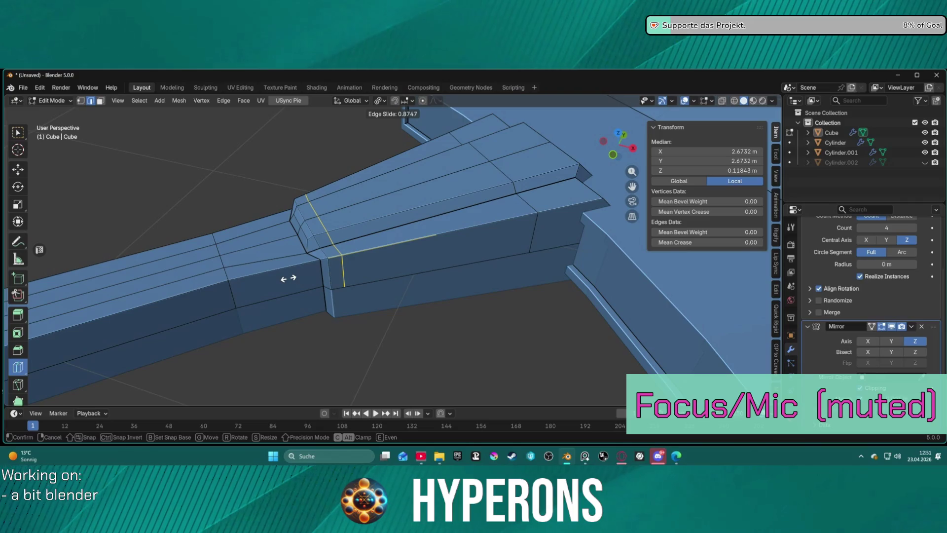
drag(290, 278, 477, 247)
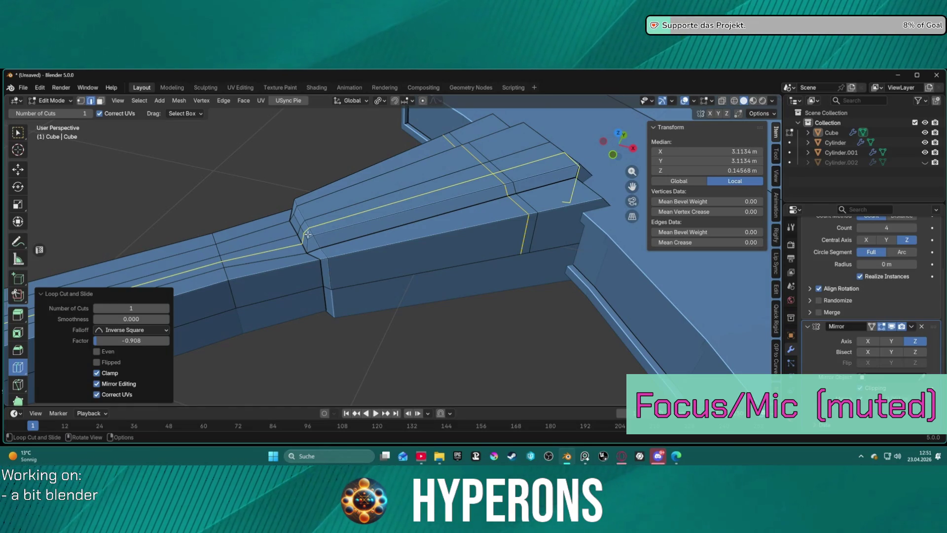
drag(302, 223, 304, 222)
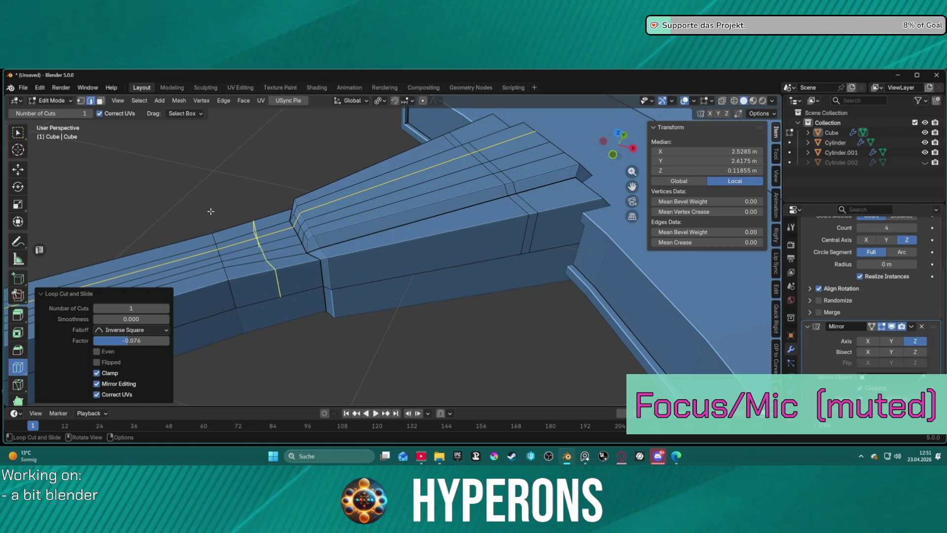
key(w)
key(3)
click(313, 222)
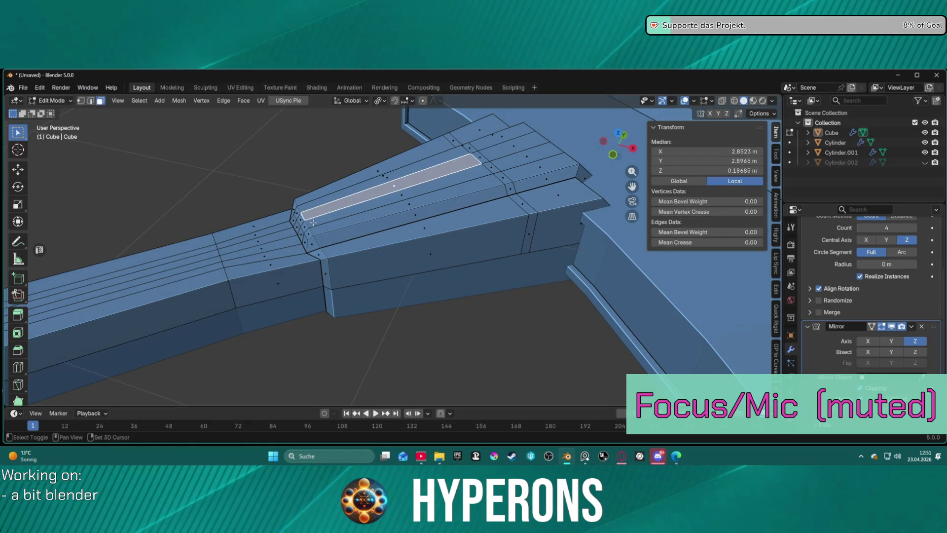
- Inset the long face strip along the arm's top into a panel
alt+click(300, 220)
key(alt+a)
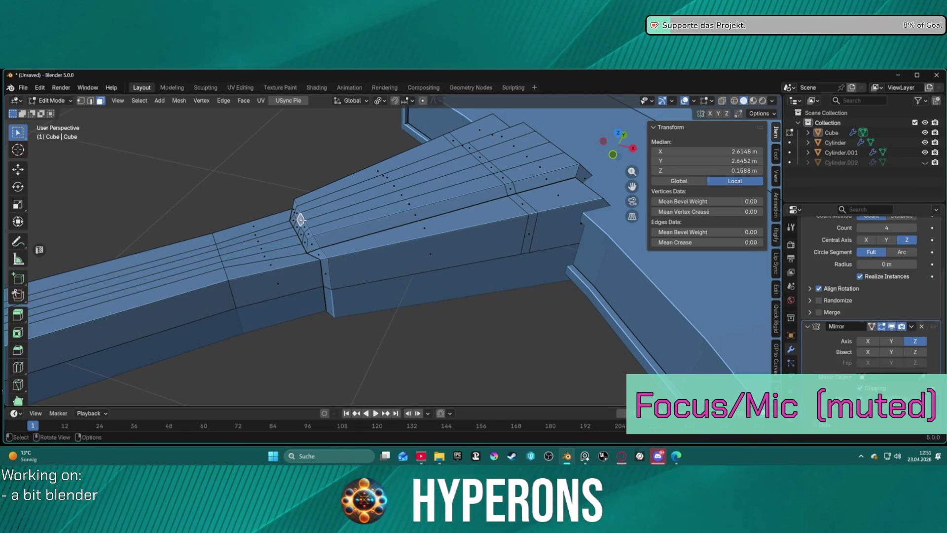
alt+click(301, 221)
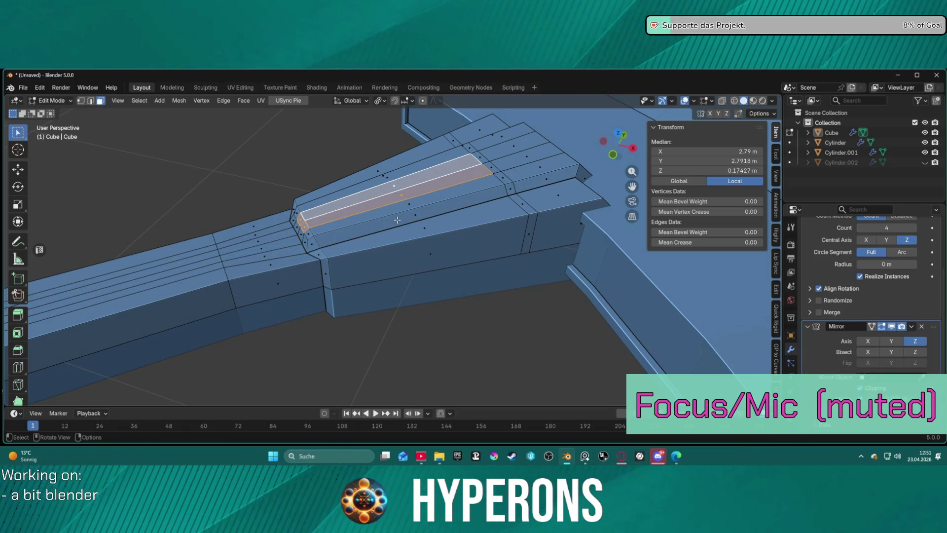
key(i)
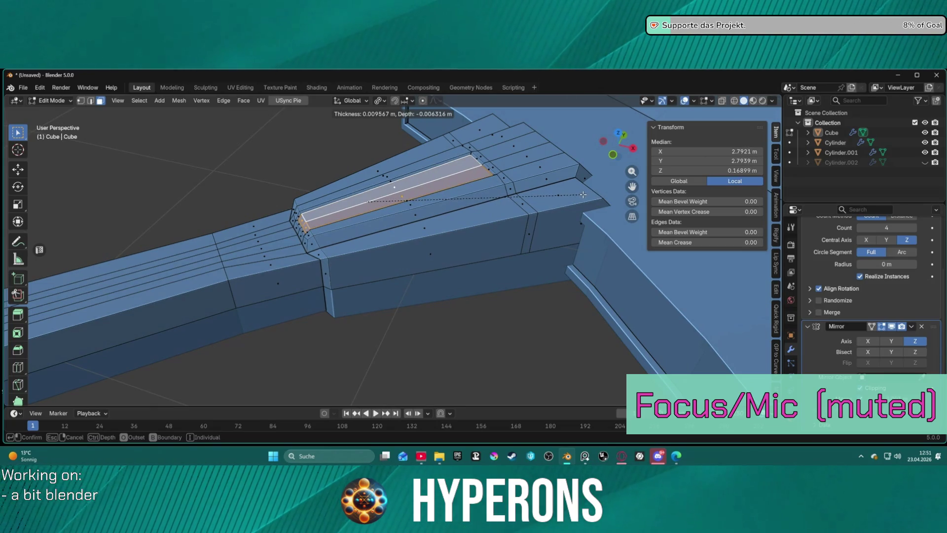
click(583, 194)
- Select a narrow band of faces crossing the arm's top and running down its side
click(462, 218)
mouse_move(461, 218)
middle_down()
mouse_move(467, 212)
mouse_move(374, 210)
mouse_move(371, 241)
mouse_move(417, 262)
mouse_move(368, 276)
mouse_move(326, 264)
mouse_move(483, 239)
mouse_move(157, 281)
middle_up()
scroll(327, 220, up, 1)
click(452, 280)
shift+click(437, 265)
mouse_move(508, 261)
middle_down()
mouse_move(171, 369)
mouse_move(252, 335)
middle_up()
shift+click(171, 369)
alt+click(260, 331)
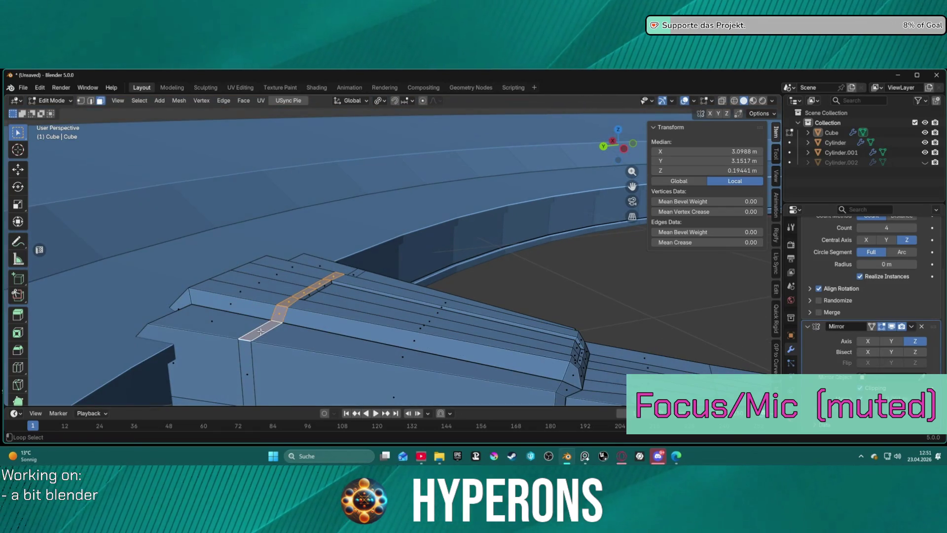
alt+shift+click(260, 331)
alt+shift+click(259, 330)
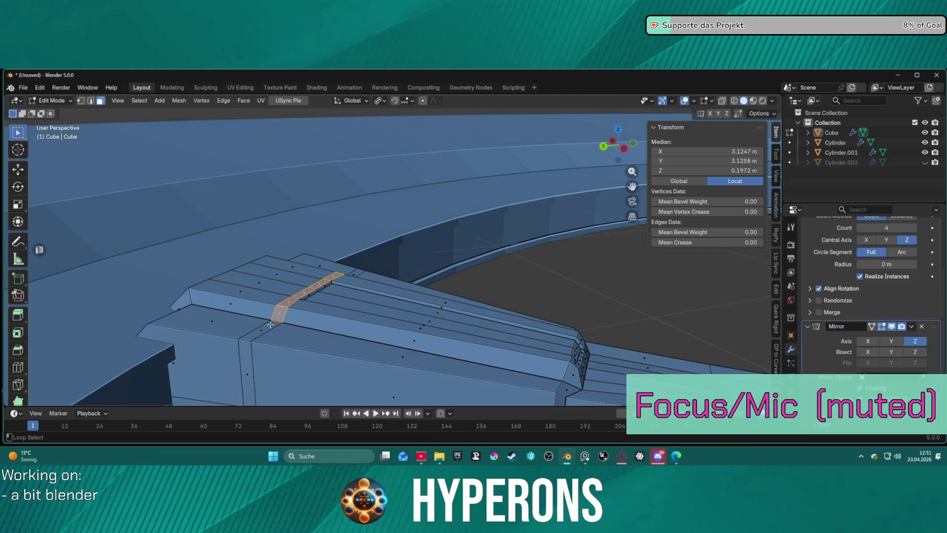
alt+shift+click(275, 320)
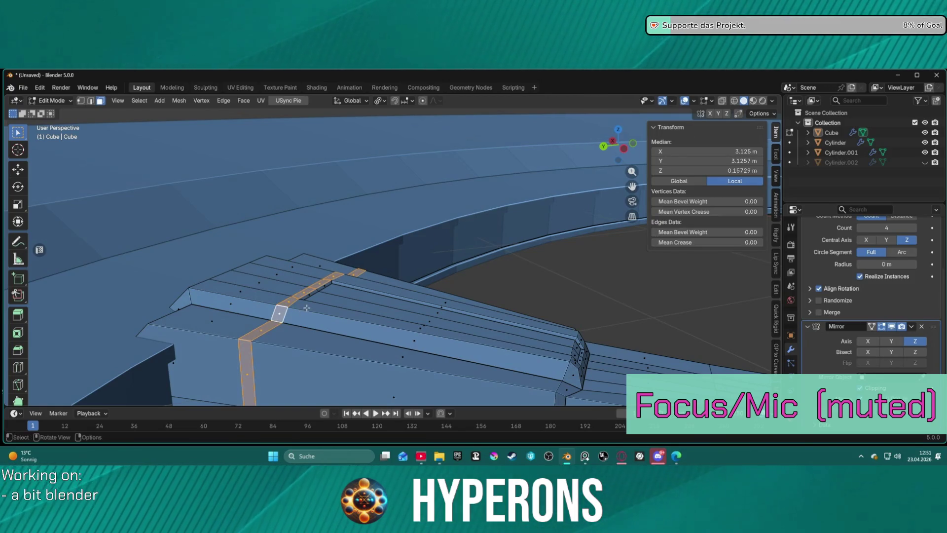
- Extrude the band's faces individually and raise them outward along their normals
key(alt+e)
click(313, 309)
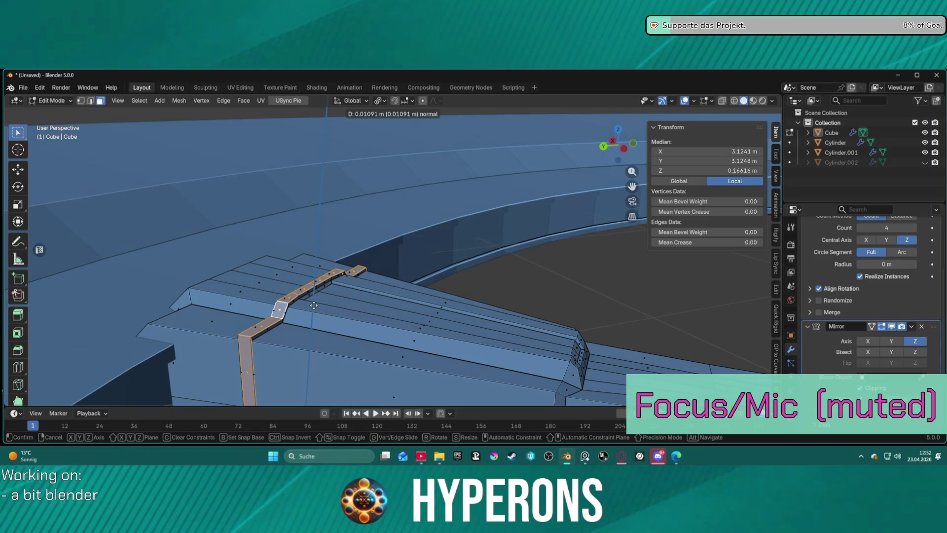
right_click(314, 305)
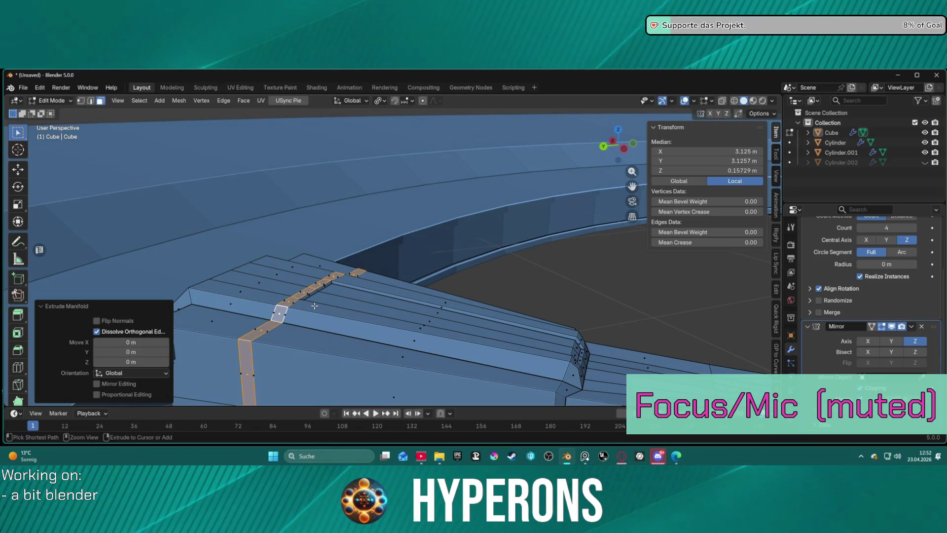
key(ctrl+z)
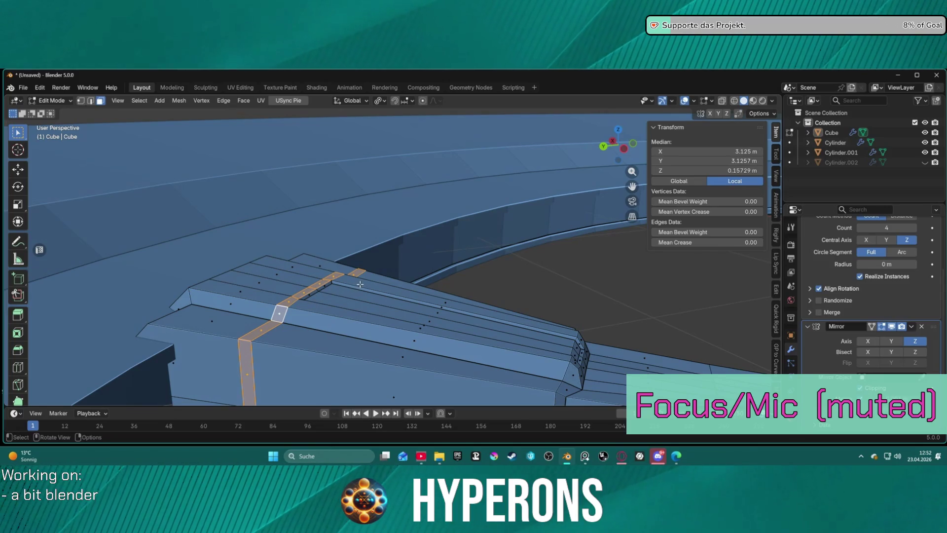
key(e)
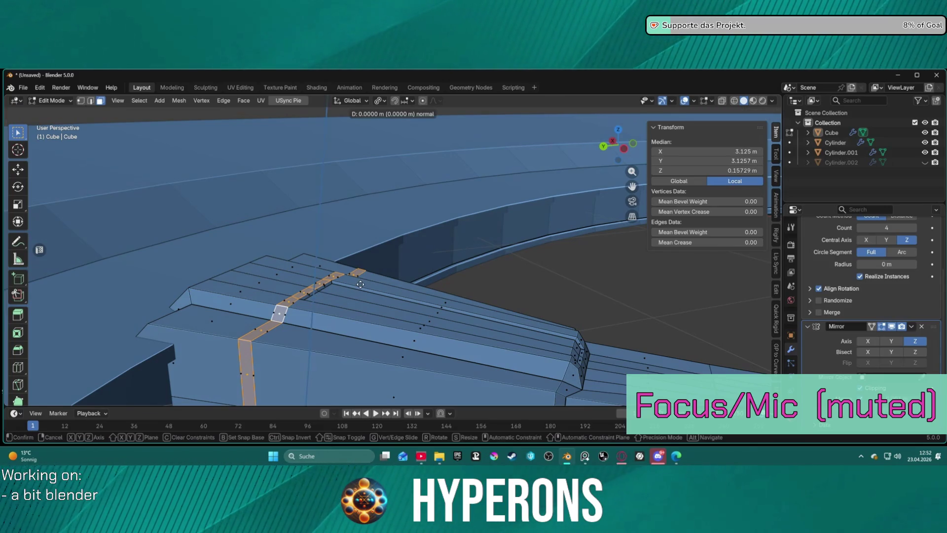
right_click(360, 284)
key(alt+e)
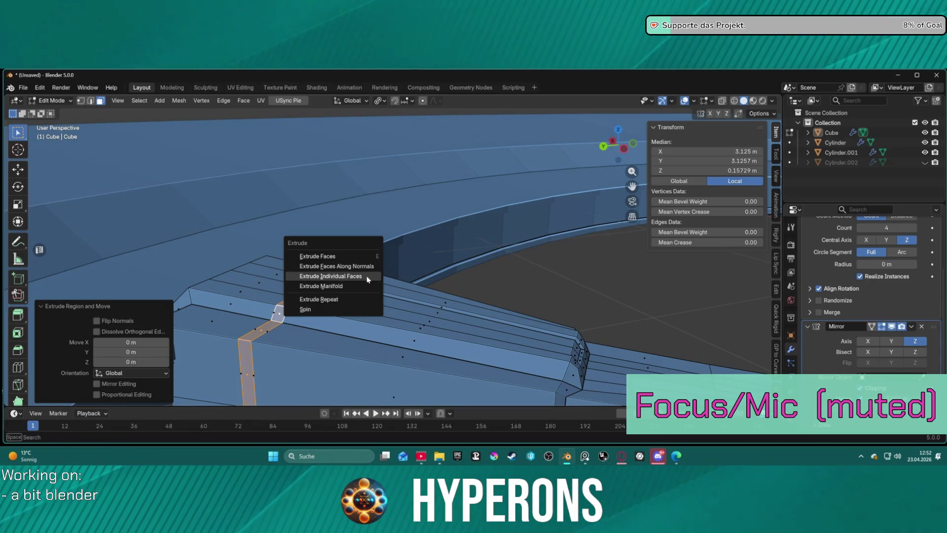
click(364, 275)
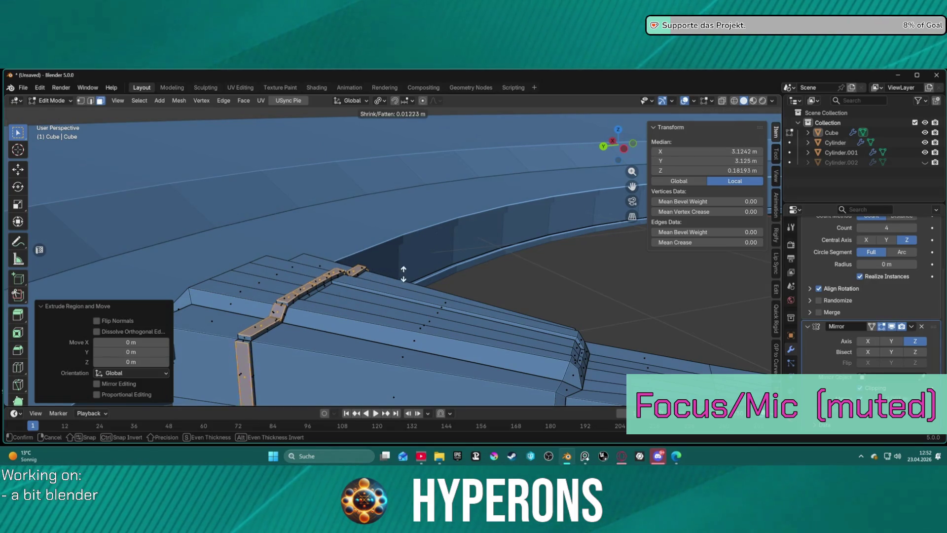
right_click(374, 273)
mouse_move(375, 272)
middle_down()
mouse_move(476, 263)
mouse_move(424, 261)
mouse_move(442, 247)
middle_up()
key(e)
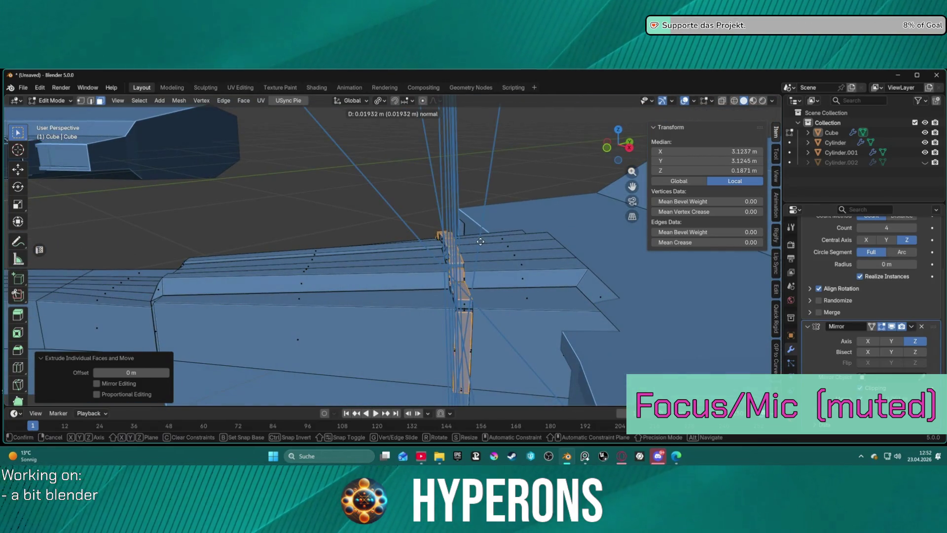
click(444, 247)
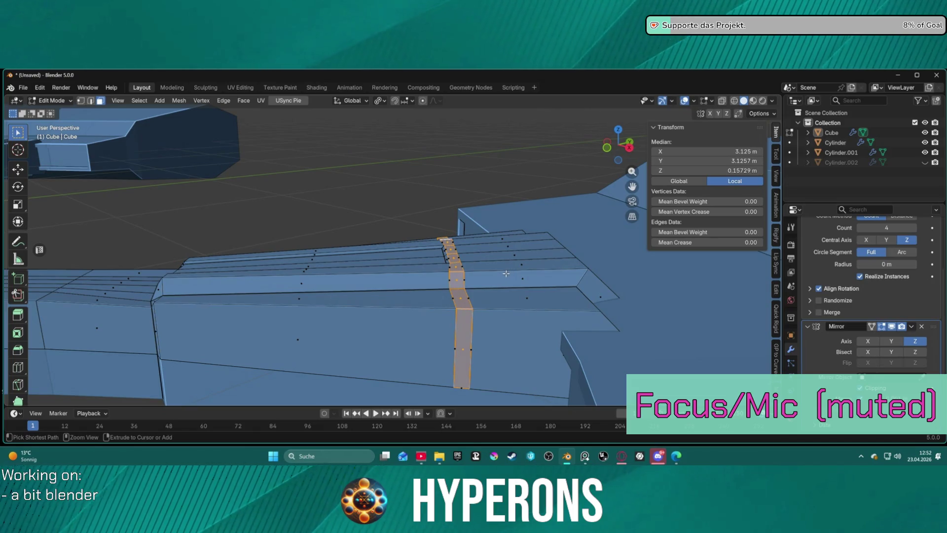
- Select a face loop and edges on the arm beside the raised band
click(486, 293)
middle_drag(486, 293, 481, 305)
alt+click(447, 312)
key(ctrl+z)
key(2)
alt+shift+click(443, 288)
click(446, 292)
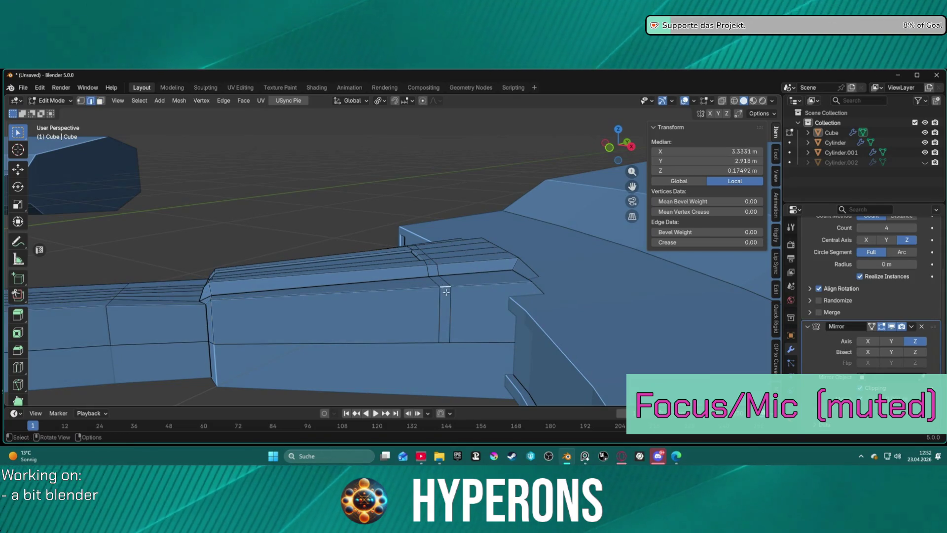
- Select the narrow face loop over the arm's top and down its side
key(3)
alt+click(446, 288)
key(ctrl+z)
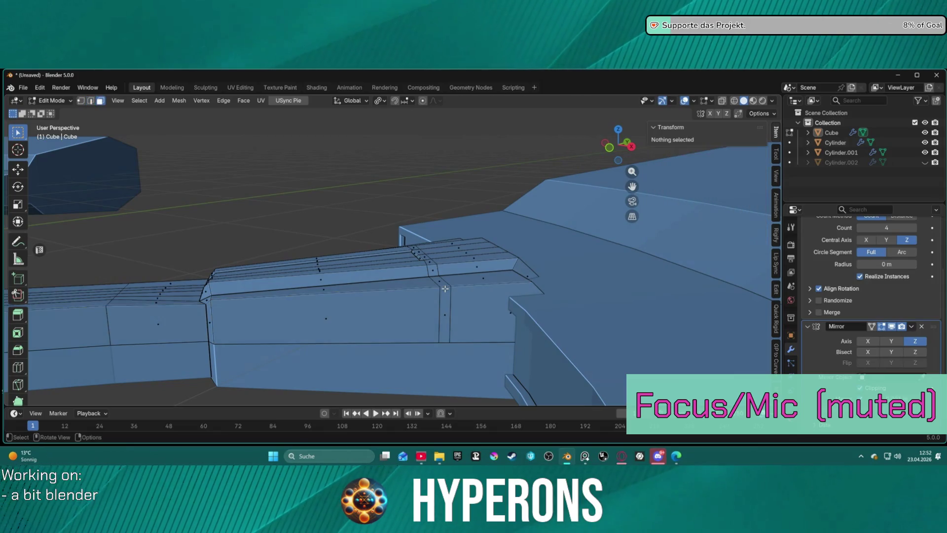
shift+click(445, 289)
alt+click(444, 285)
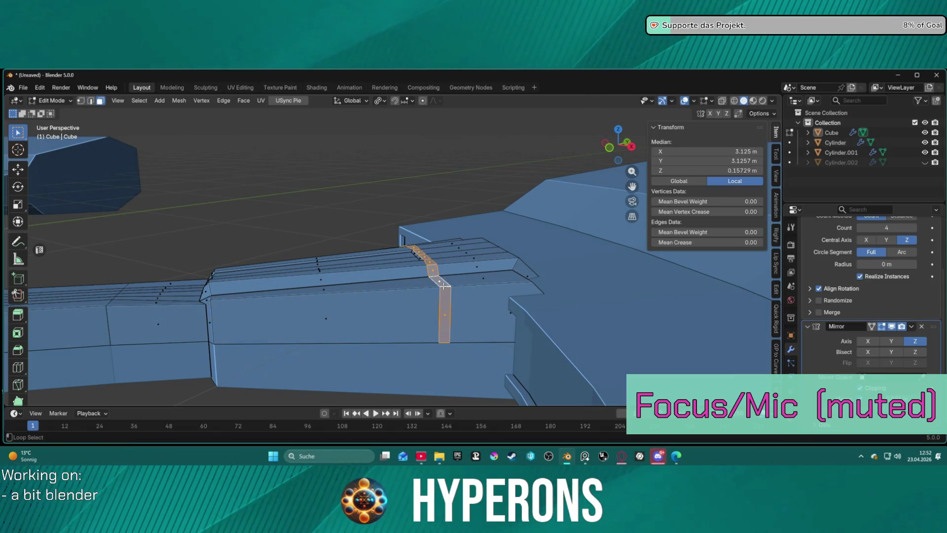
mouse_move(465, 297)
middle_down()
mouse_move(449, 296)
mouse_move(458, 303)
middle_up()
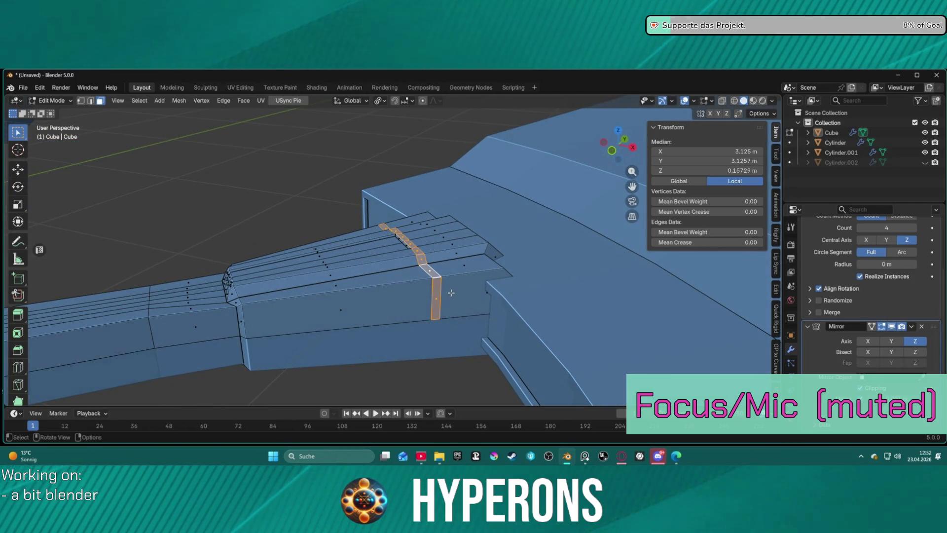
- Inset the band's faces individually, leaving a thinner inner strip
key(ctrl+b)
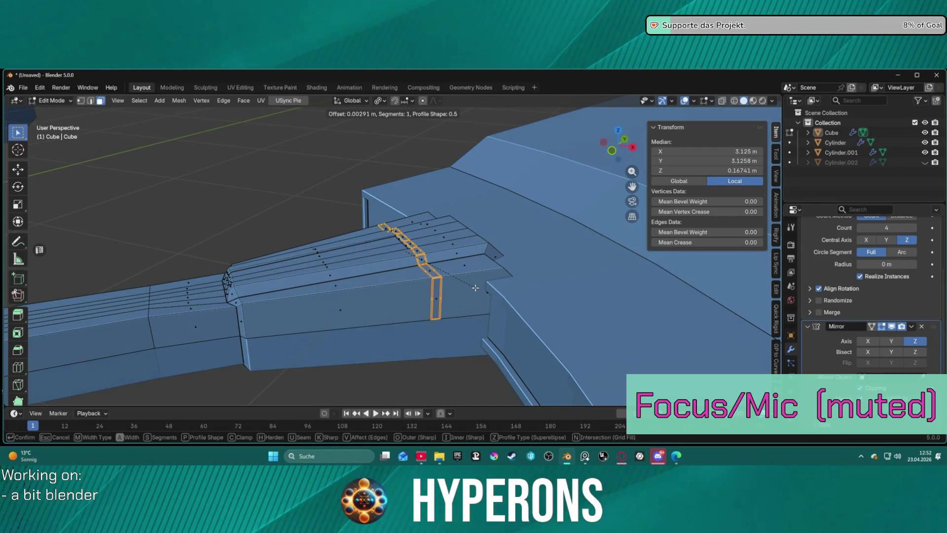
key(Escape)
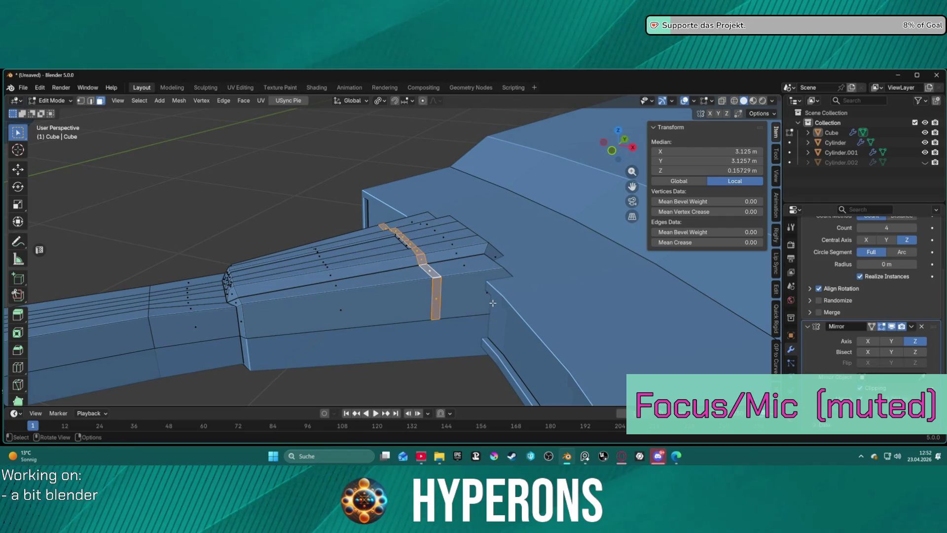
key(i)
key(ctrl)
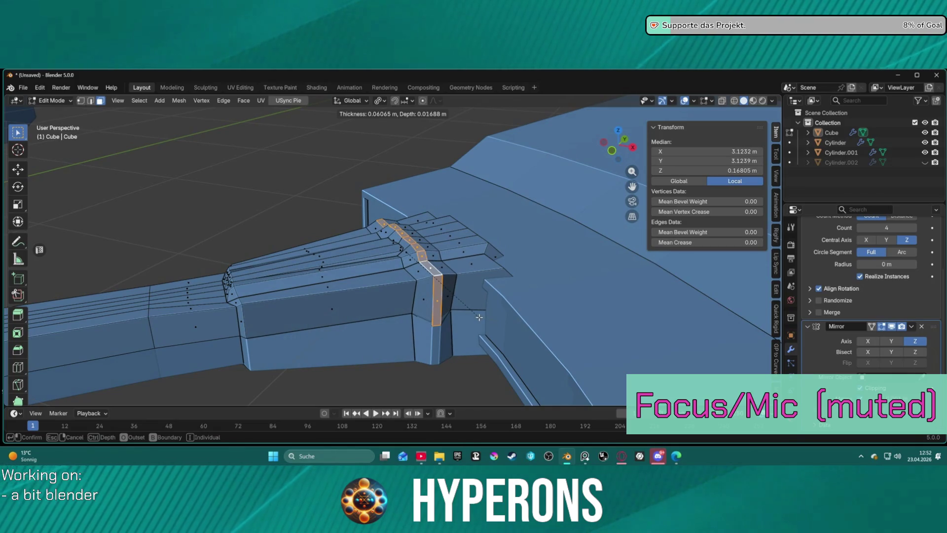
key(i)
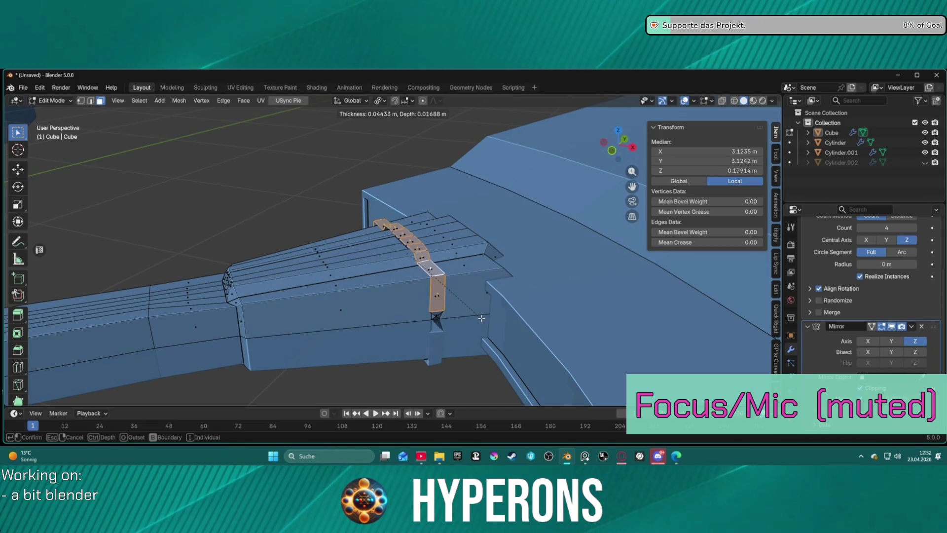
click(491, 316)
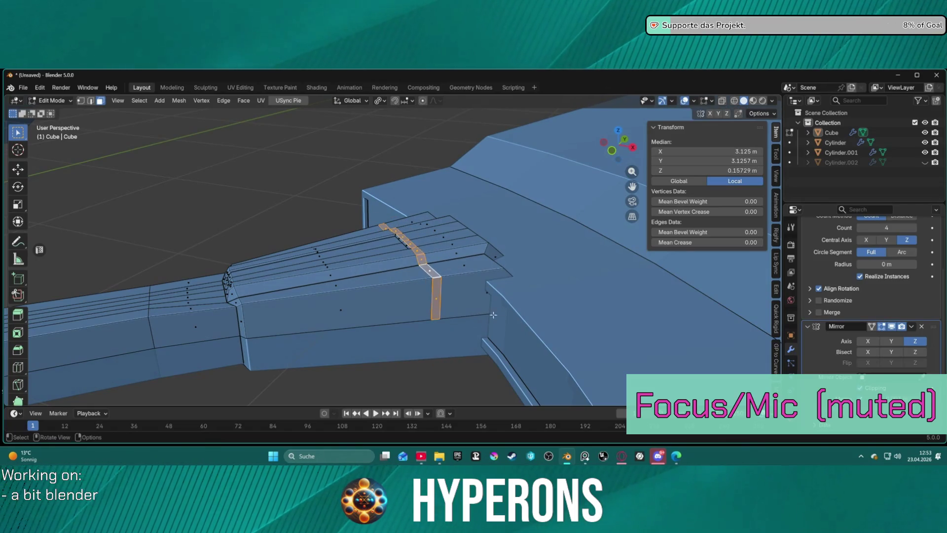
mouse_move(476, 289)
middle_down()
mouse_move(467, 277)
mouse_move(485, 254)
middle_up()
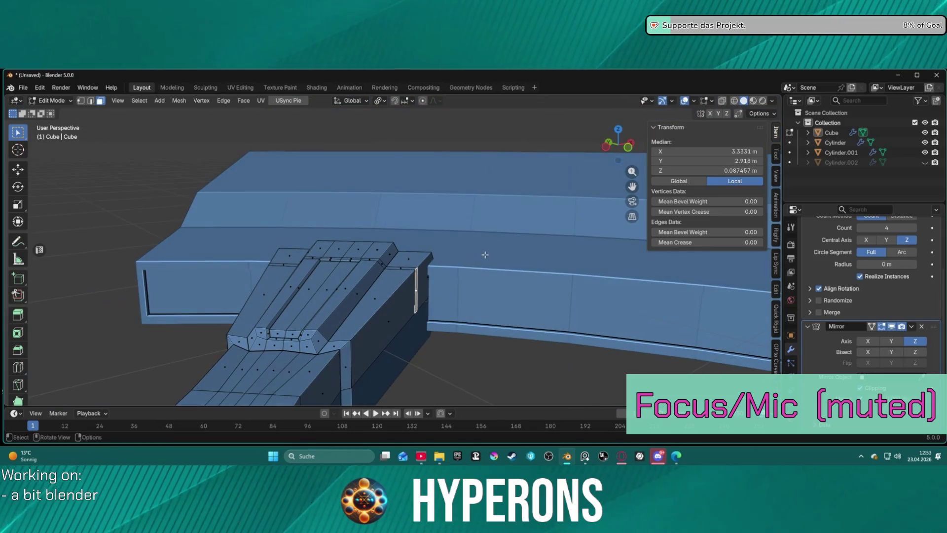
- Select the two long middle faces on the block's top and inset them
click(410, 271)
key(2)
alt+click(408, 270)
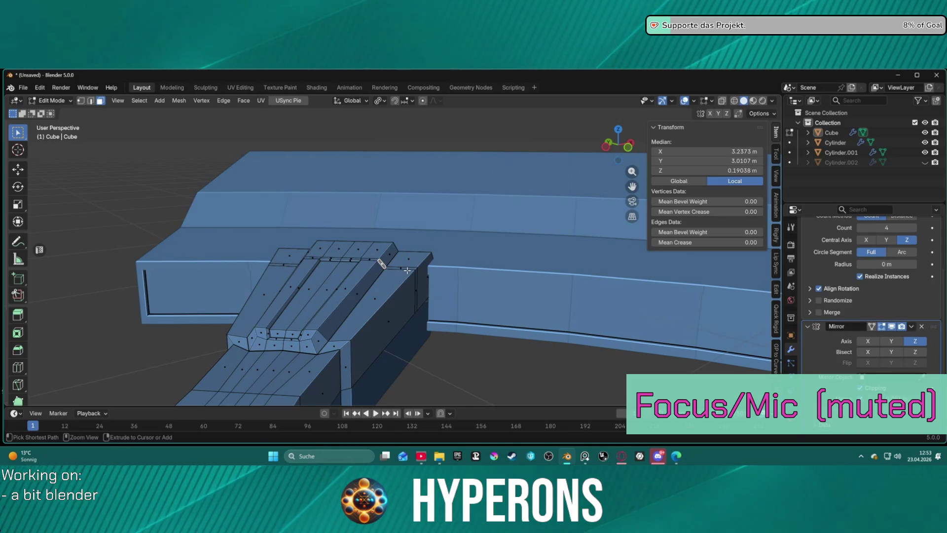
key(ctrl+z)
key(ctrl+z)
key(ctrl+z)
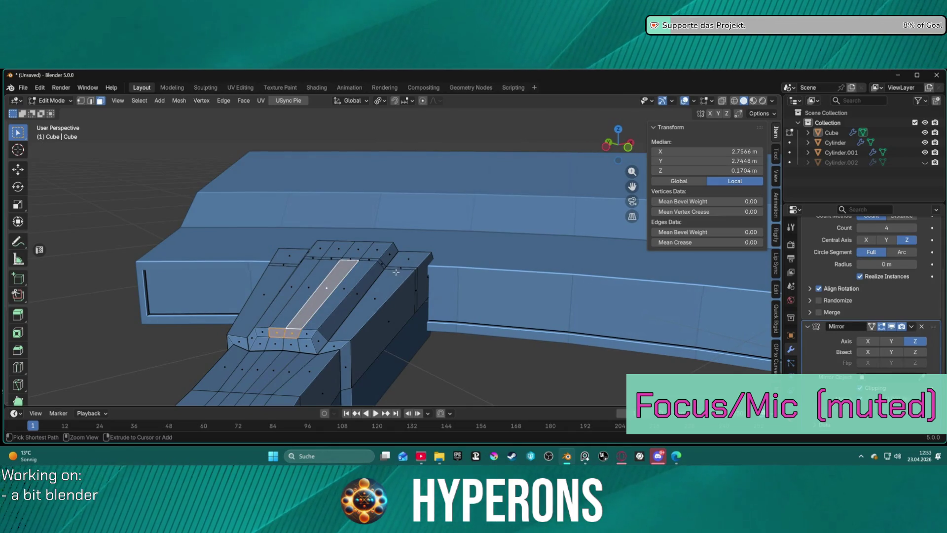
shift+click(308, 294)
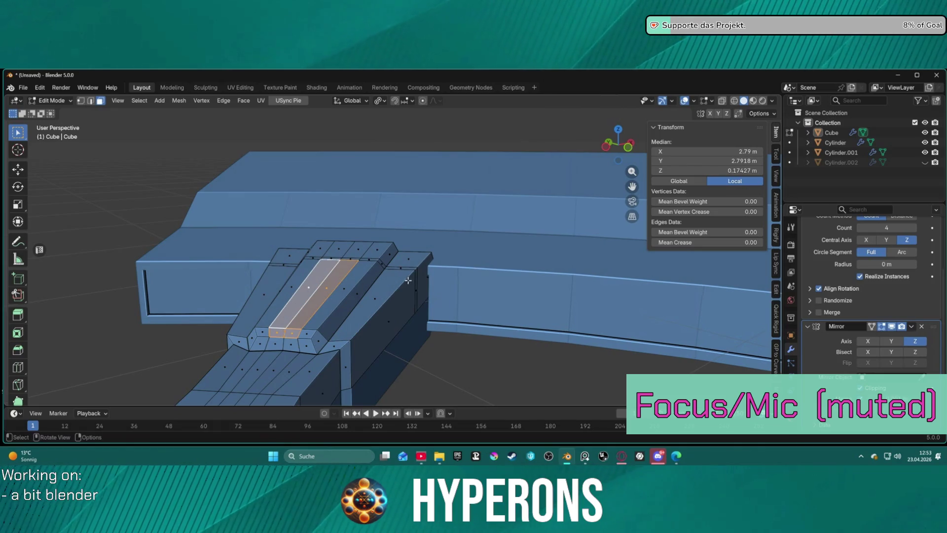
key(i)
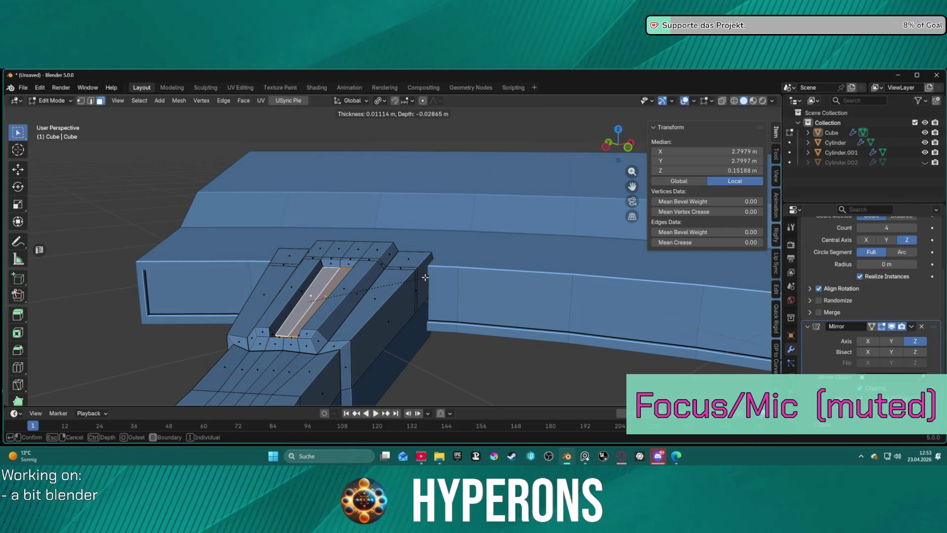
click(425, 277)
- Raise the inset strip's floor 0.006992 m along local Z, then clear the selection
key(g)
key(z)
key(z)
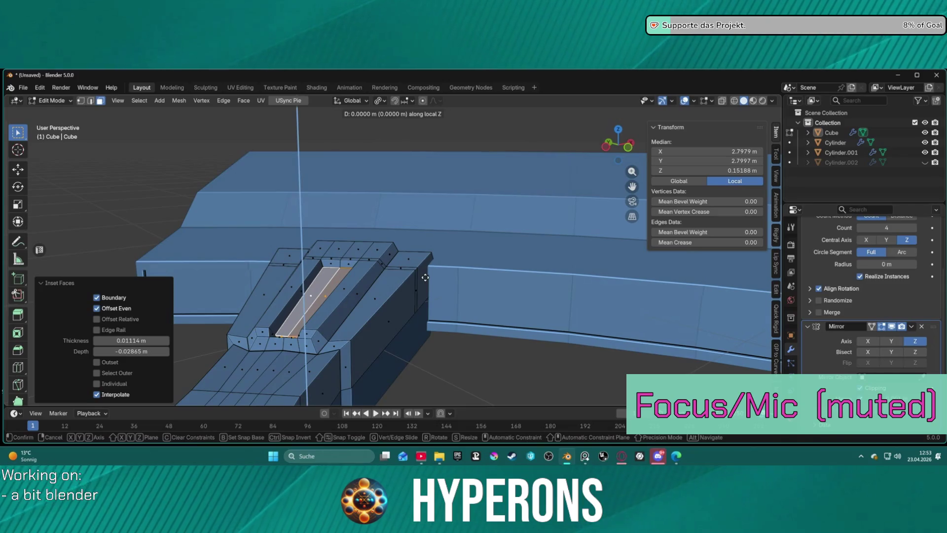
click(425, 275)
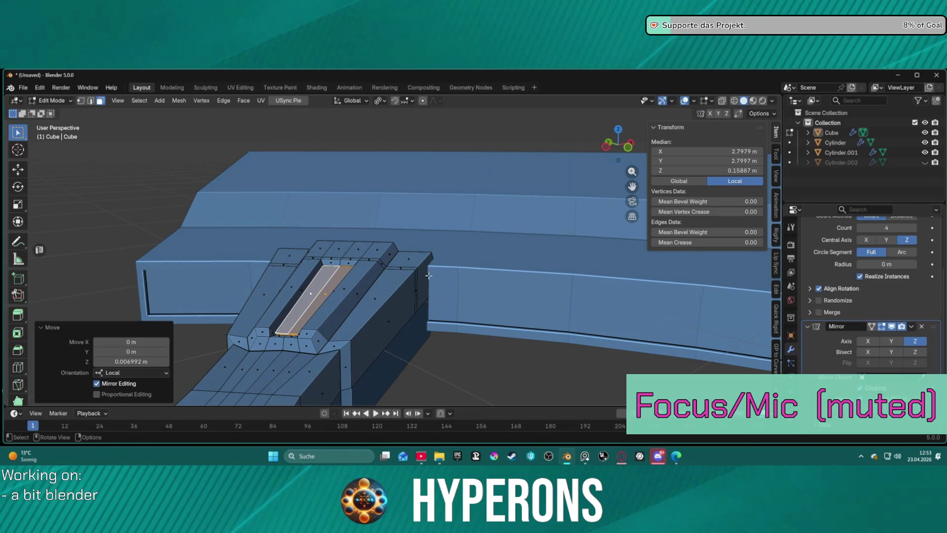
key(alt+a)
mouse_move(469, 281)
middle_down()
mouse_move(377, 313)
mouse_move(364, 354)
mouse_move(453, 285)
mouse_move(359, 308)
middle_up()
scroll(358, 308, up, 2)
scroll(315, 325, up, 2)
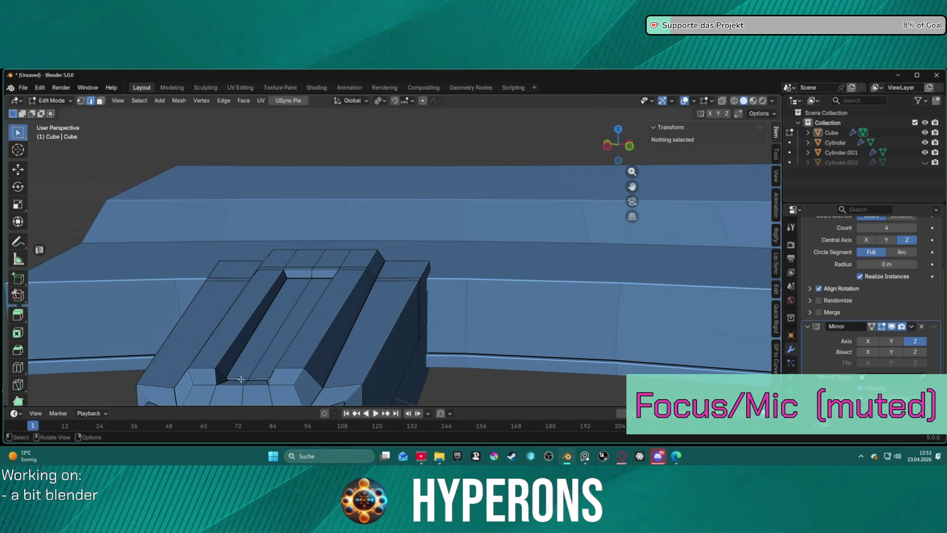
- Edge-slide the two short edges at the groove's notch
scroll(240, 379, up, 3)
mouse_move(389, 342)
middle_down()
mouse_move(271, 321)
mouse_move(342, 306)
mouse_move(319, 356)
mouse_move(385, 256)
mouse_move(396, 215)
middle_up()
scroll(319, 356, up, 3)
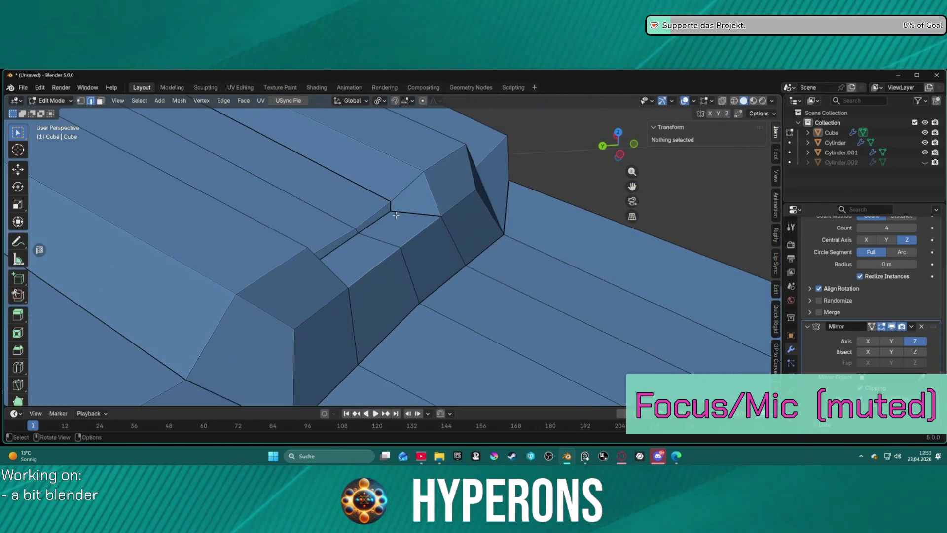
click(378, 182)
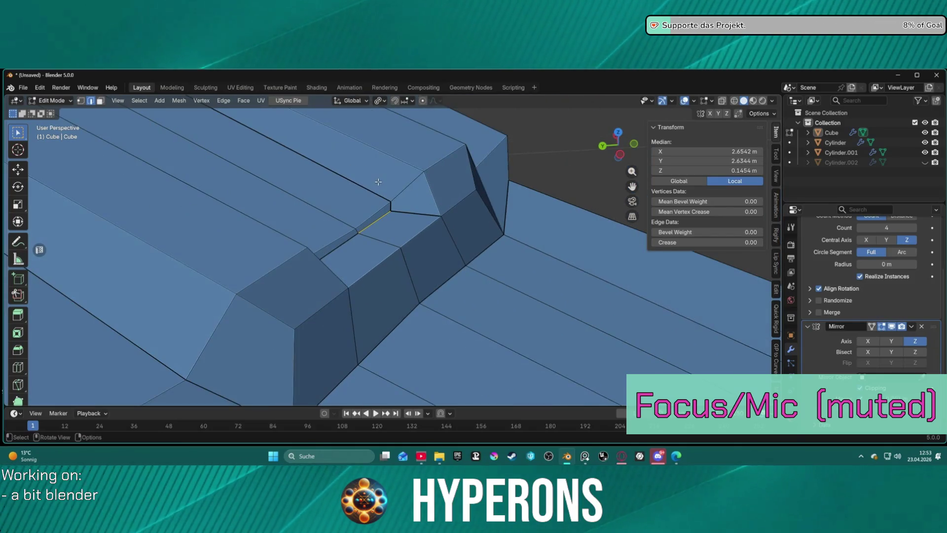
shift+click(353, 241)
key(g)
key(g)
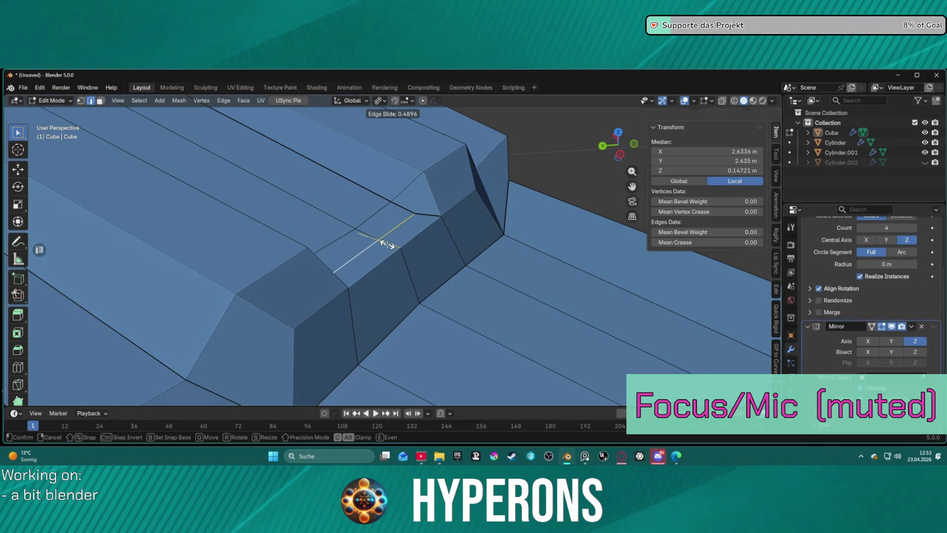
click(380, 242)
mouse_move(454, 237)
middle_down()
mouse_move(554, 258)
mouse_move(461, 237)
mouse_move(389, 190)
mouse_move(429, 250)
mouse_move(451, 250)
mouse_move(402, 232)
mouse_move(429, 238)
mouse_move(364, 348)
mouse_move(379, 283)
mouse_move(359, 359)
middle_up()
scroll(389, 190, up, 4)
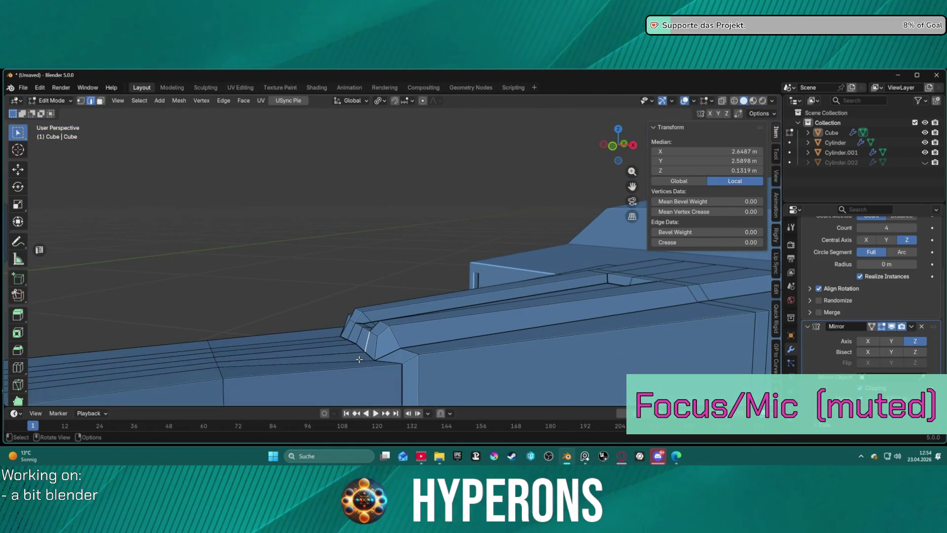
- Flatten the lower edge loop on the block's front by scaling it to zero in Z
alt+click(387, 359)
key(1)
mouse_move(388, 359)
middle_down()
mouse_move(369, 353)
mouse_move(358, 363)
mouse_move(405, 355)
mouse_move(420, 365)
middle_up()
key(3)
shift+click(382, 365)
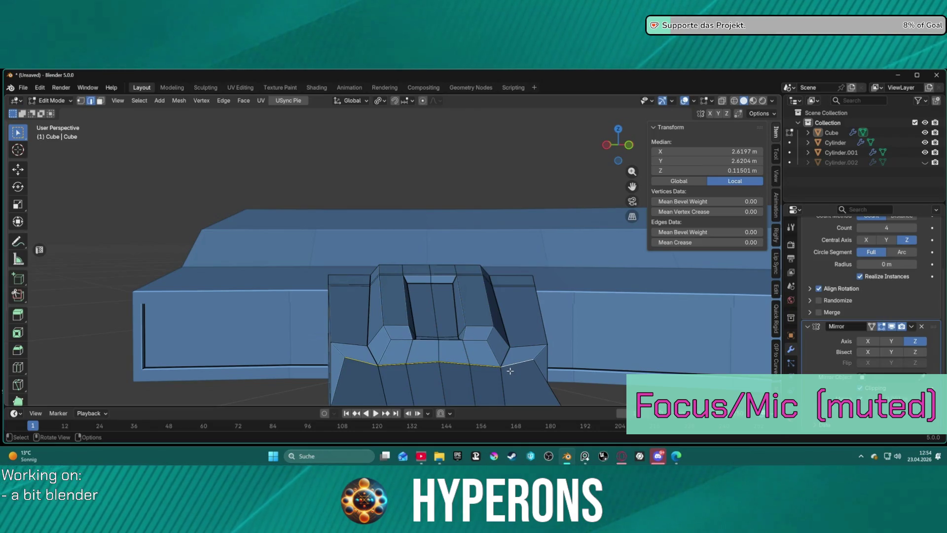
key(s)
key(z)
key(0)
key(Return)
key(alt+a)
mouse_move(629, 371)
middle_down()
mouse_move(546, 345)
mouse_move(406, 352)
mouse_move(430, 321)
mouse_move(530, 327)
mouse_move(402, 345)
mouse_move(370, 332)
mouse_move(433, 258)
mouse_move(455, 269)
mouse_move(446, 202)
mouse_move(457, 179)
mouse_move(437, 197)
mouse_move(440, 239)
mouse_move(478, 199)
mouse_move(554, 197)
mouse_move(578, 245)
mouse_move(532, 276)
mouse_move(478, 270)
mouse_move(396, 321)
middle_up()
scroll(525, 207, up, 1)
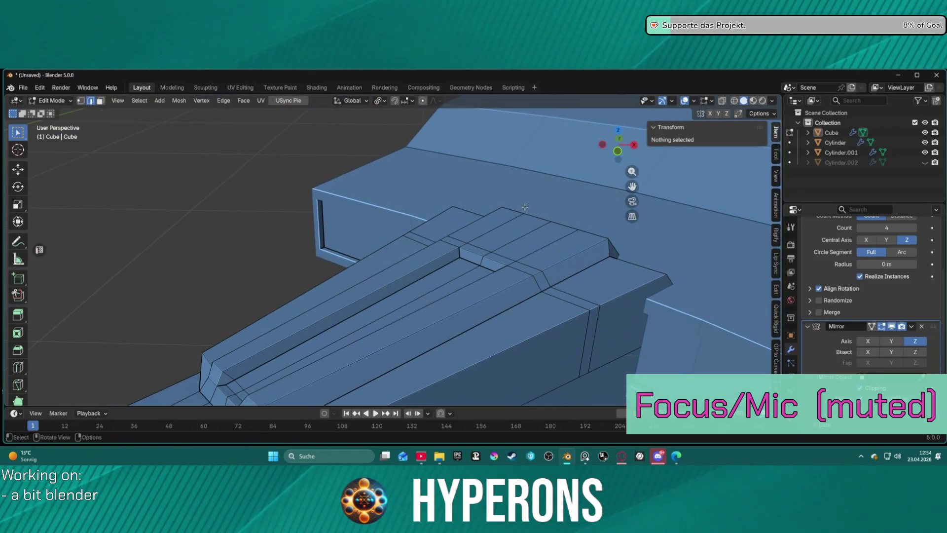
- Select two faces at the arm's end, then cancel and undo that selection
mouse_move(542, 193)
middle_down()
mouse_move(464, 253)
mouse_move(493, 266)
middle_up()
key(3)
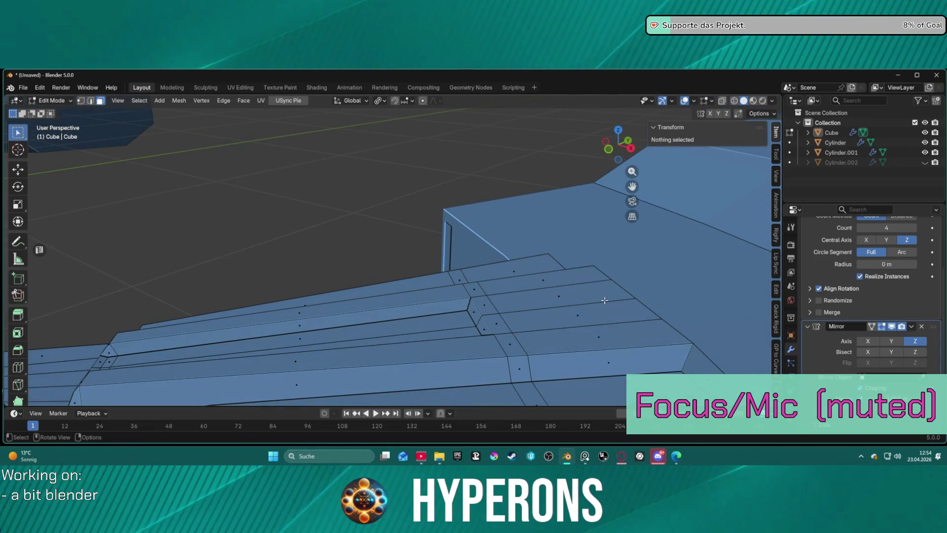
click(568, 296)
shift+click(624, 312)
middle_drag(623, 311, 608, 313)
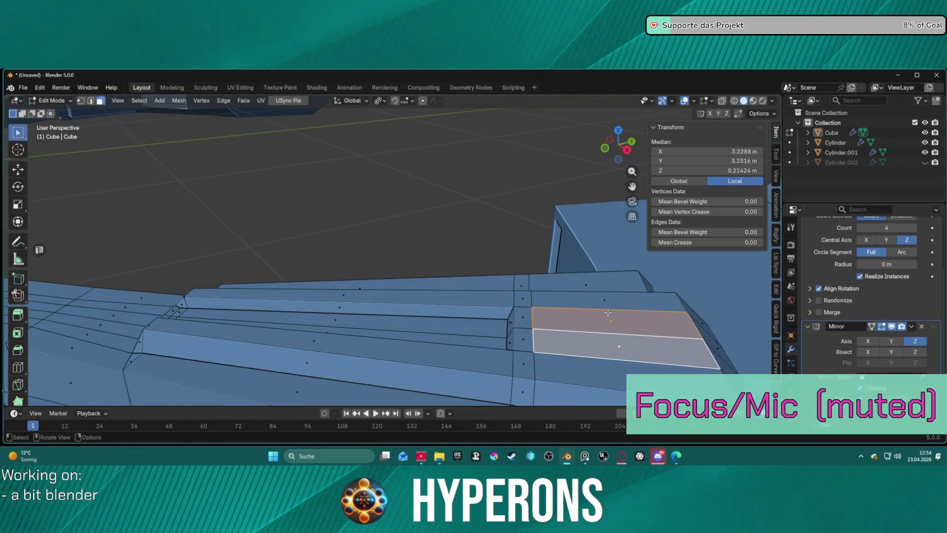
key(g)
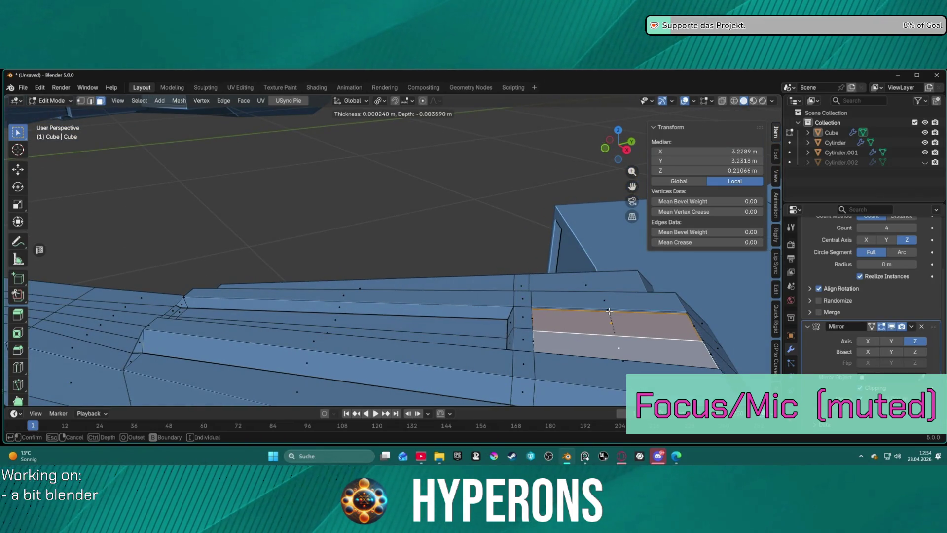
key(Escape)
key(ctrl+z)
mouse_move(674, 323)
middle_down()
mouse_move(548, 263)
mouse_move(489, 282)
middle_up()
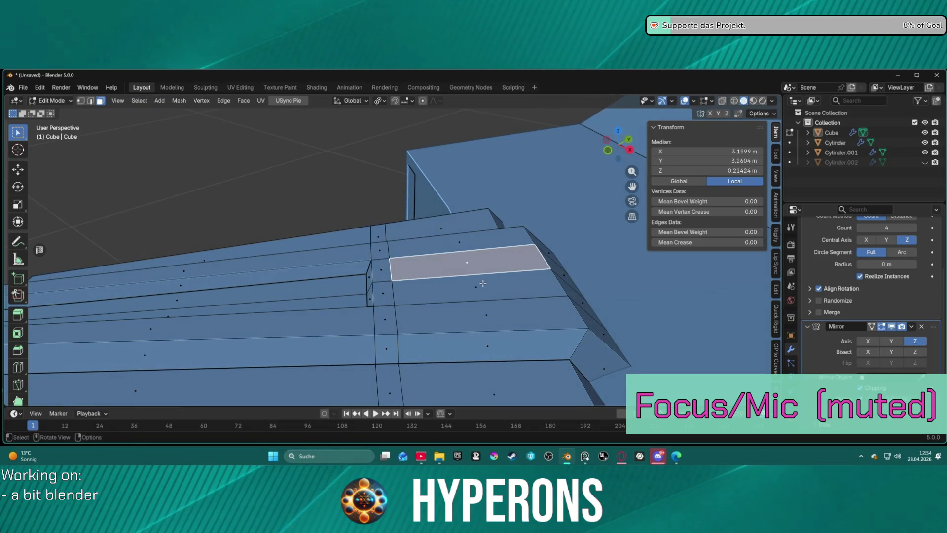
- Edge-slide the vertical cross edge loop along the arm
alt+click(397, 310)
key(2)
click(395, 314)
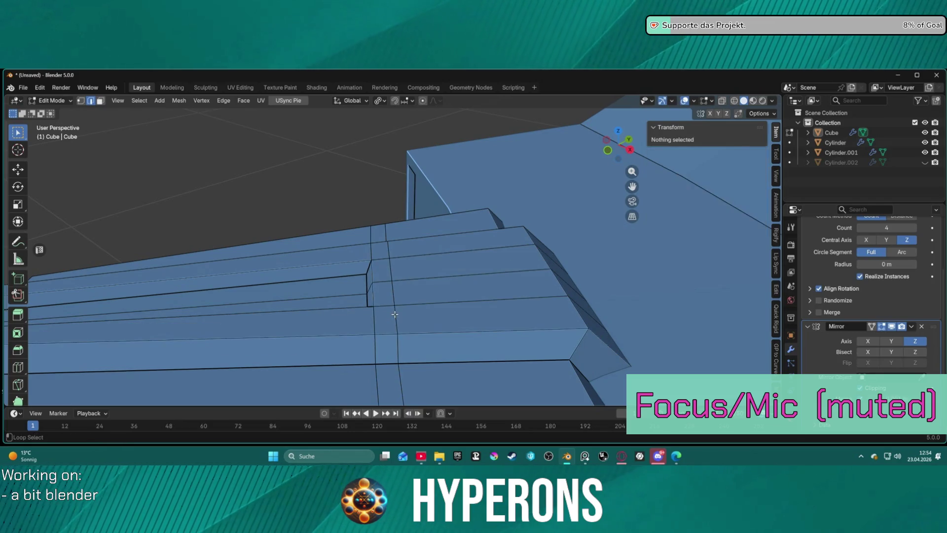
alt+click(395, 314)
key(g)
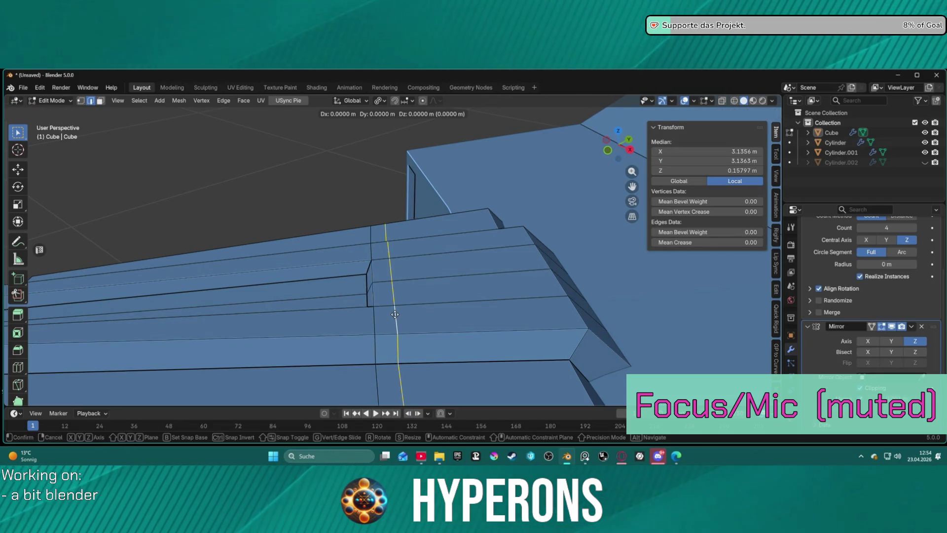
key(g)
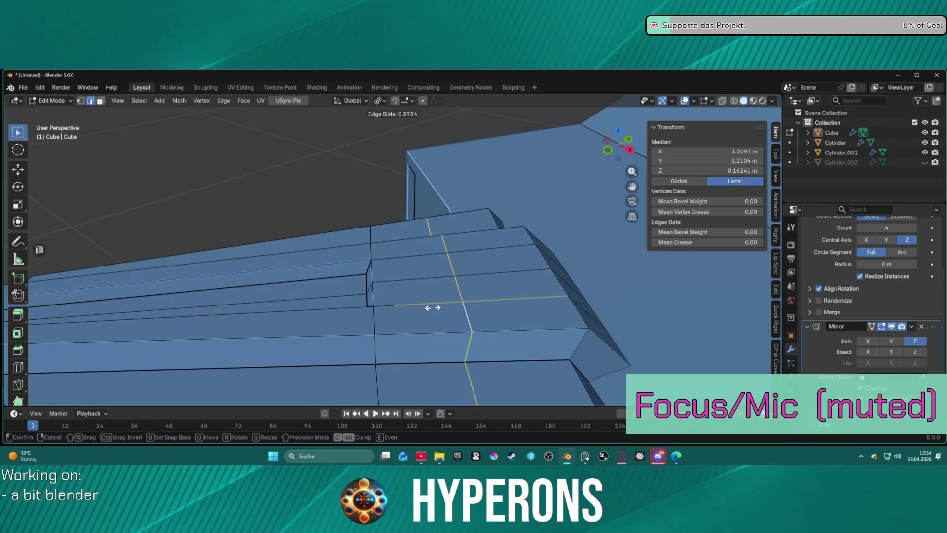
click(433, 308)
- Inset a panel into the flat, slope and thin faces at the arm's end
key(3)
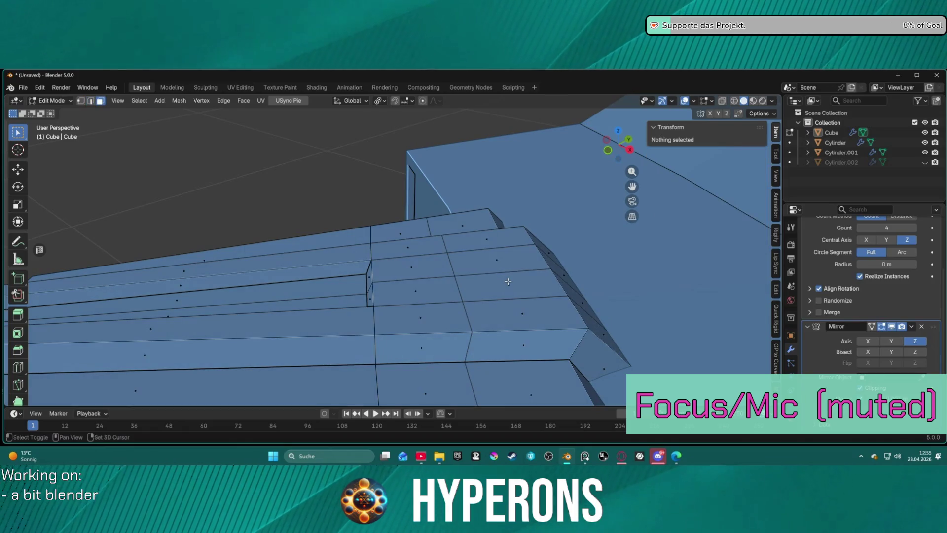
click(500, 281)
alt+click(567, 285)
click(566, 281)
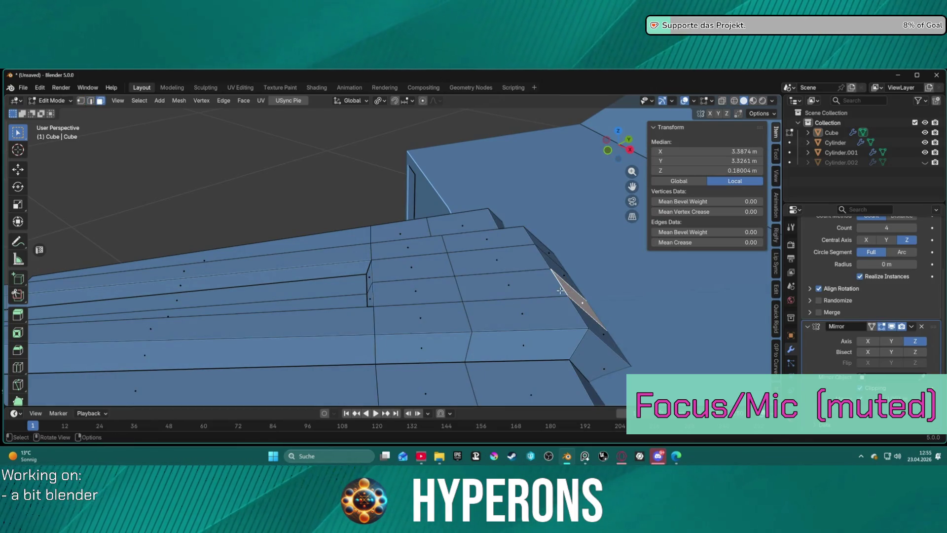
shift+click(538, 287)
shift+click(540, 268)
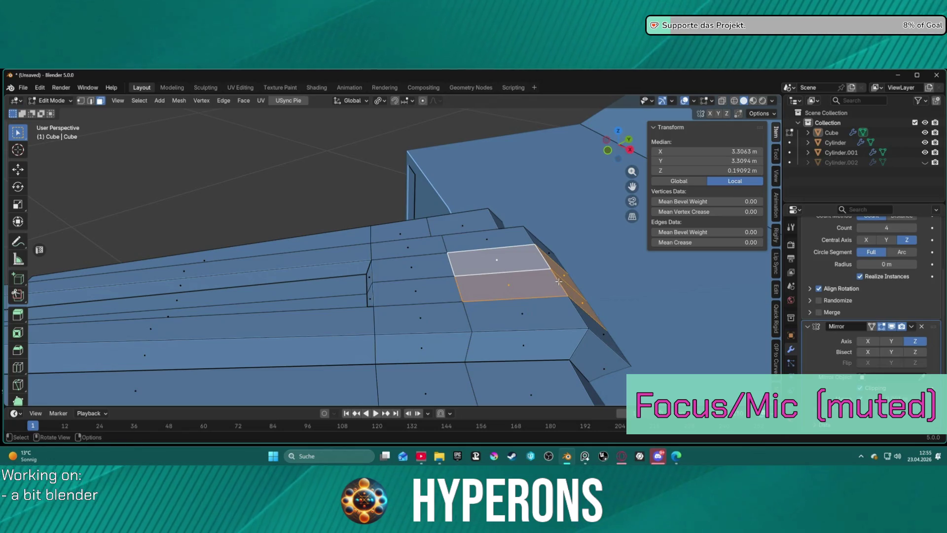
key(i)
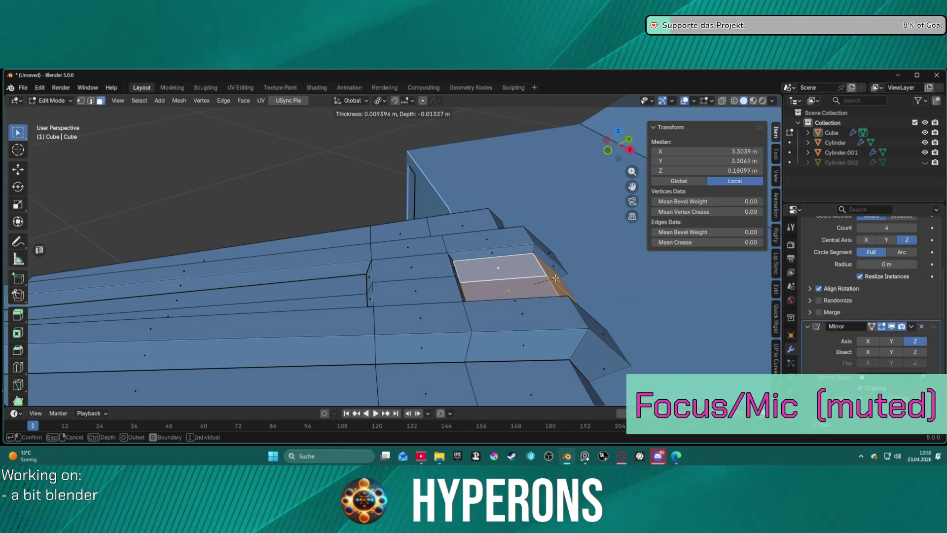
click(559, 279)
- Orbit around the beam junction and select the face loop along the beam
mouse_move(559, 279)
middle_down()
mouse_move(591, 287)
mouse_move(443, 279)
mouse_move(429, 308)
mouse_move(454, 254)
mouse_move(493, 257)
mouse_move(518, 275)
middle_up()
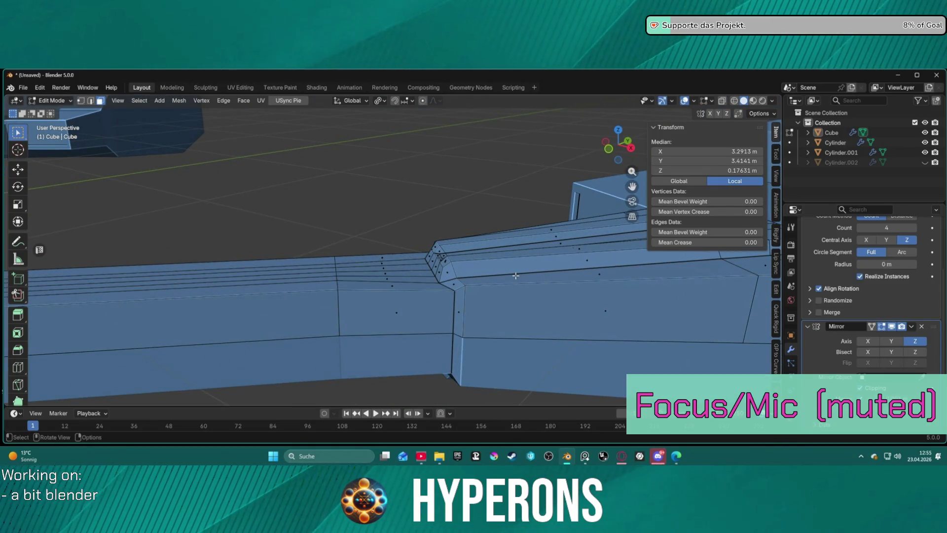
middle_drag(399, 278, 459, 307)
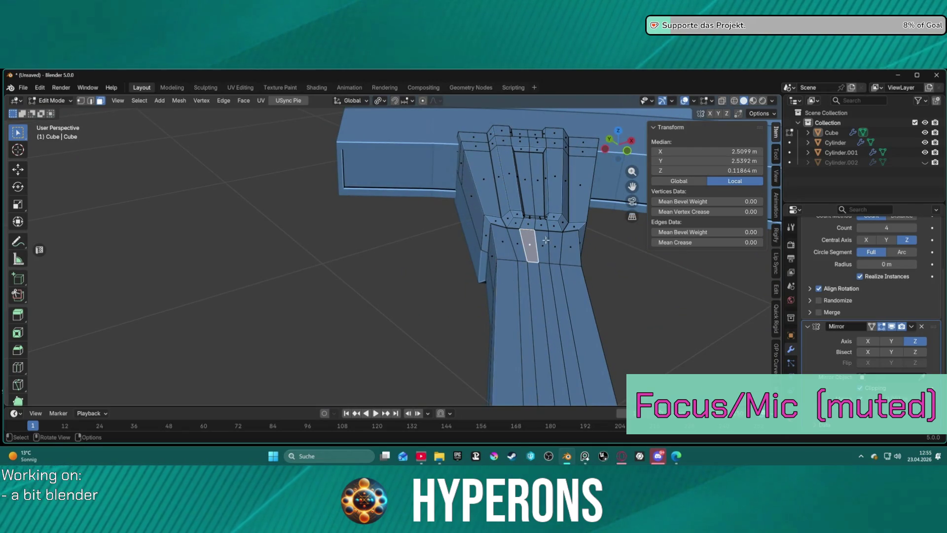
mouse_move(550, 265)
middle_down()
mouse_move(394, 265)
mouse_move(515, 289)
middle_up()
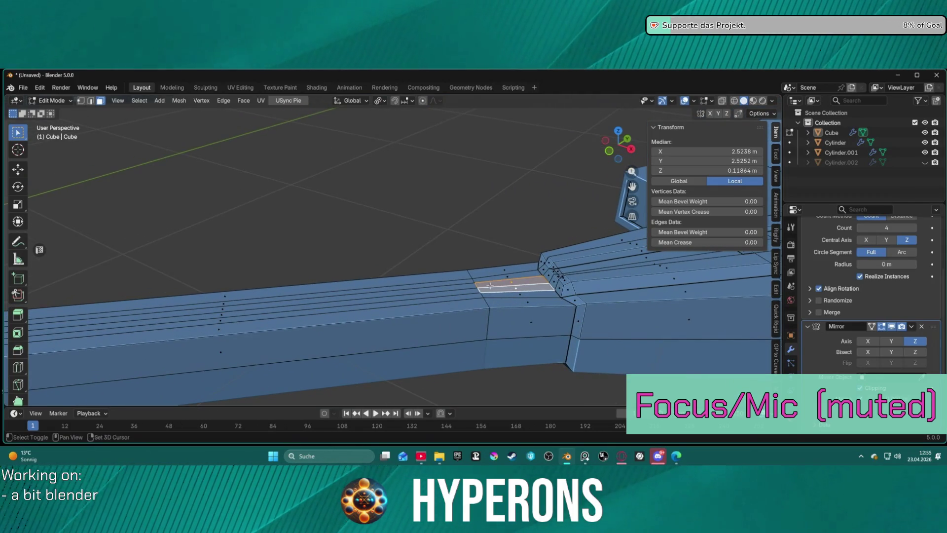
alt+shift+click(223, 307)
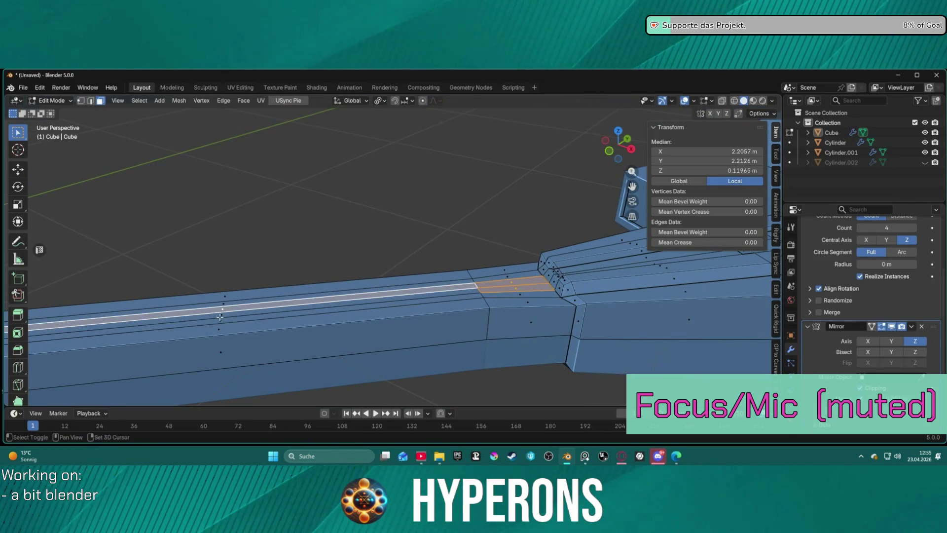
mouse_move(224, 307)
middle_down()
mouse_move(345, 306)
mouse_move(288, 266)
mouse_move(353, 230)
mouse_move(395, 231)
mouse_move(377, 274)
mouse_move(474, 317)
mouse_move(497, 313)
mouse_move(429, 300)
mouse_move(597, 334)
middle_up()
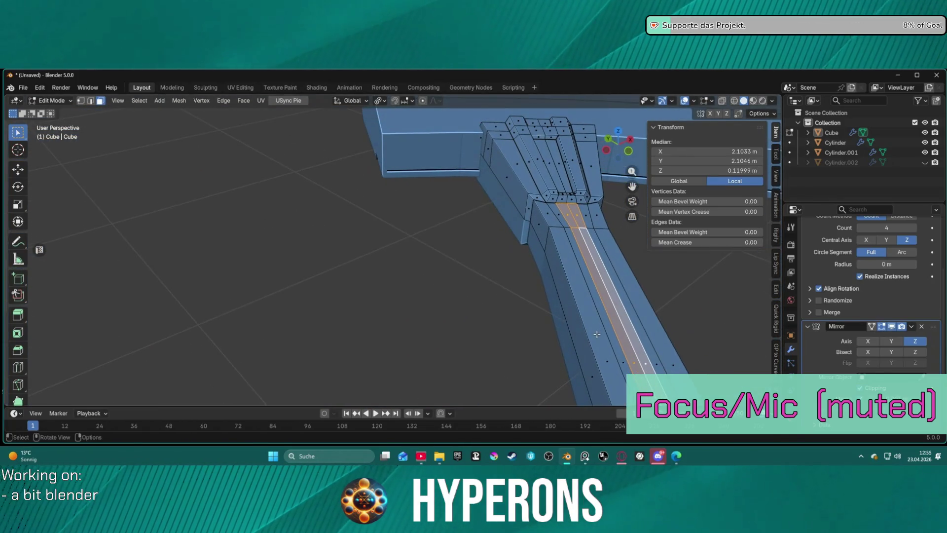
- Isolate the arm in local view, add its end face, and inset the selection
key(KP_Divide)
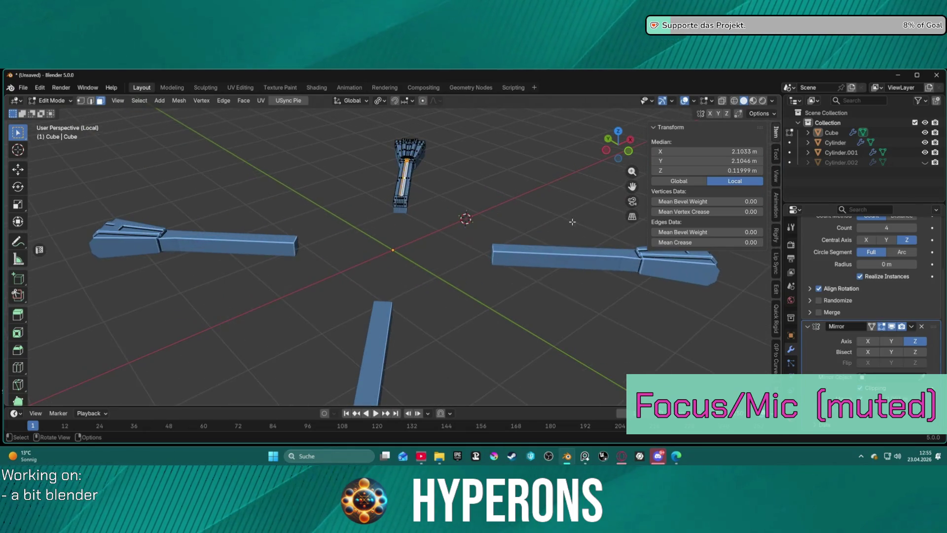
key(KP_Decimal)
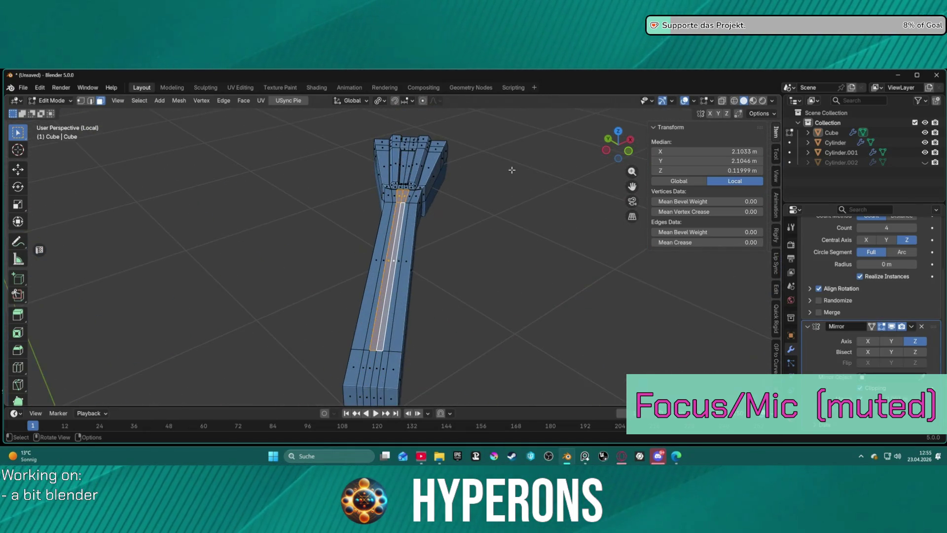
mouse_move(411, 270)
middle_down()
mouse_move(408, 308)
mouse_move(437, 306)
middle_up()
shift+click(368, 319)
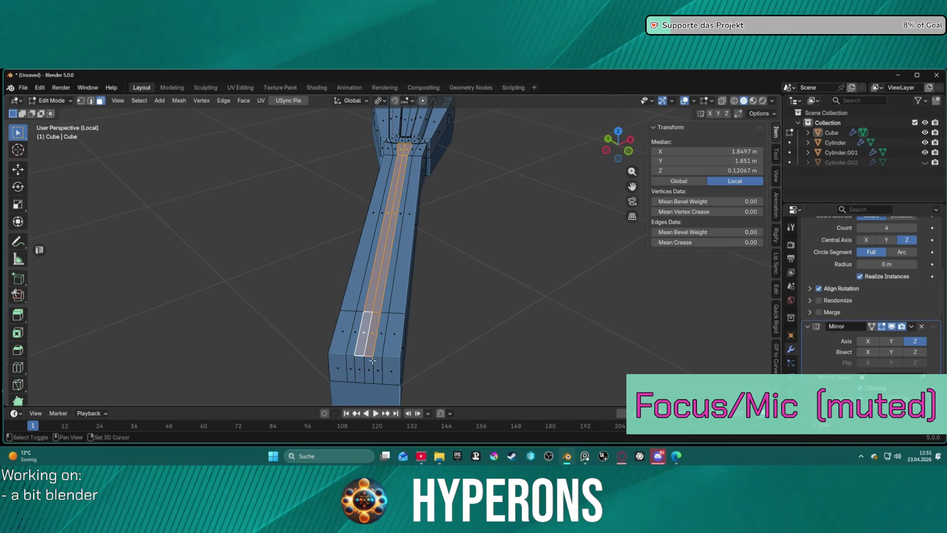
middle_drag(501, 266, 428, 244)
key(i)
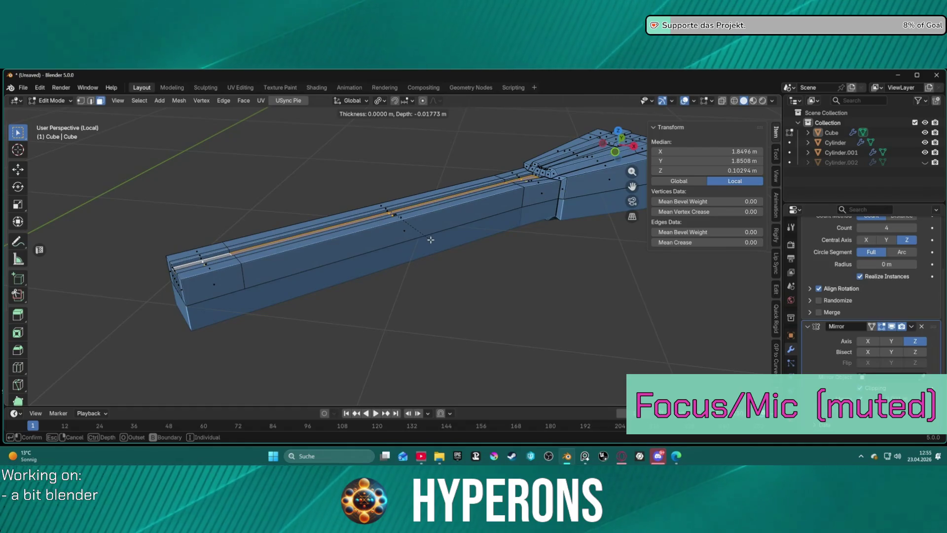
click(431, 240)
- Inset the top strips 0.007904 m, recess them 0.03856 m, and exit local view
mouse_move(431, 239)
middle_down()
mouse_move(531, 243)
mouse_move(377, 258)
middle_up()
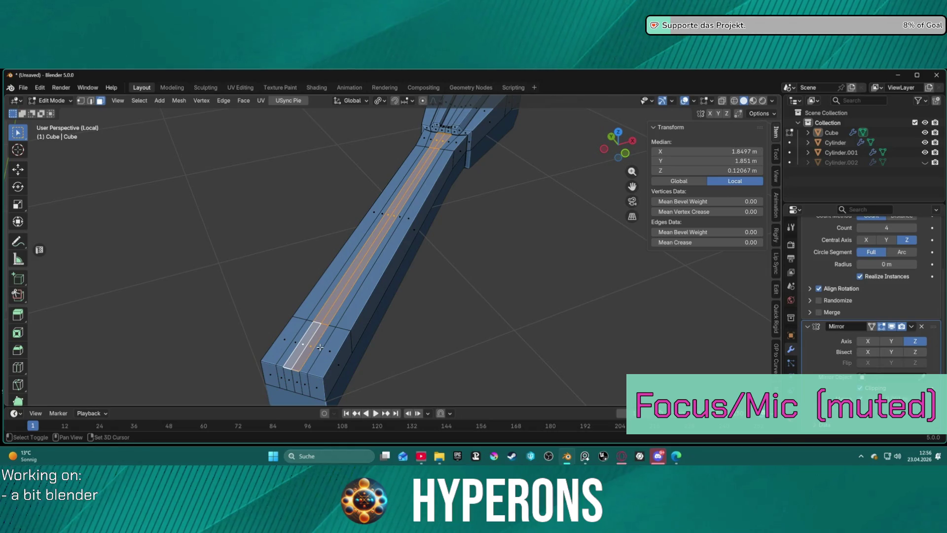
alt+shift+click(347, 302)
alt+shift+click(316, 316)
alt+shift+click(341, 292)
alt+shift+click(347, 281)
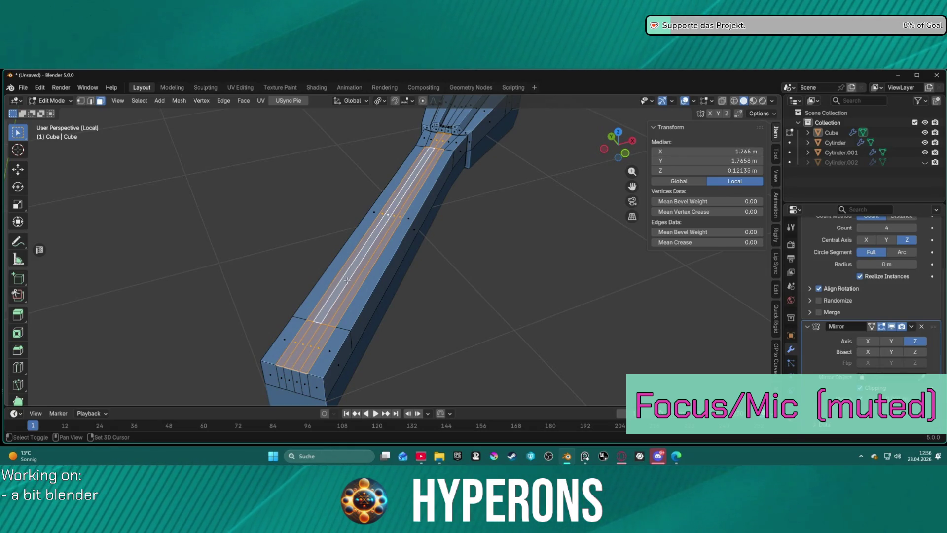
shift+click(429, 140)
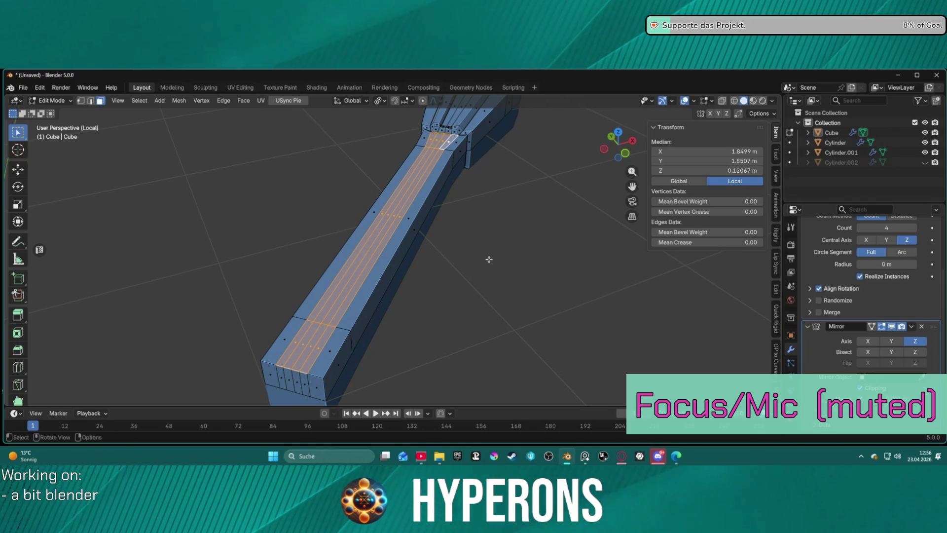
key(i)
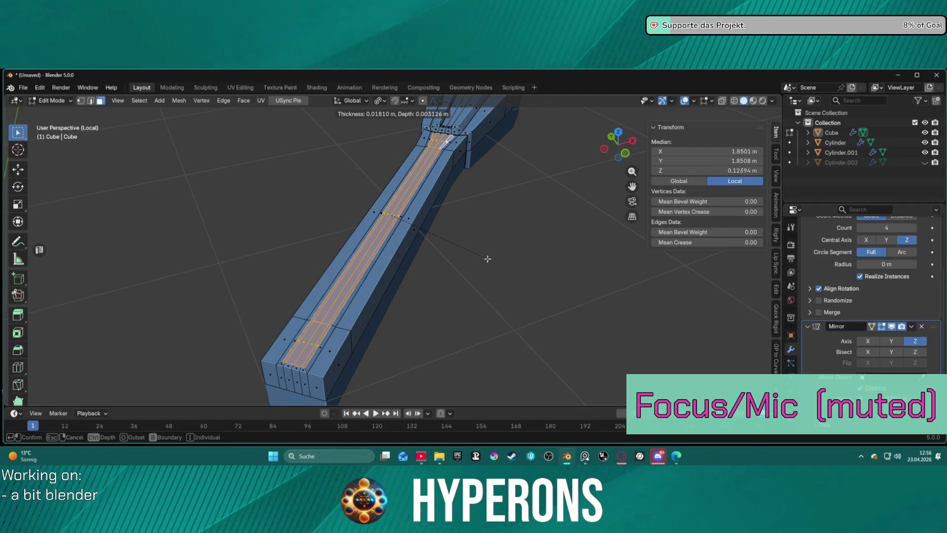
key(ctrl)
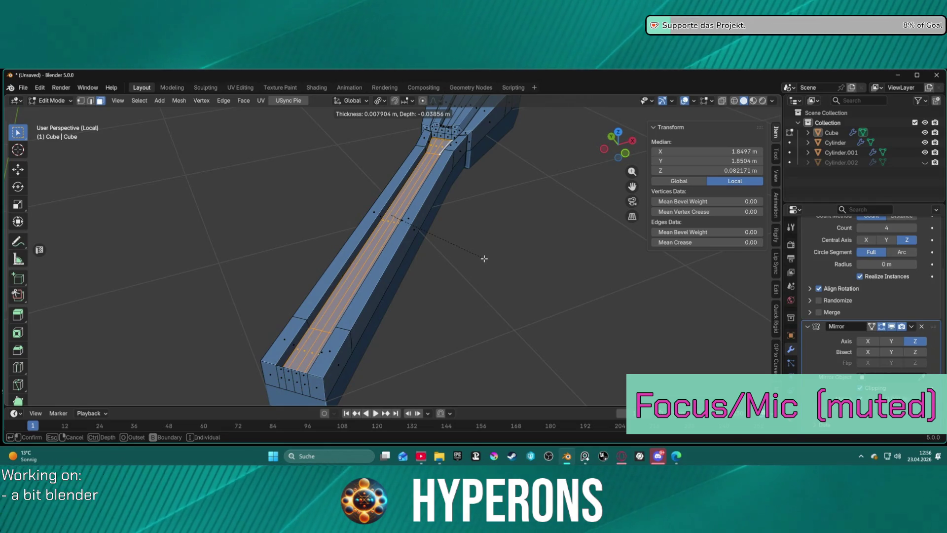
click(485, 259)
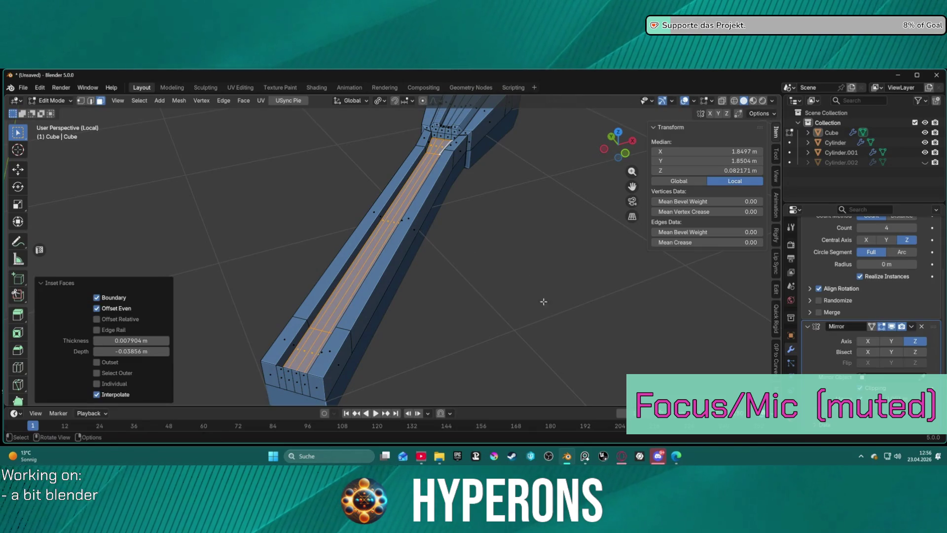
key(KP_Divide)
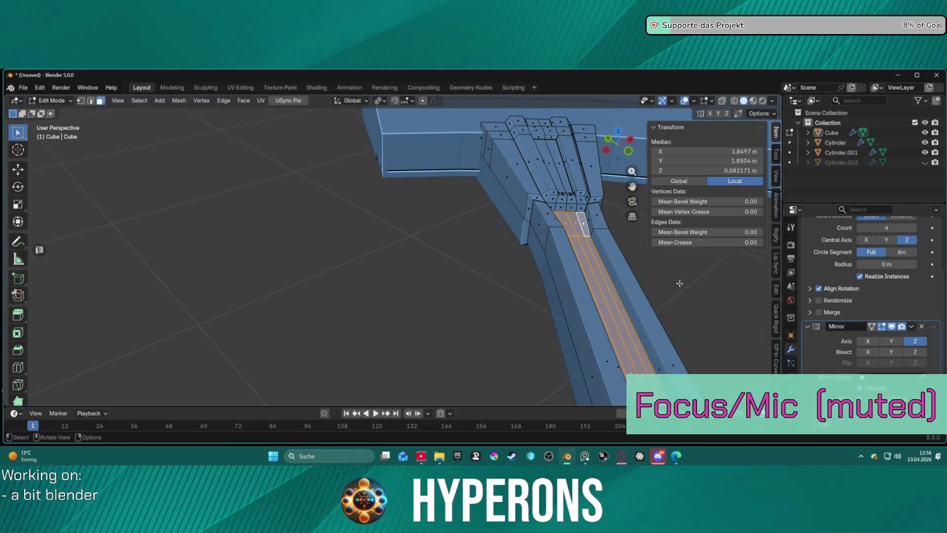
- Vertex-slide the groove vertices along their edges
mouse_move(754, 262)
middle_down()
mouse_move(561, 292)
mouse_move(383, 256)
mouse_move(434, 374)
mouse_move(438, 317)
middle_up()
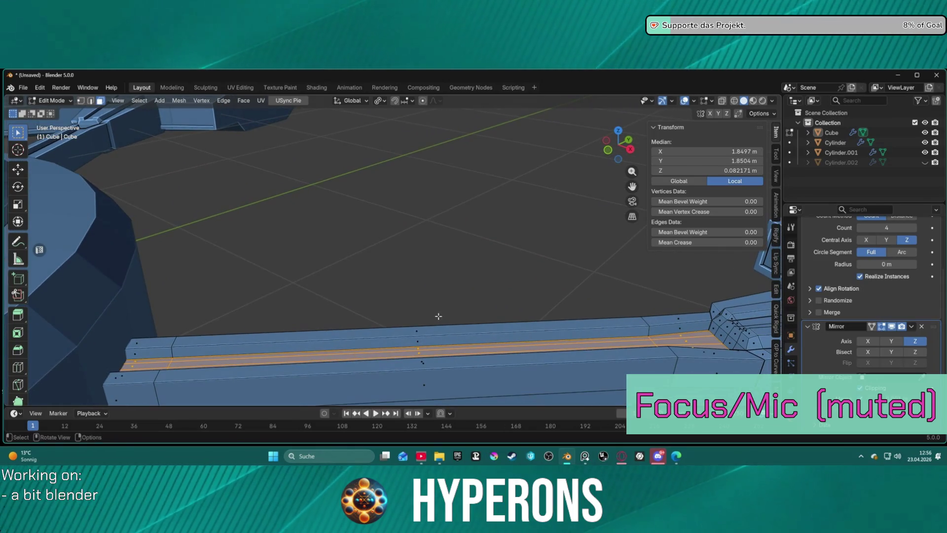
key(shift+v)
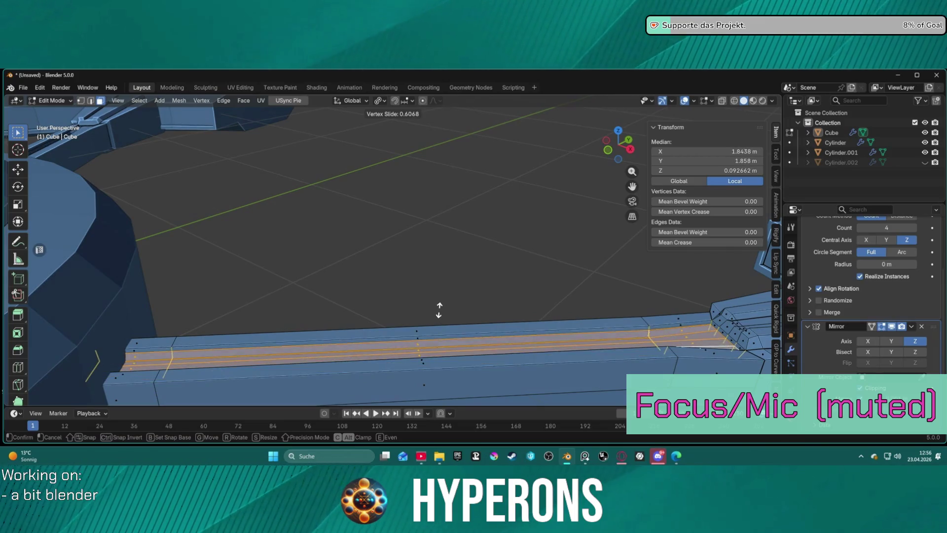
click(440, 311)
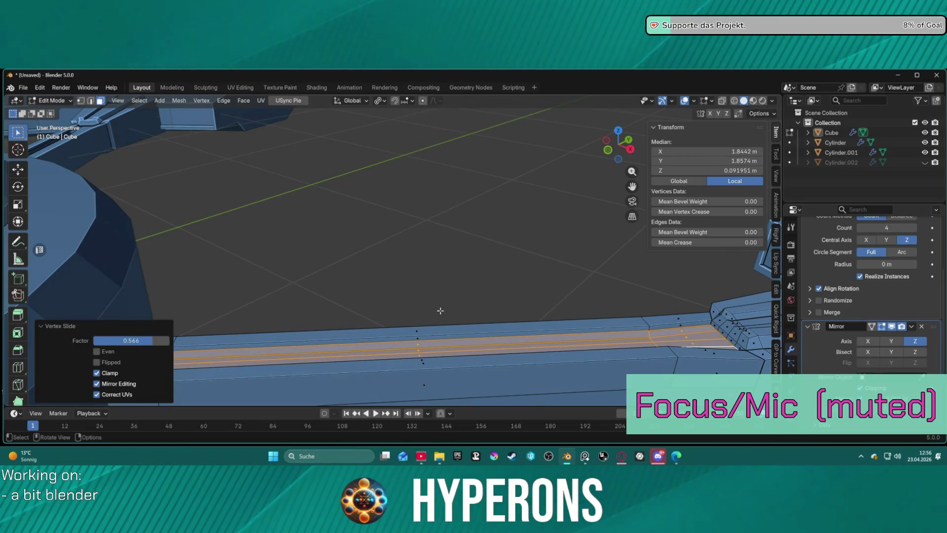
click(450, 305)
mouse_move(480, 324)
middle_down()
mouse_move(581, 302)
mouse_move(613, 311)
middle_up()
- Raise the recessed floor strip 0.024465 m along Z
alt+click(601, 310)
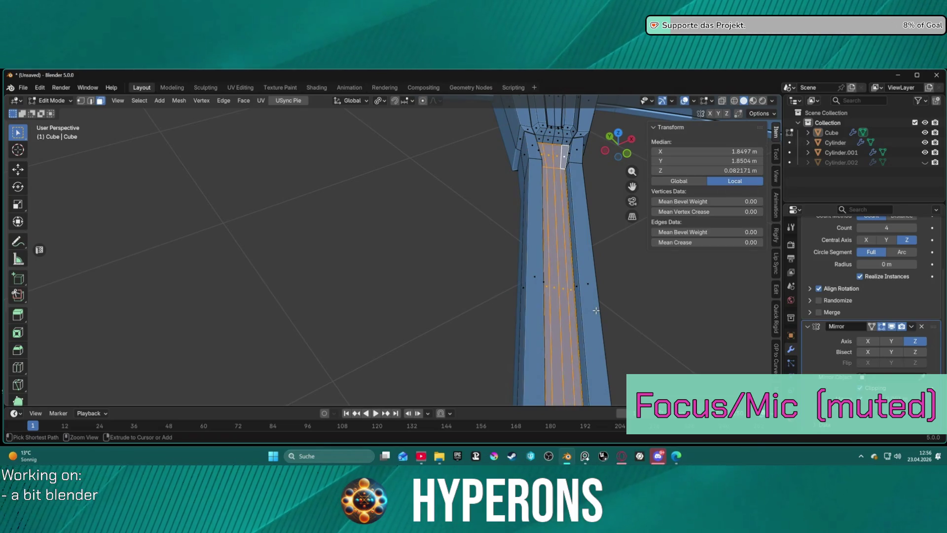
key(g)
key(z)
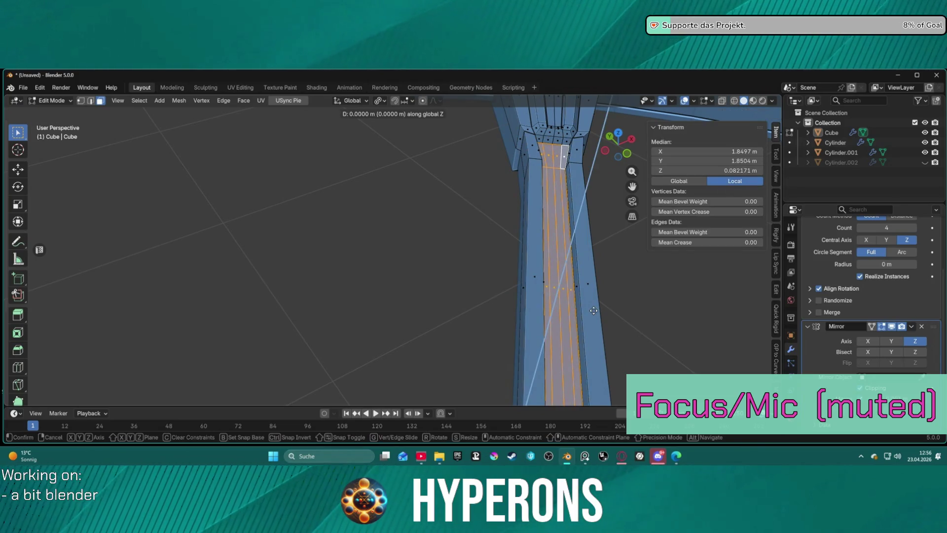
click(595, 304)
middle_drag(595, 304, 526, 246)
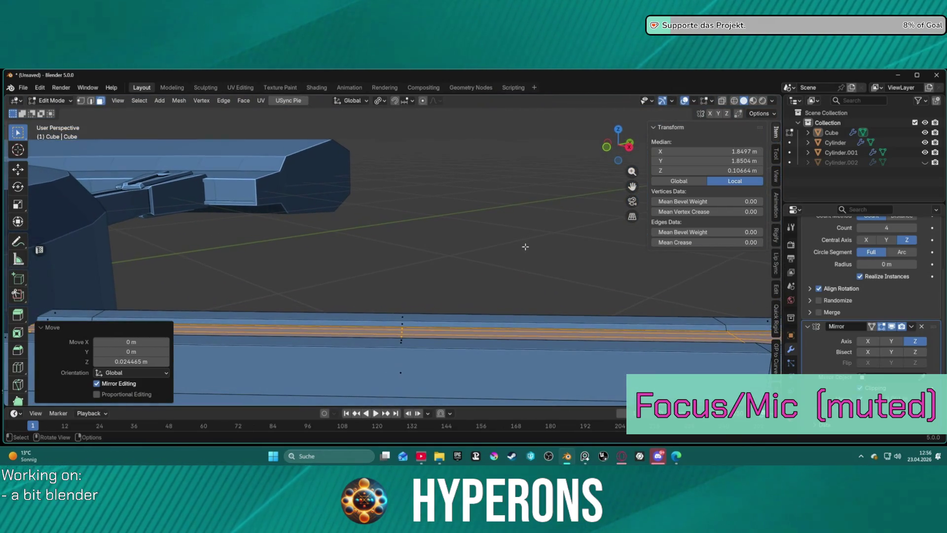
click(491, 286)
mouse_move(491, 285)
middle_down()
mouse_move(439, 296)
mouse_move(404, 274)
mouse_move(396, 255)
mouse_move(391, 302)
mouse_move(401, 311)
middle_up()
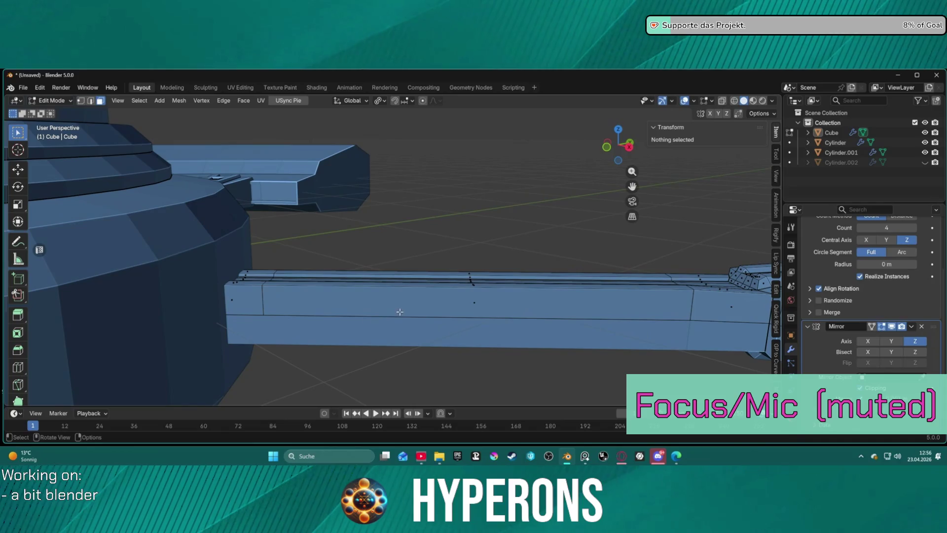
- Loop-cut the long bar near its hub end with a slide factor of -0.961
click(16, 367)
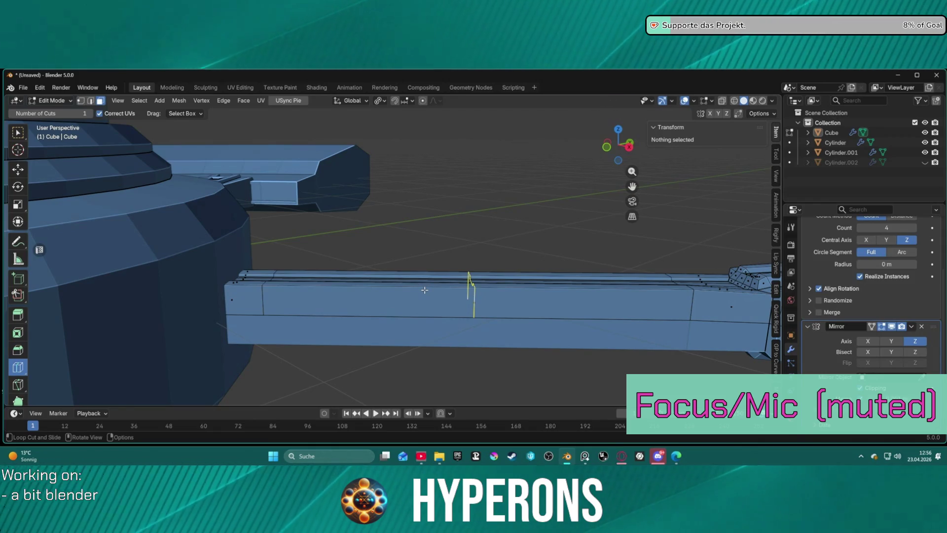
drag(424, 290, 201, 291)
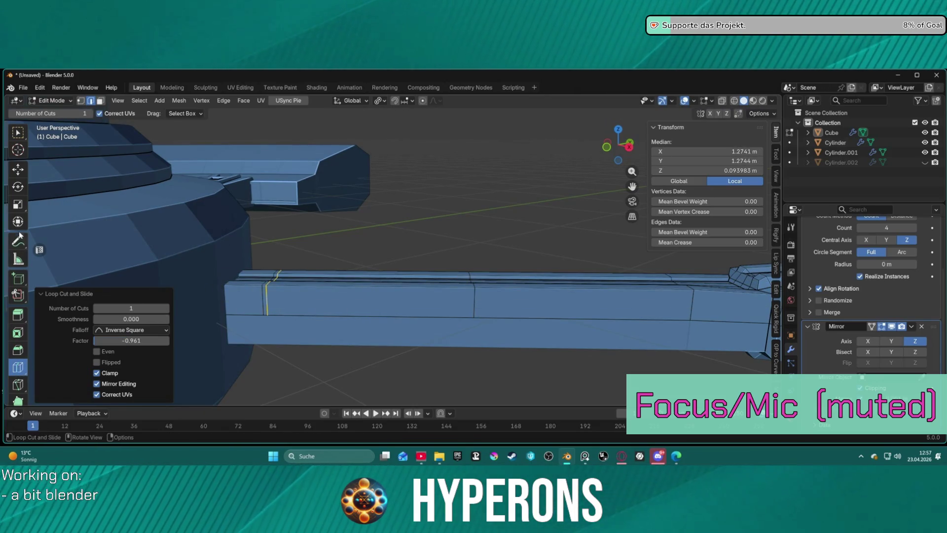
scroll(19, 257, down, 1)
- Select the panel section's top, front and bevel faces in face mode
key(w)
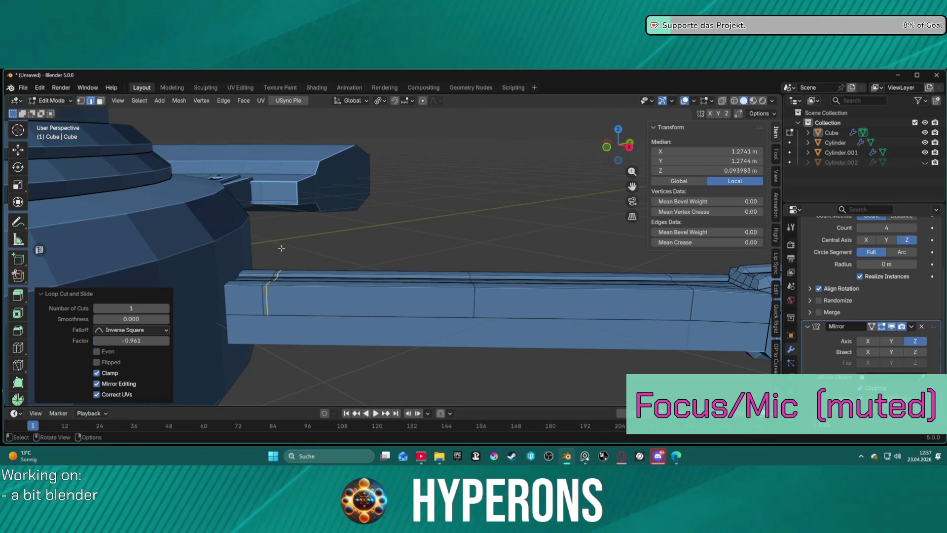
key(3)
click(280, 250)
click(358, 273)
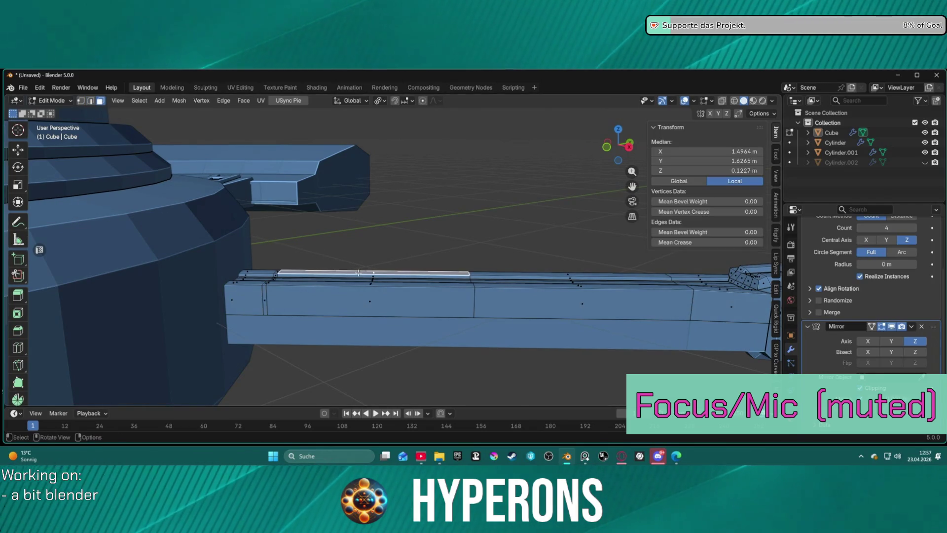
shift+click(364, 292)
ctrl+click(383, 305)
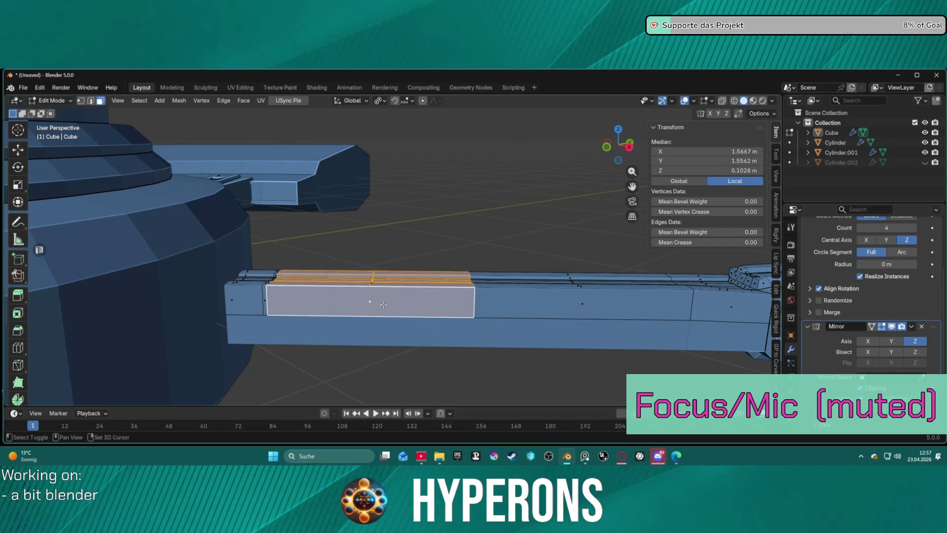
- Add the section's remaining small faces and inset the panel faces
middle_drag(359, 239, 375, 310)
drag(399, 370, 400, 371)
middle_drag(399, 371, 398, 241)
scroll(399, 293, up, 1)
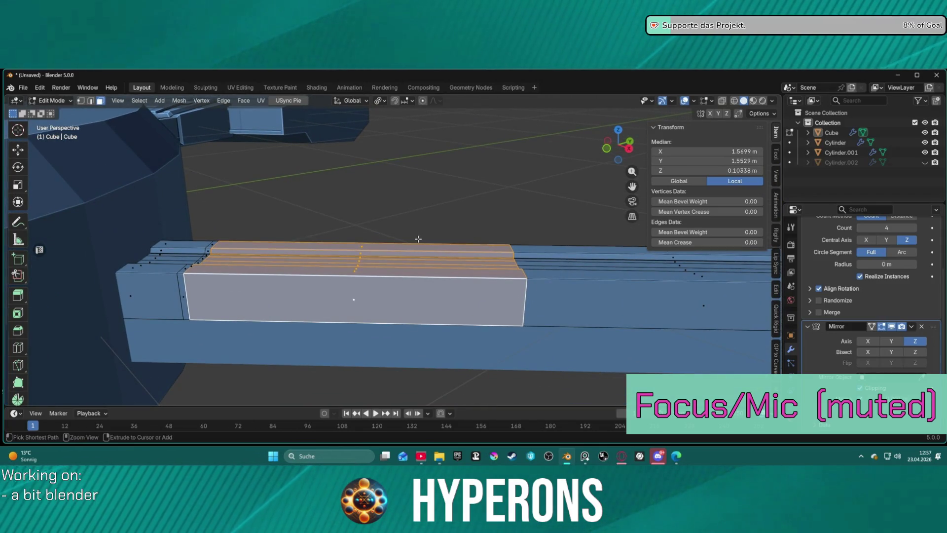
key(i)
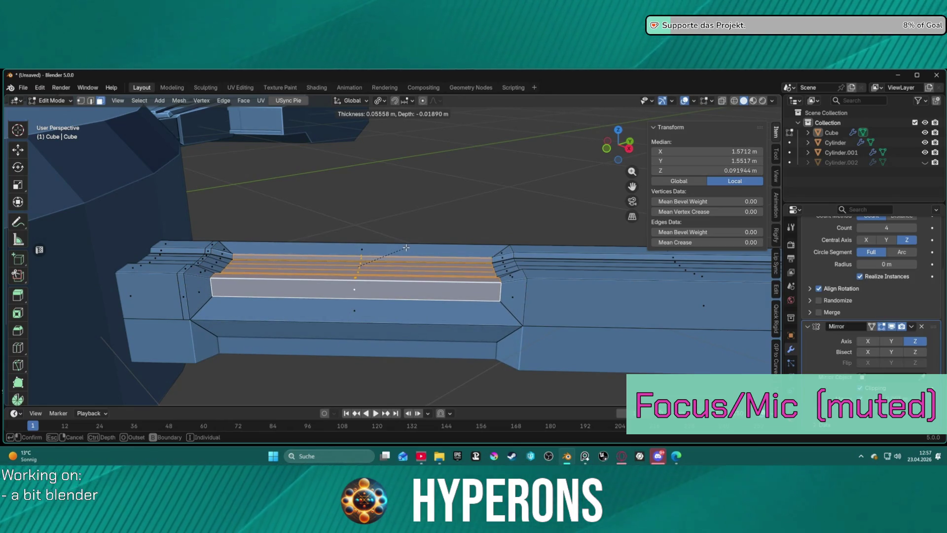
click(406, 248)
mouse_move(406, 247)
middle_down()
mouse_move(309, 205)
mouse_move(469, 217)
middle_up()
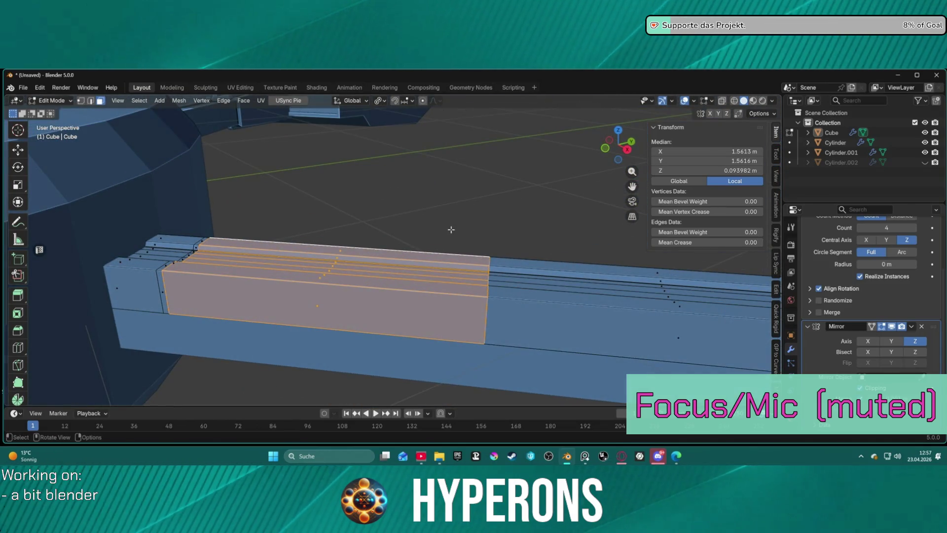
- Inset the panel again, 0.01537 m thick and sunk 0.01194 m, then deselect
key(i)
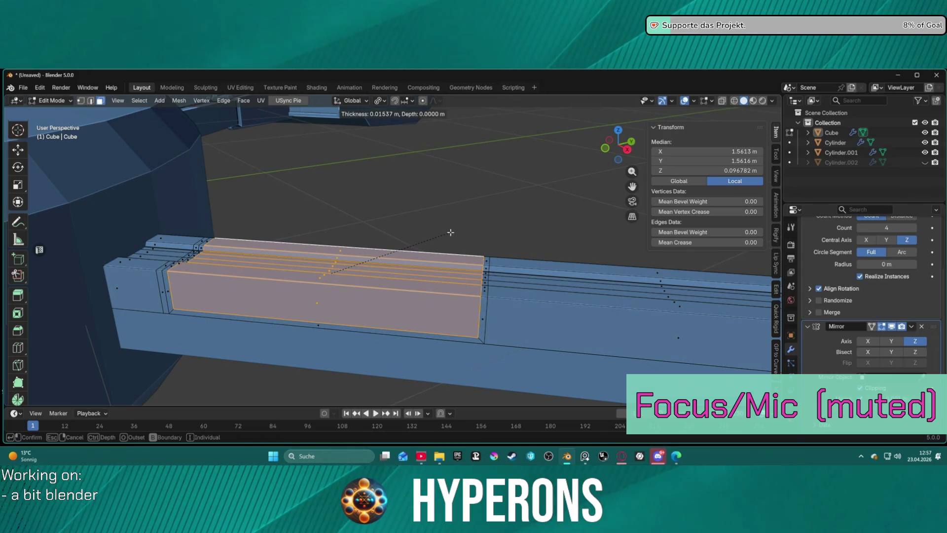
key(ctrl)
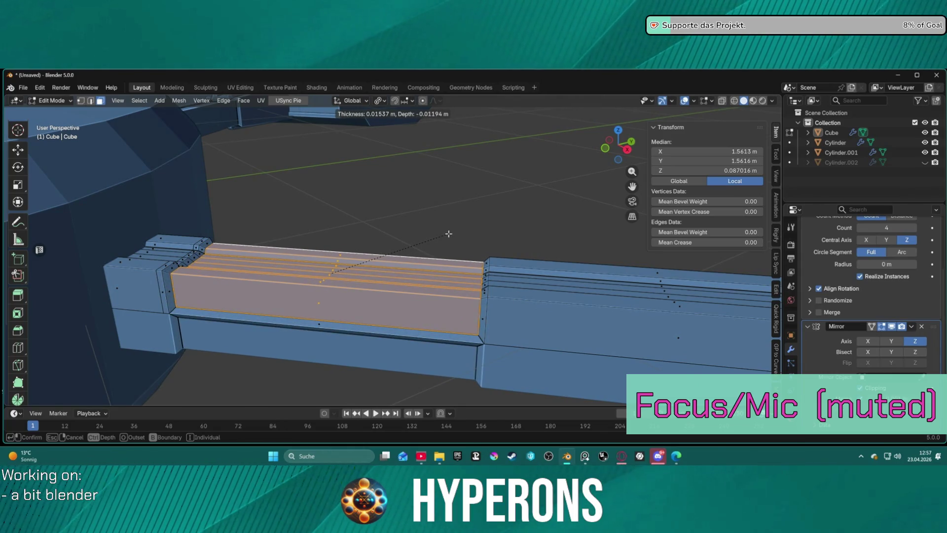
click(448, 233)
mouse_move(411, 267)
middle_down()
mouse_move(419, 227)
mouse_move(449, 217)
mouse_move(466, 226)
mouse_move(438, 241)
middle_up()
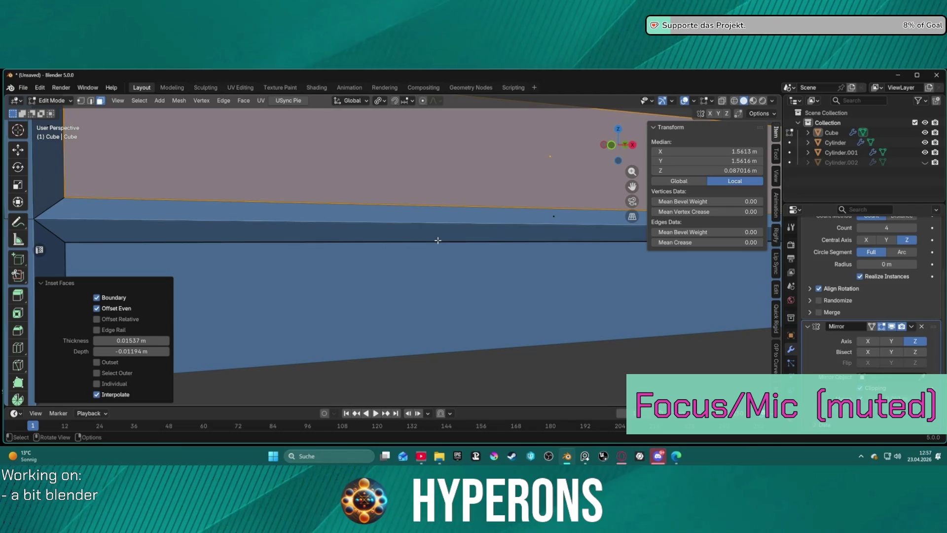
scroll(519, 124, down, 5)
mouse_move(487, 174)
middle_down()
mouse_move(459, 188)
mouse_move(444, 222)
mouse_move(438, 205)
mouse_move(439, 225)
middle_up()
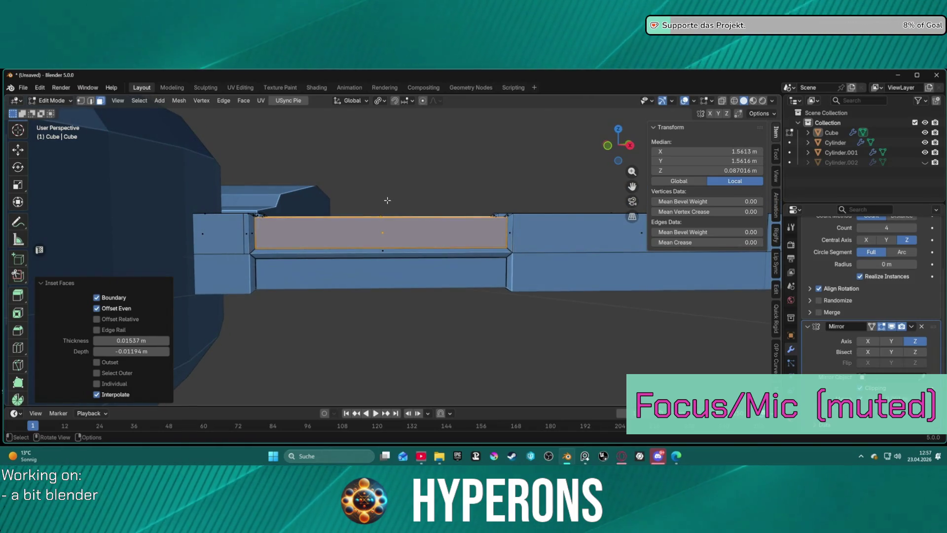
click(346, 192)
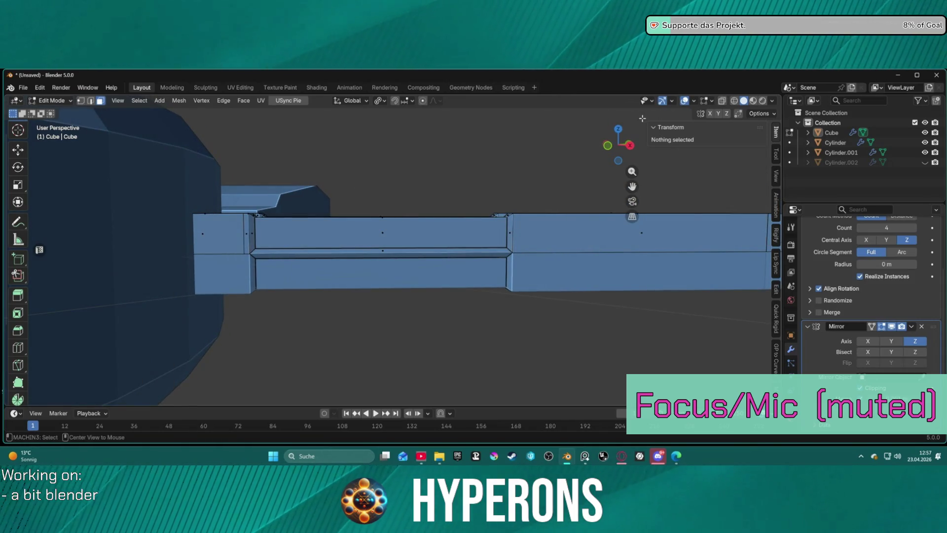
- In X-ray, scale the recessed panel face down to 0.829
key(alt+z)
click(382, 232)
key(s)
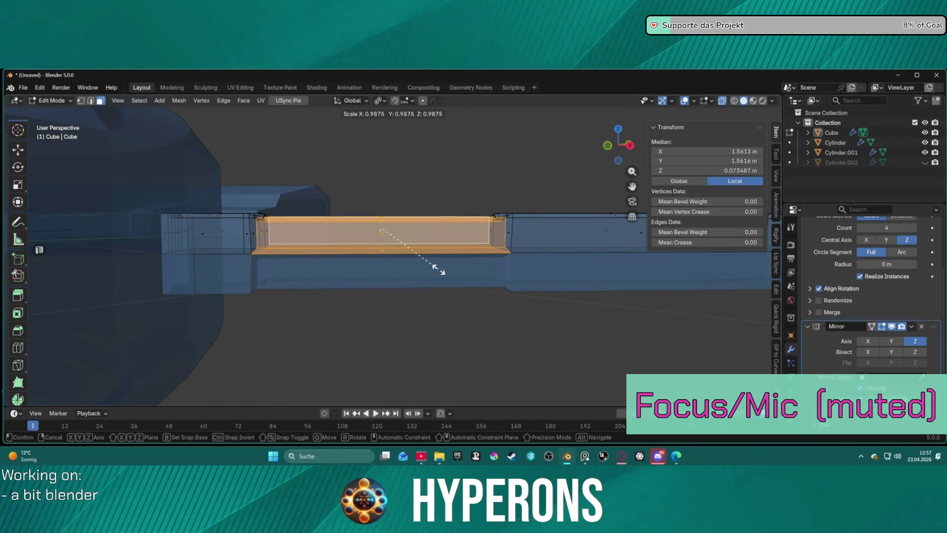
click(421, 272)
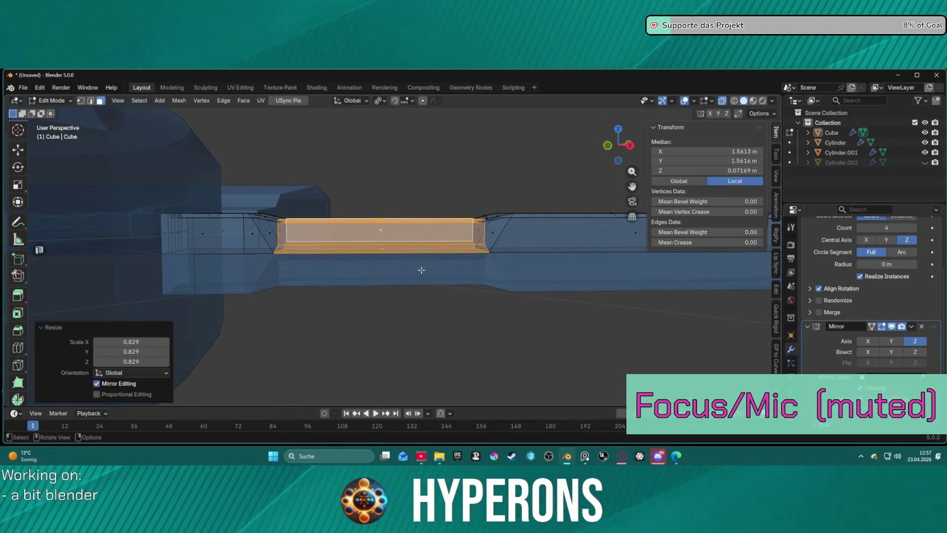
click(434, 183)
mouse_move(434, 183)
middle_down()
mouse_move(442, 226)
mouse_move(435, 270)
middle_up()
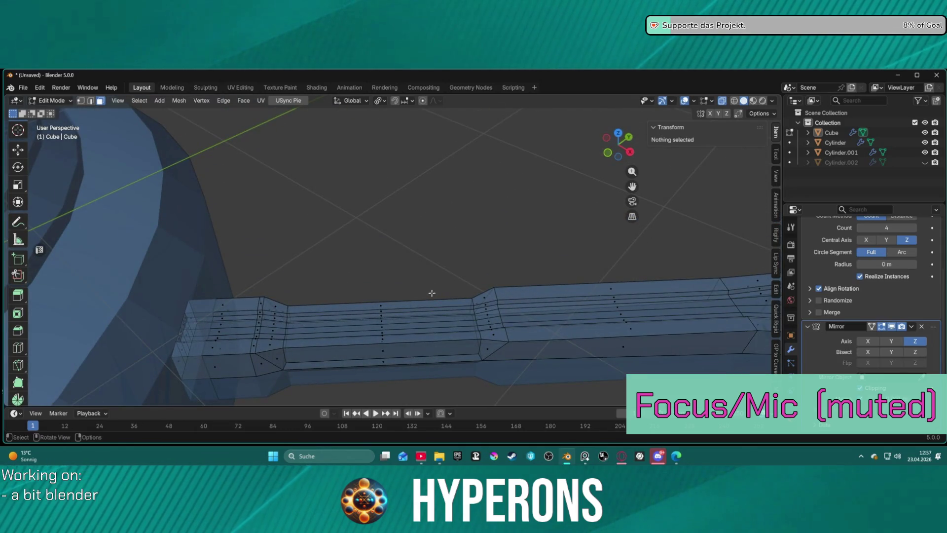
key(alt+z)
- Select the full horizontal edge loop along the arm below the panel
mouse_move(530, 222)
middle_down()
mouse_move(501, 203)
mouse_move(507, 155)
mouse_move(482, 184)
mouse_move(487, 263)
middle_up()
scroll(508, 154, up, 3)
scroll(479, 252, down, 2)
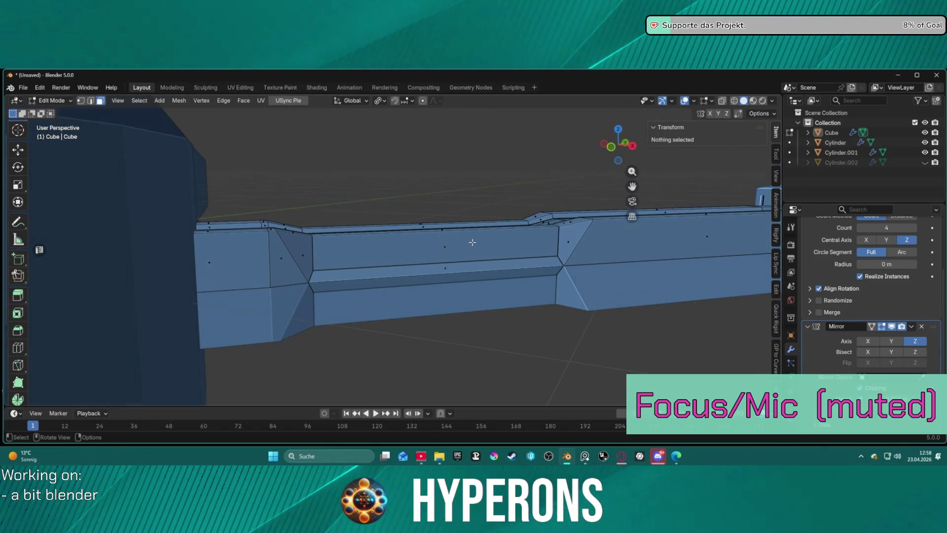
click(508, 271)
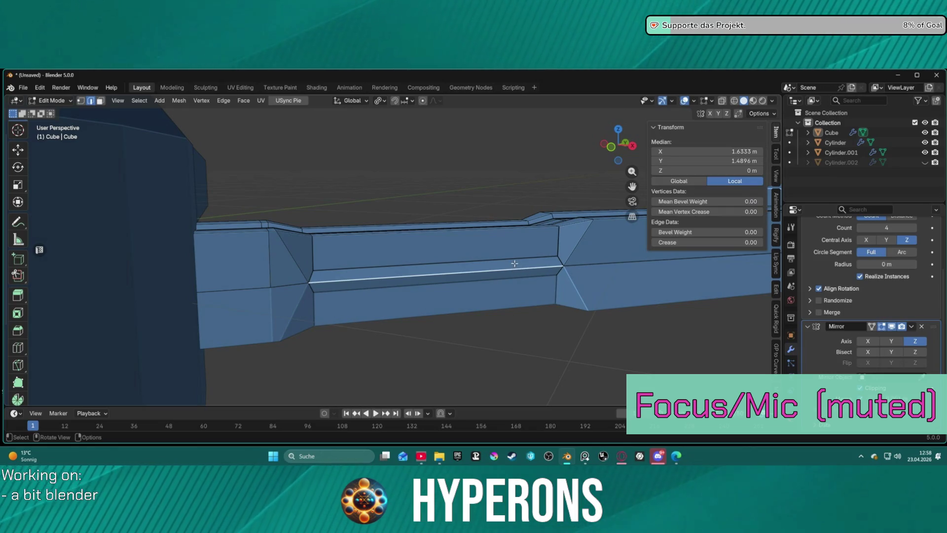
alt+click(375, 275)
alt+click(536, 268)
mouse_move(535, 268)
middle_down()
mouse_move(487, 260)
mouse_move(536, 253)
mouse_move(331, 255)
middle_up()
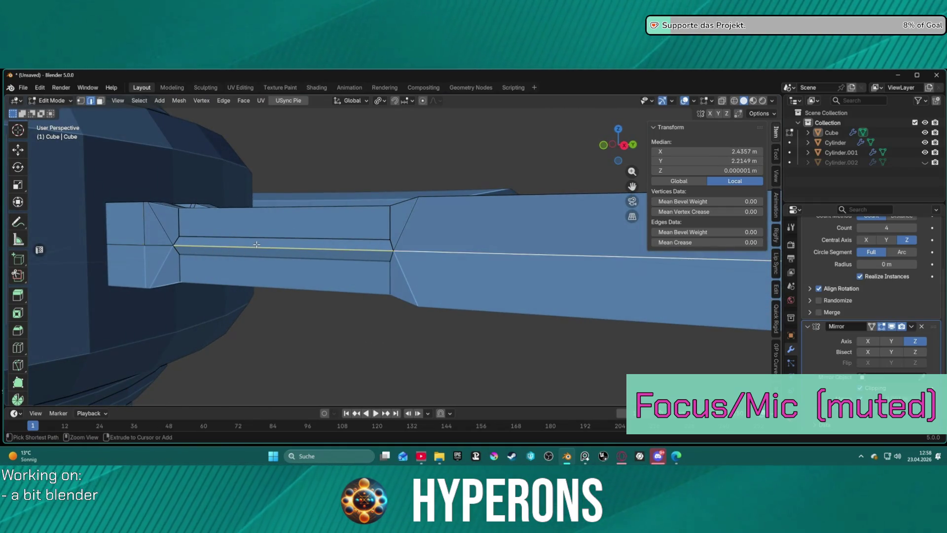
- Undo the recessed panel on the arm
key(ctrl+z)
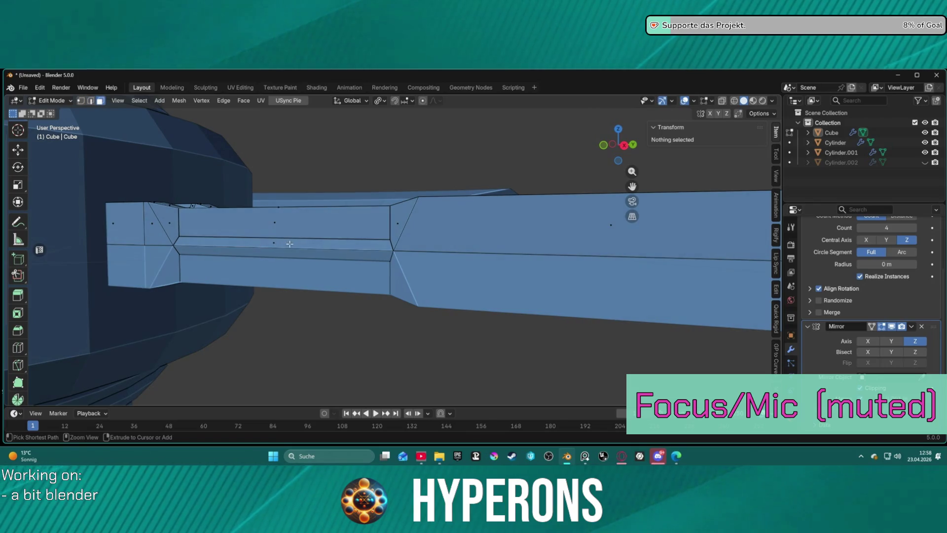
key(ctrl+z)
key(ctrl+z)
key(ctrl+shift+z)
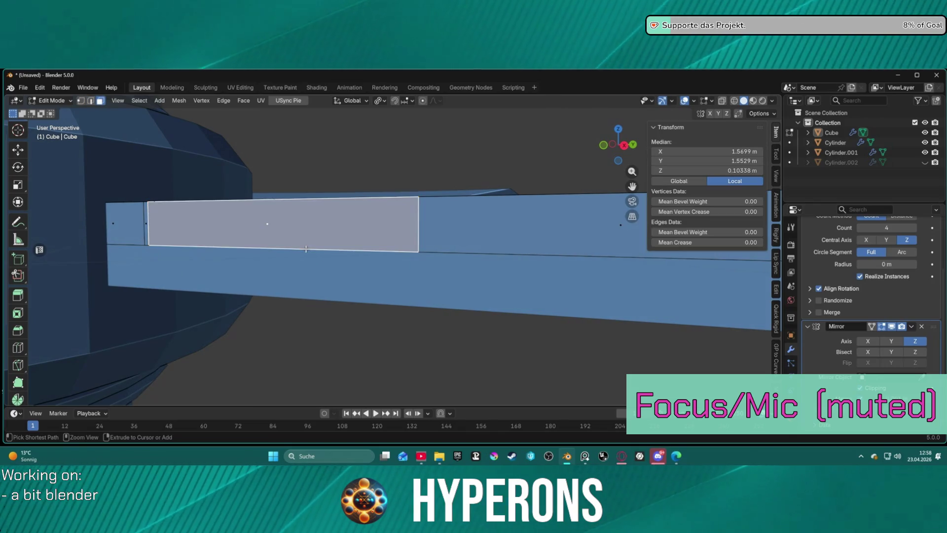
- Select the long edge loop running along the arm's side in edge mode
alt+click(218, 242)
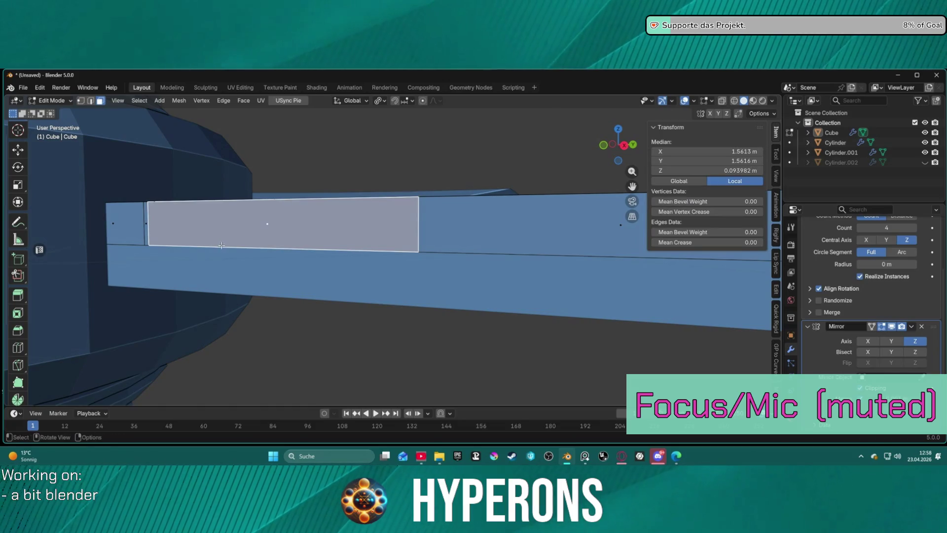
click(433, 251)
key(2)
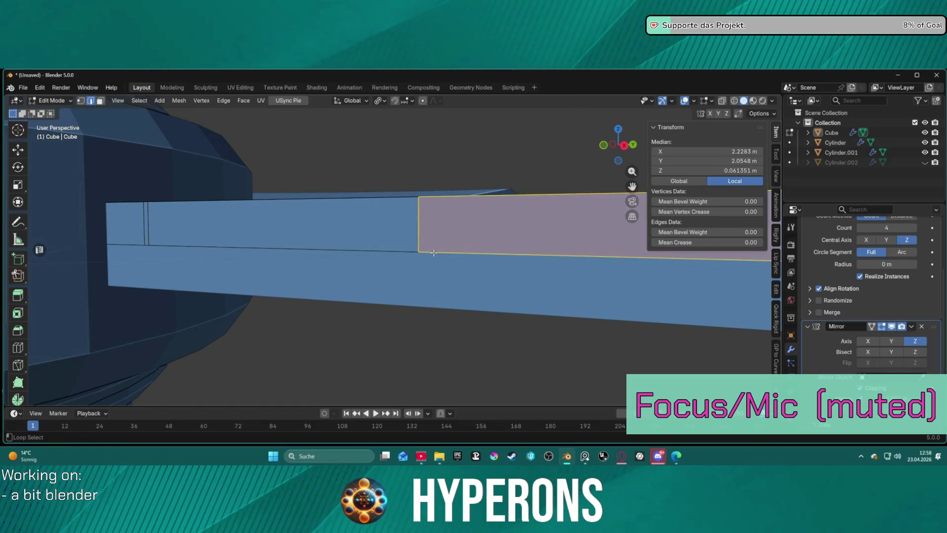
key(alt+a)
click(390, 252)
alt+click(389, 252)
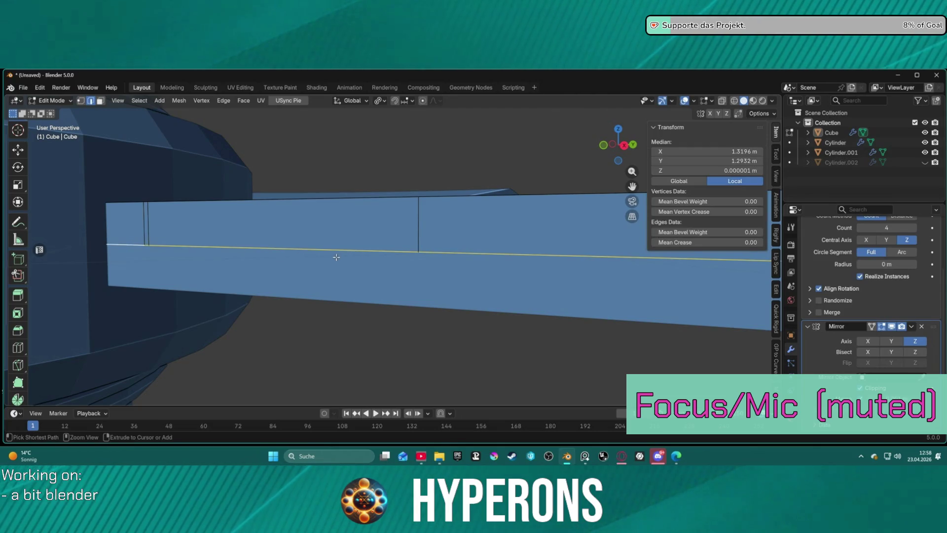
mouse_move(367, 248)
middle_down()
mouse_move(465, 239)
mouse_move(524, 246)
middle_up()
scroll(524, 246, up, 4)
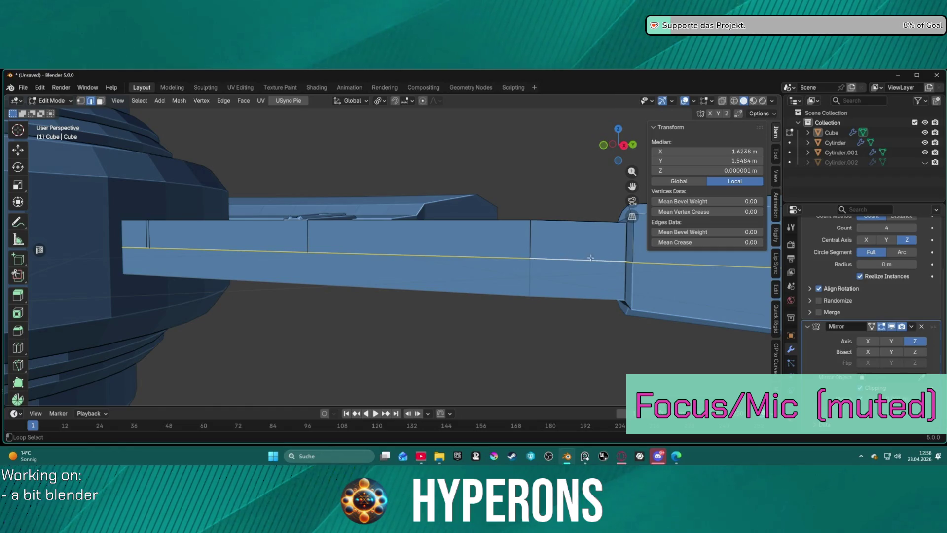
- Bevel the edge loop and set the pivot point to Bounding Box Center
key(ctrl+b)
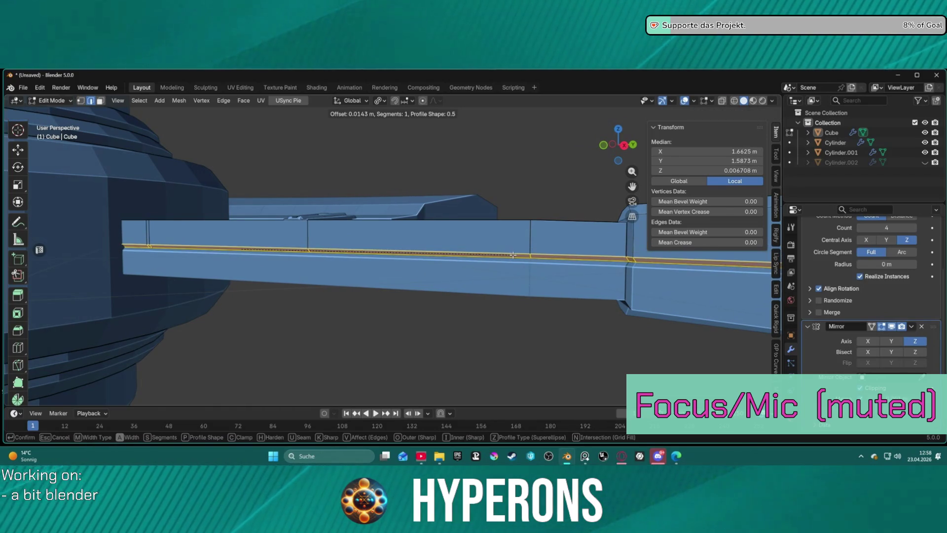
click(513, 255)
click(382, 100)
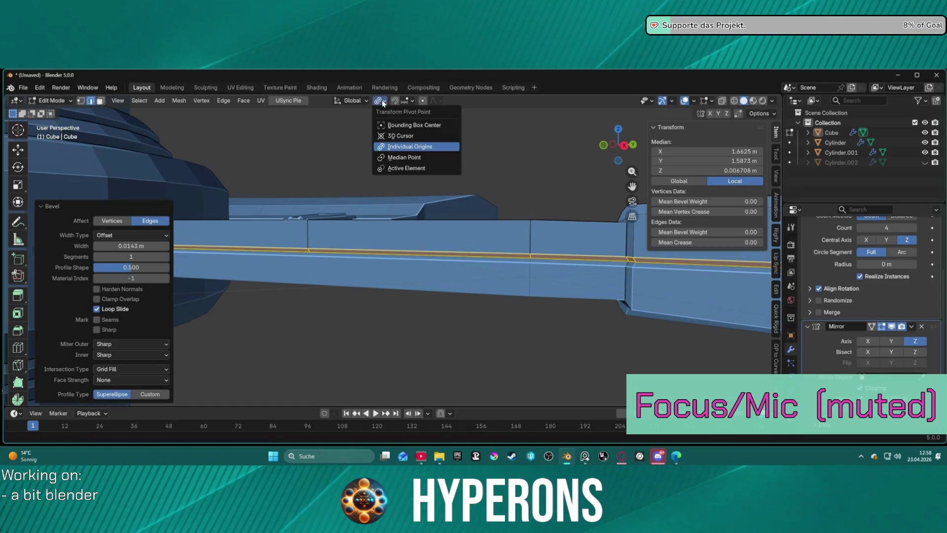
click(386, 127)
- Merge the bevelled strip back into a single edge loop
mouse_move(416, 189)
middle_down()
mouse_move(501, 189)
mouse_move(469, 211)
mouse_move(306, 243)
mouse_move(269, 204)
mouse_move(423, 207)
mouse_move(385, 198)
mouse_move(242, 217)
middle_up()
alt+click(410, 197)
key(alt+m)
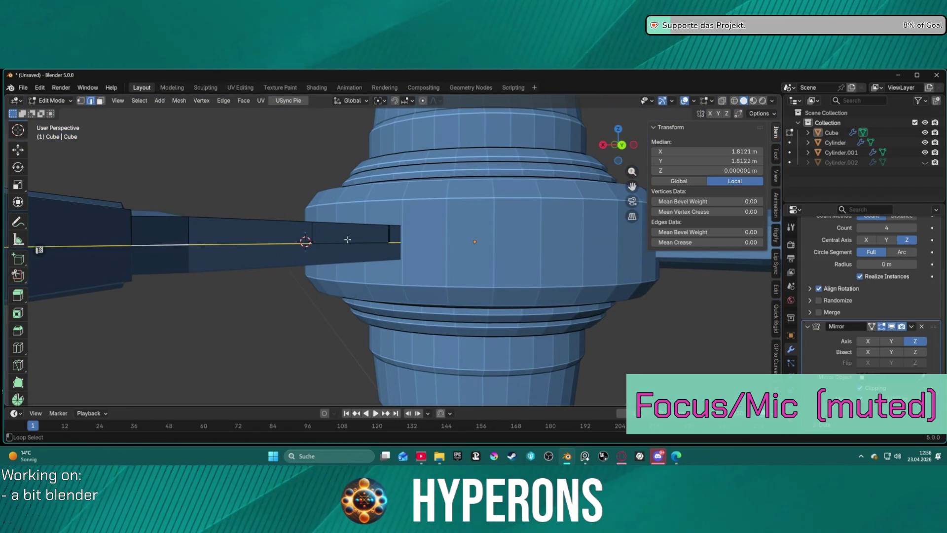
middle_drag(361, 241, 133, 226)
mouse_move(258, 212)
middle_down()
mouse_move(417, 238)
mouse_move(454, 233)
mouse_move(441, 237)
mouse_move(451, 248)
mouse_move(600, 264)
middle_up()
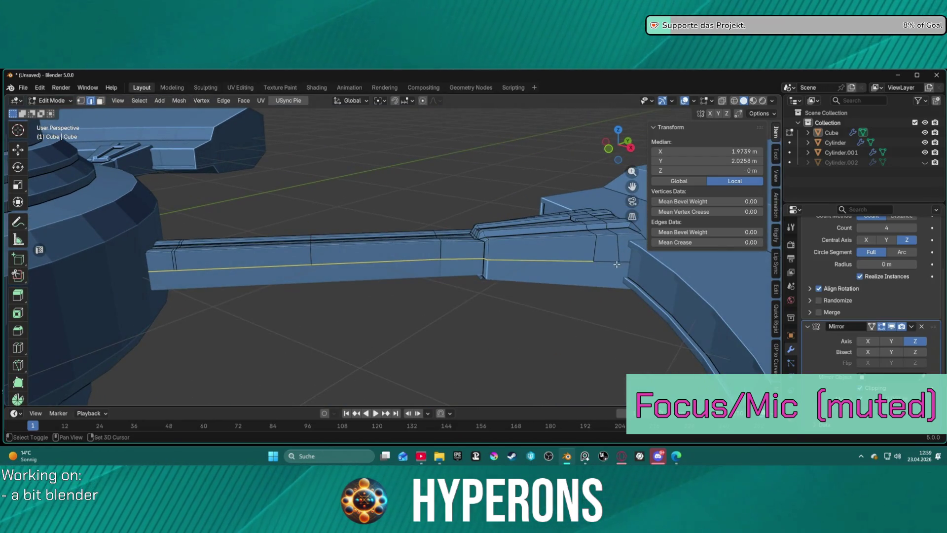
- Bevel the arm's side edge loop into a 0.0314 m single-segment band
key(ctrl+b)
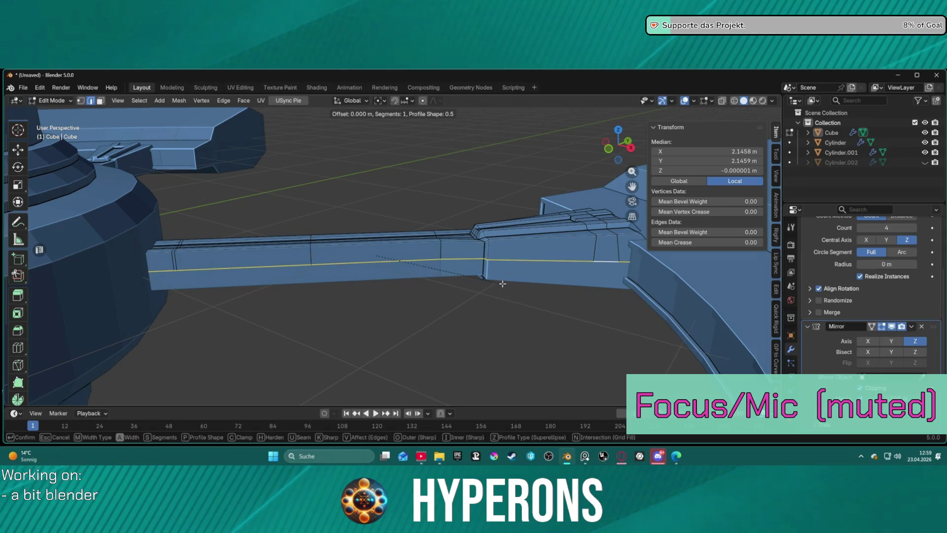
click(505, 282)
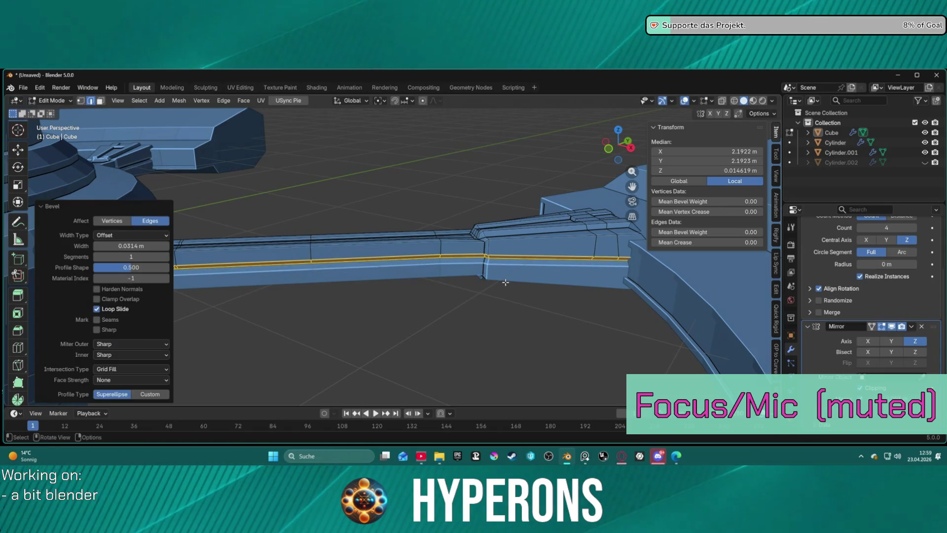
scroll(444, 271, up, 3)
middle_drag(444, 271, 419, 259)
scroll(420, 259, down, 4)
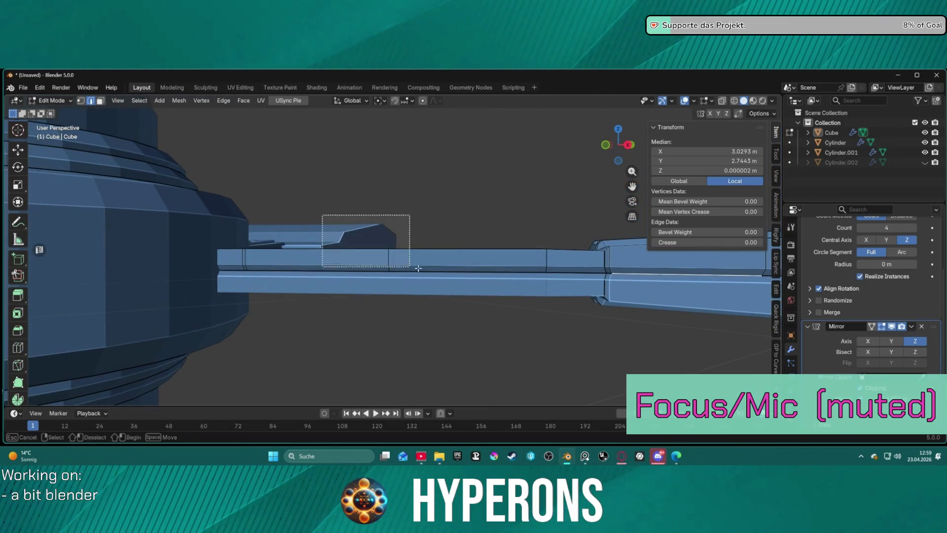
- With X-ray on, box-select the arm's upper section faces and frame them
mouse_move(433, 252)
middle_down()
mouse_move(423, 273)
mouse_move(446, 294)
middle_up()
key(3)
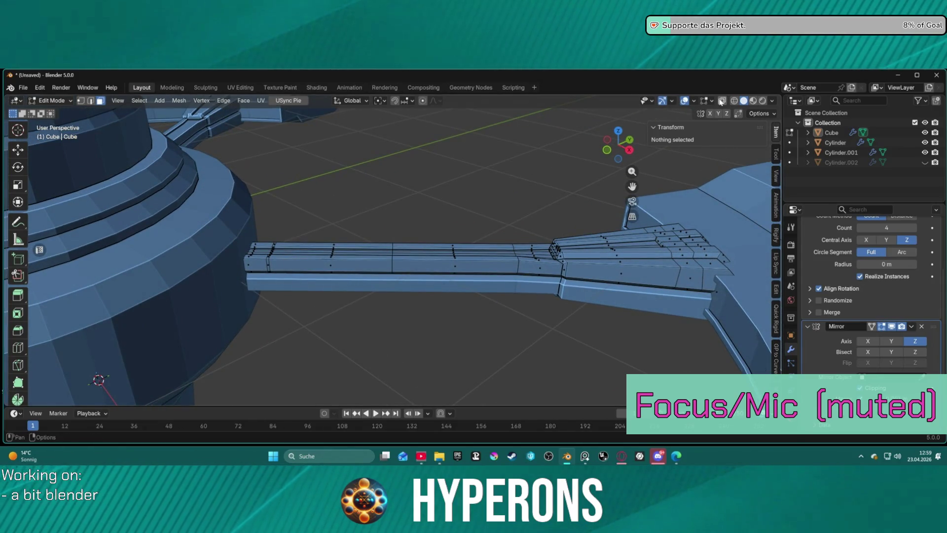
click(722, 101)
mouse_move(312, 215)
mouse_down()
mouse_move(463, 322)
mouse_move(480, 305)
mouse_up()
key(KP_Decimal)
middle_drag(436, 295, 384, 229)
- Scale the upper section down along Z to make it flatter
key(s)
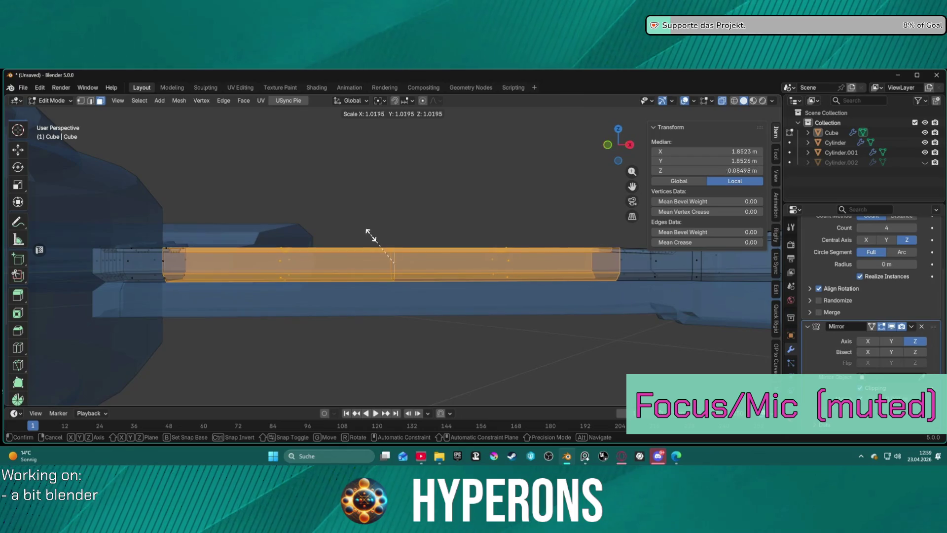
key(z)
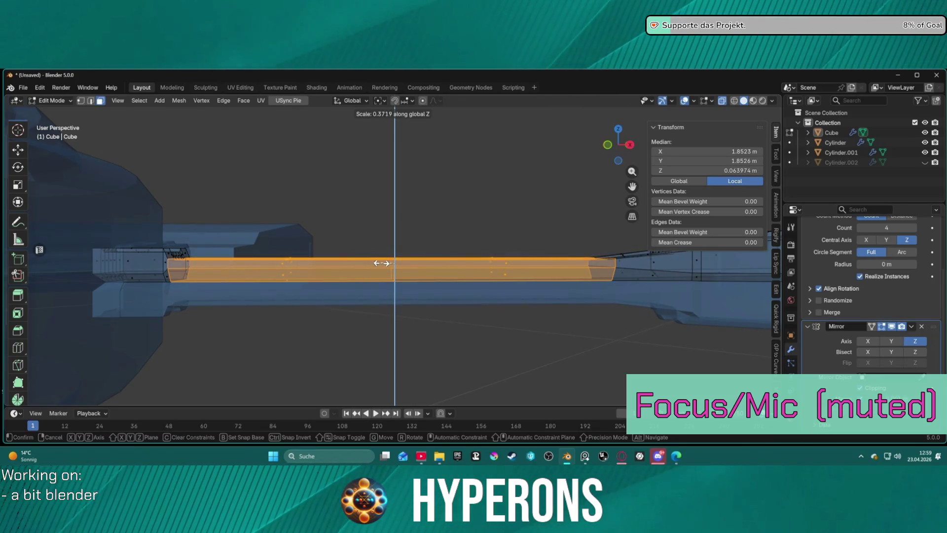
click(444, 274)
middle_drag(444, 274, 479, 283)
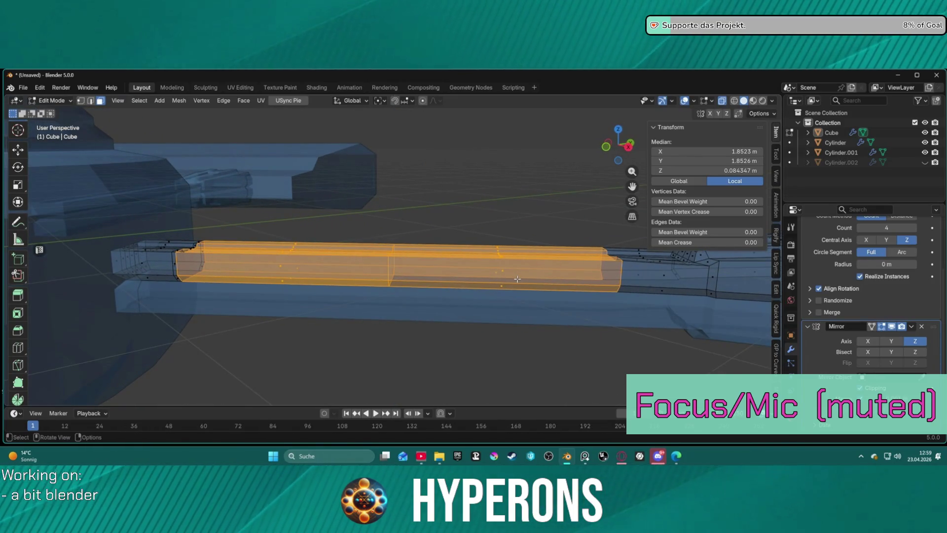
click(577, 320)
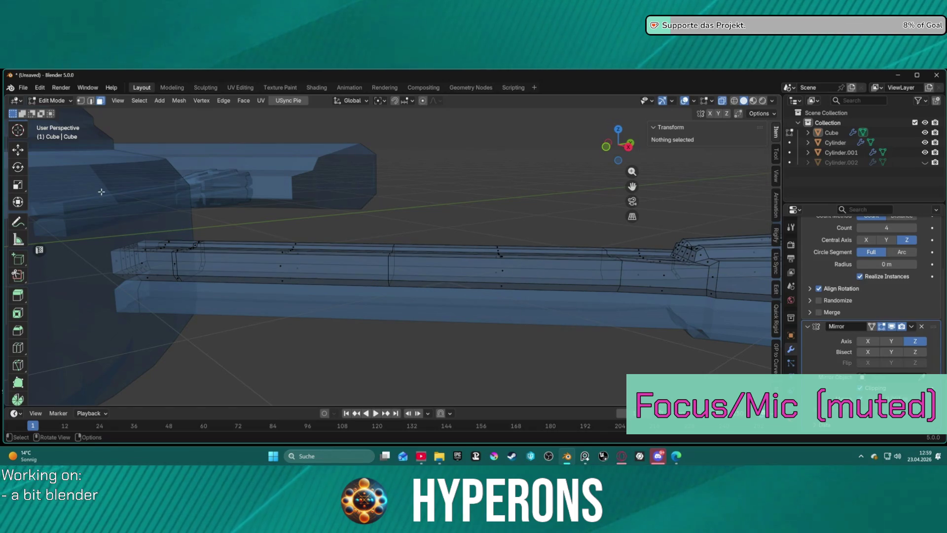
click(18, 365)
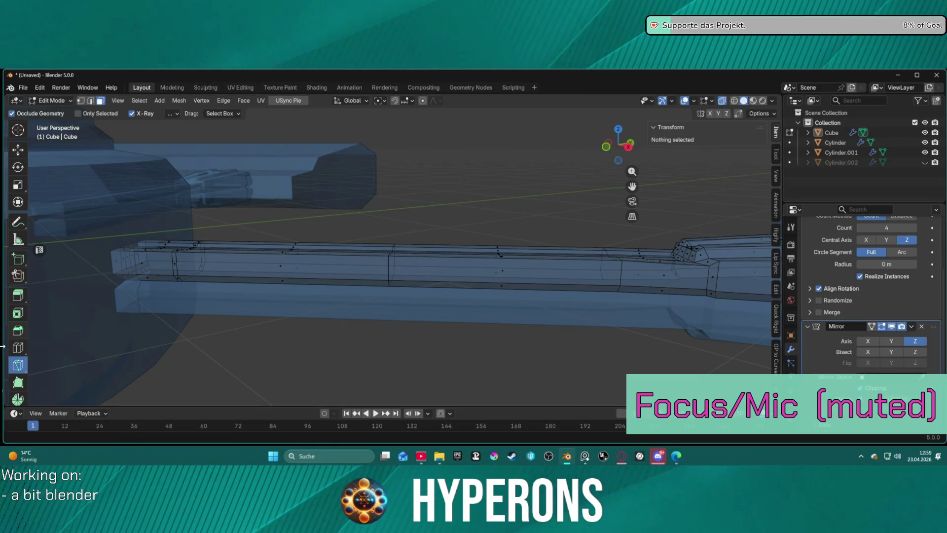
- Add a loop cut near the arm's right end and select it
click(24, 349)
drag(639, 275, 606, 276)
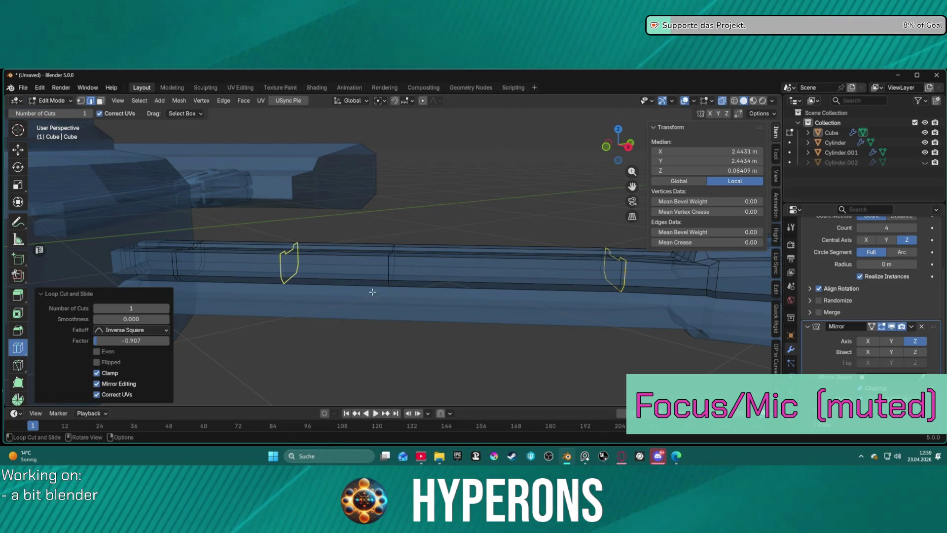
key(w)
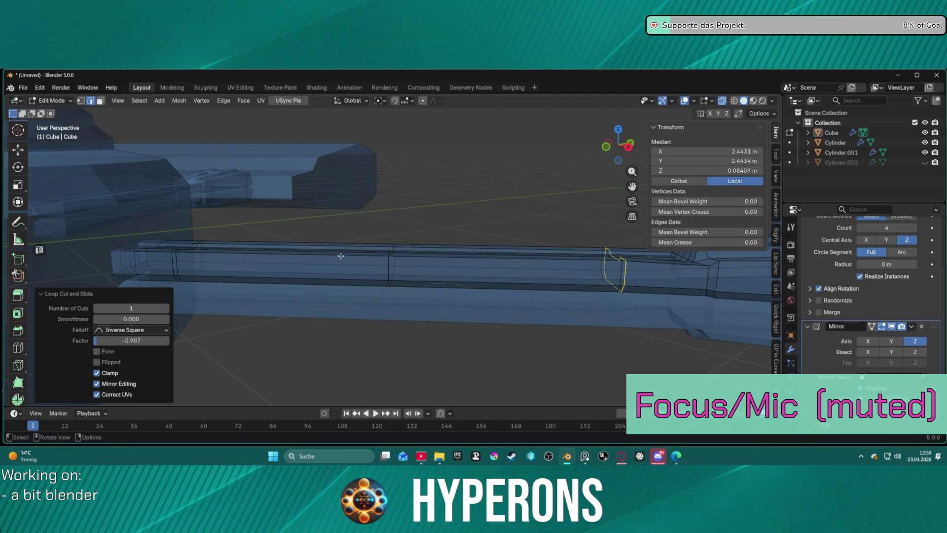
drag(297, 198, 466, 338)
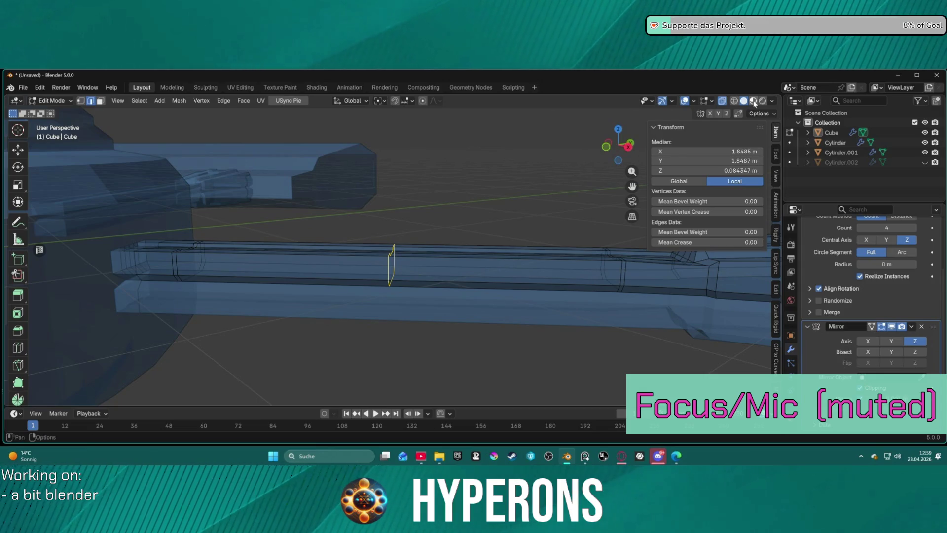
click(754, 101)
click(743, 101)
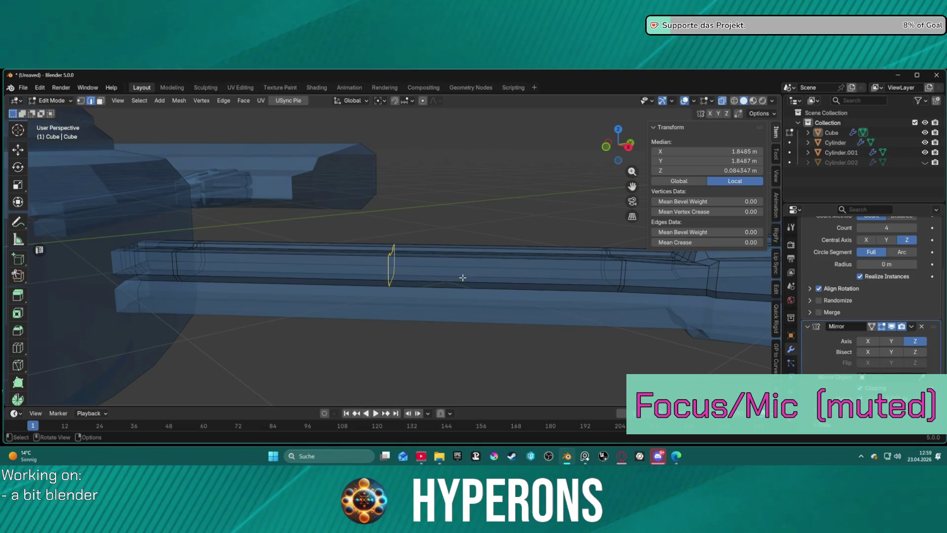
- Select the bar's middle section faces and flatten them along Z
key(3)
mouse_move(261, 218)
mouse_down()
mouse_move(580, 355)
mouse_move(563, 354)
mouse_up()
key(s)
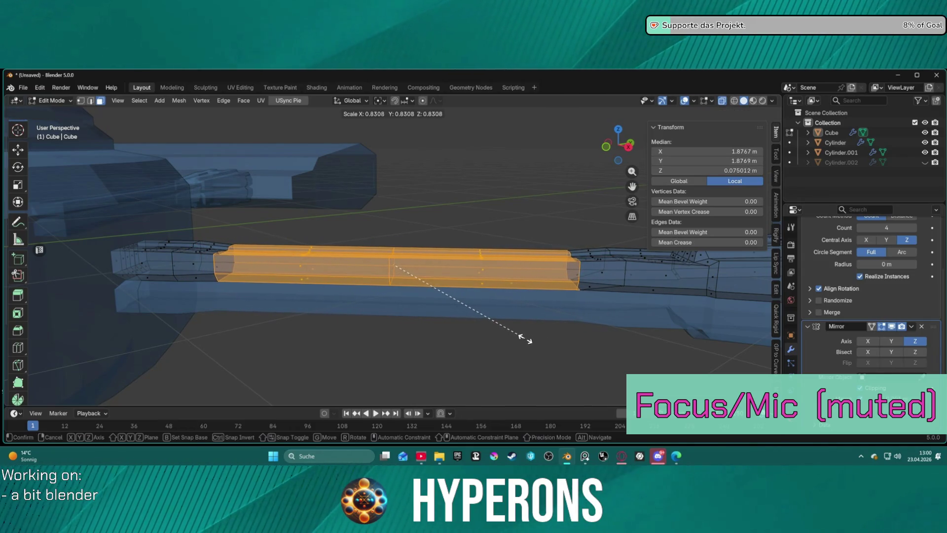
key(z)
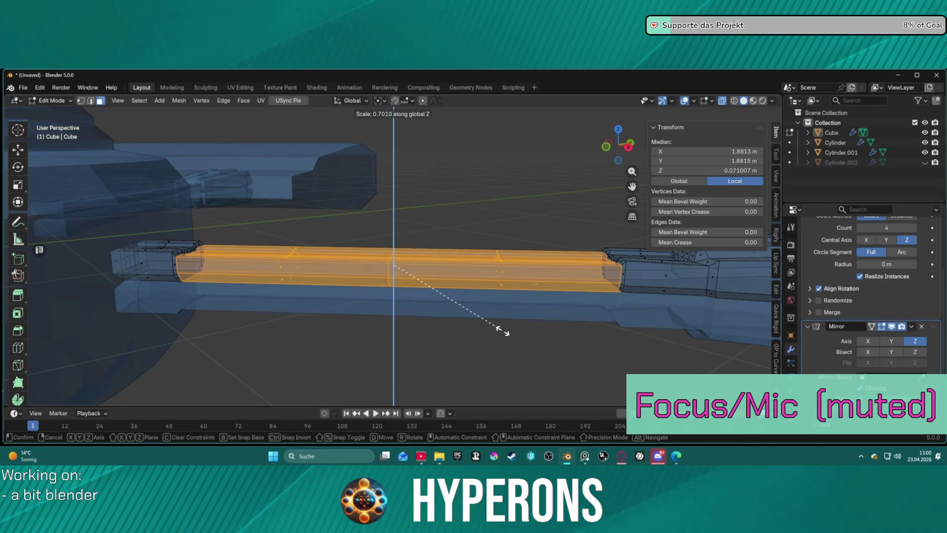
click(473, 332)
click(454, 359)
mouse_move(453, 360)
middle_down()
mouse_move(451, 330)
mouse_move(523, 356)
mouse_move(484, 334)
mouse_move(519, 315)
middle_up()
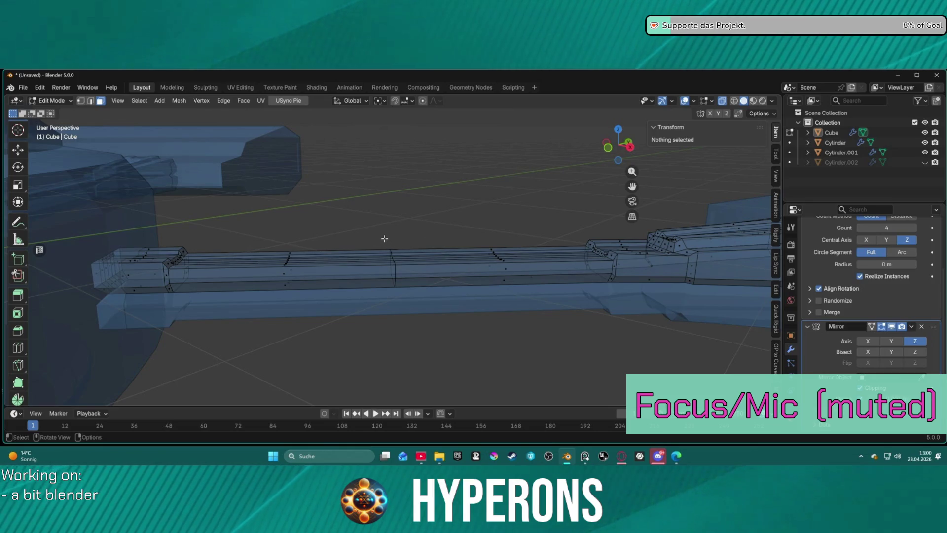
- Select the spare edge loop crossing the bar and dissolve it
alt+click(395, 276)
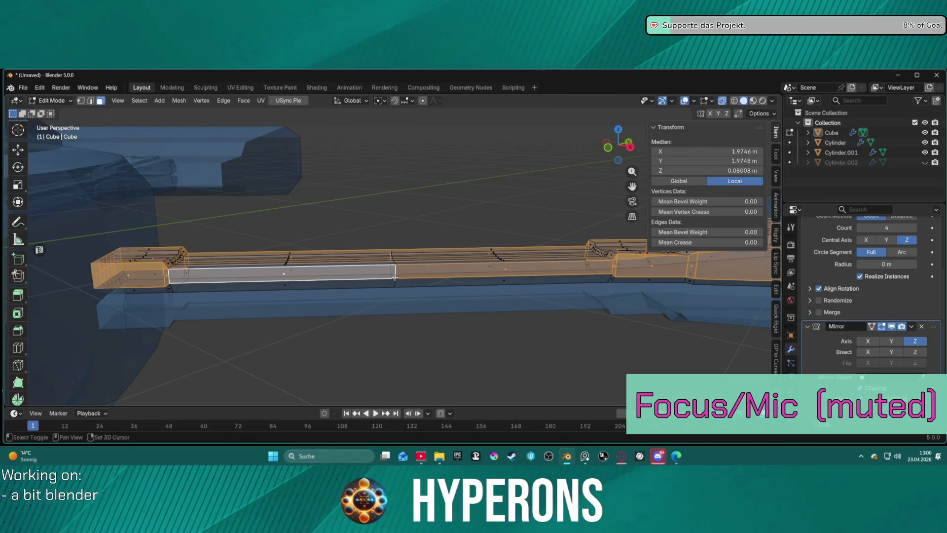
key(alt+a)
key(2)
alt+click(395, 278)
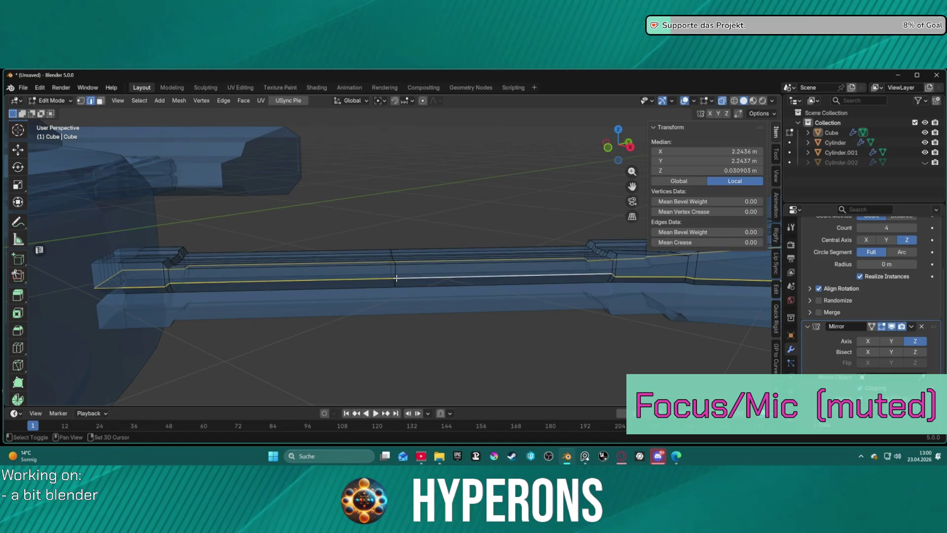
key(alt+a)
alt+click(395, 271)
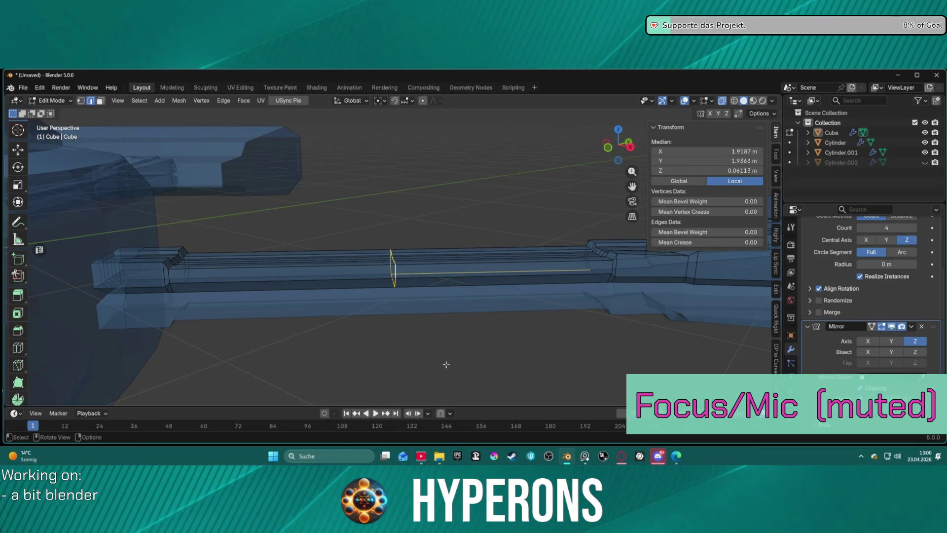
key(alt+a)
alt+click(394, 270)
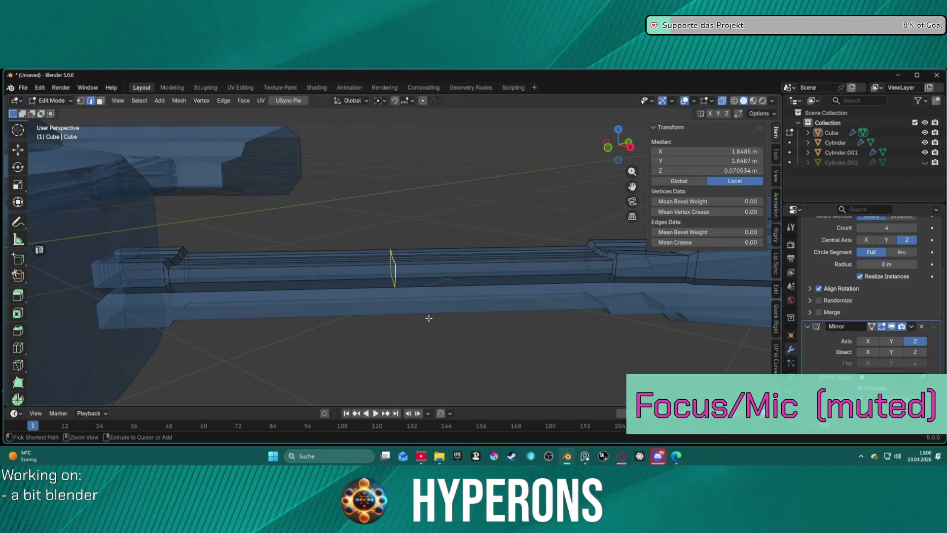
key(ctrl+x)
- Select the ring of faces on the bar and slide it along the bar
key(3)
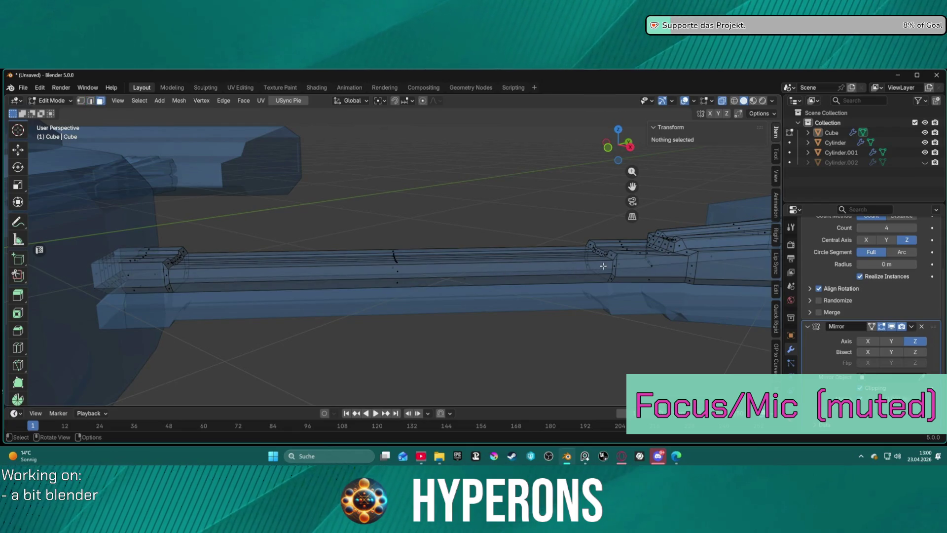
middle_drag(594, 237, 552, 232)
drag(520, 226, 567, 314)
key(shift+v)
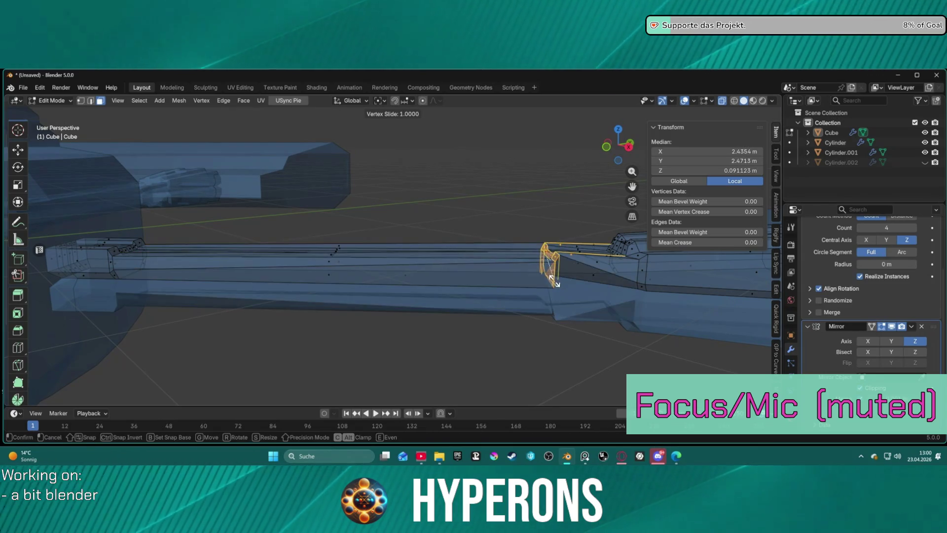
click(566, 287)
mouse_move(566, 286)
middle_down()
mouse_move(576, 313)
mouse_move(576, 268)
middle_up()
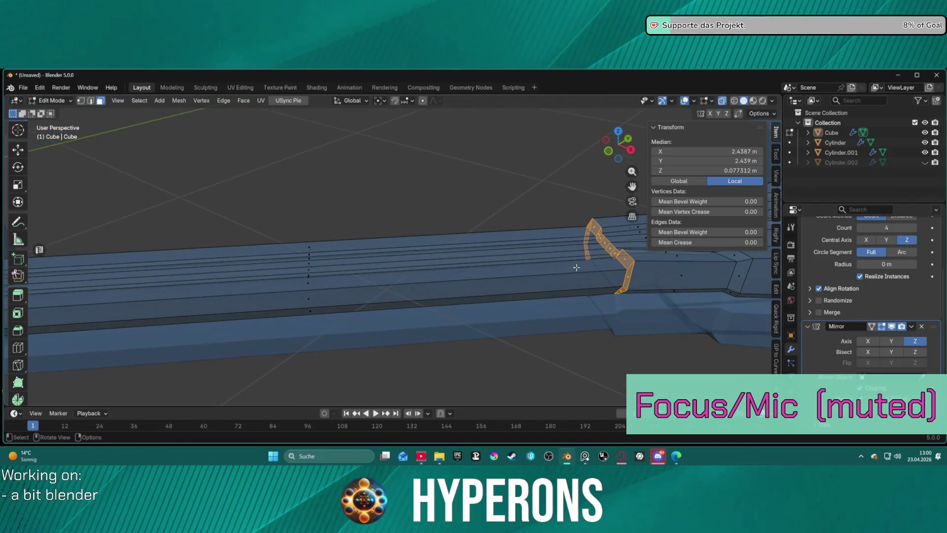
mouse_move(624, 248)
middle_down()
mouse_move(600, 221)
mouse_move(632, 222)
middle_up()
- Vertex-slide the end edge ring out to the bar's thicker end
key(2)
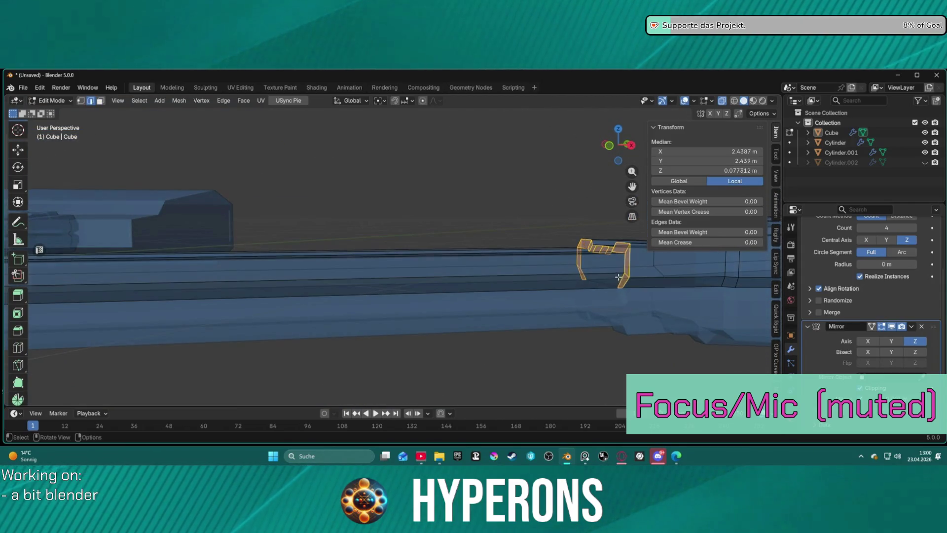
middle_drag(603, 283, 570, 281)
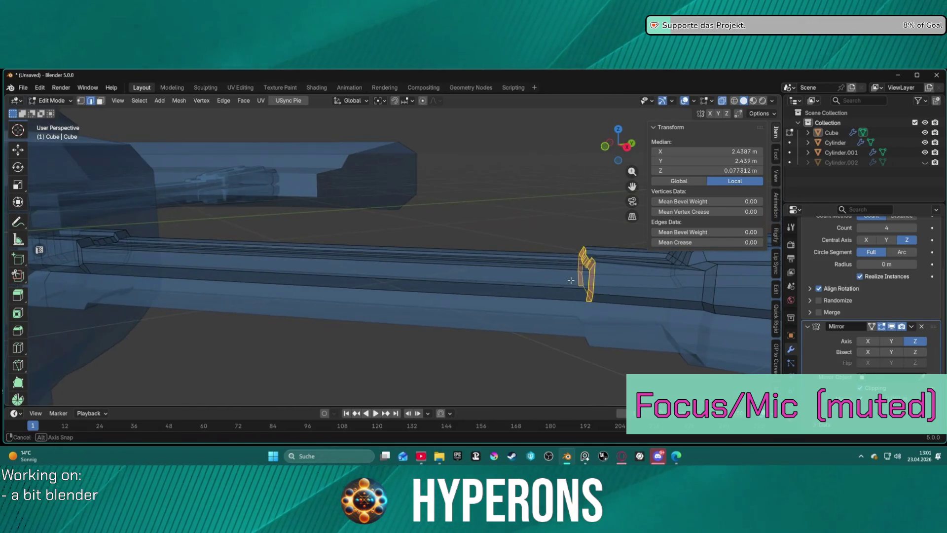
key(g)
key(z)
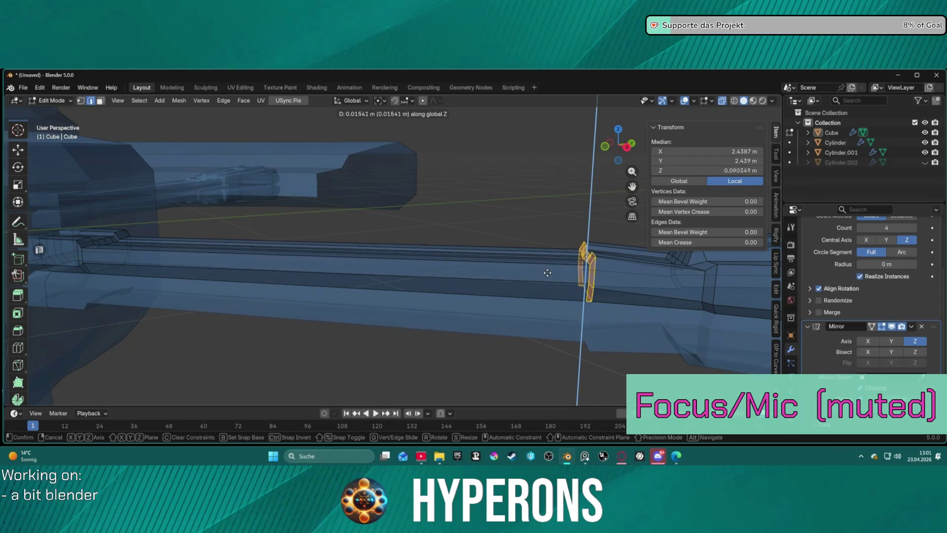
key(g)
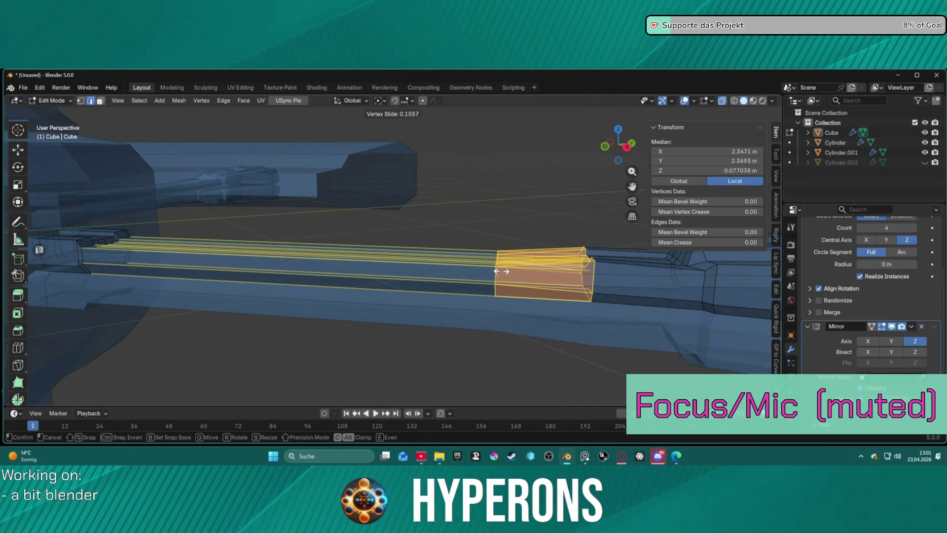
click(557, 268)
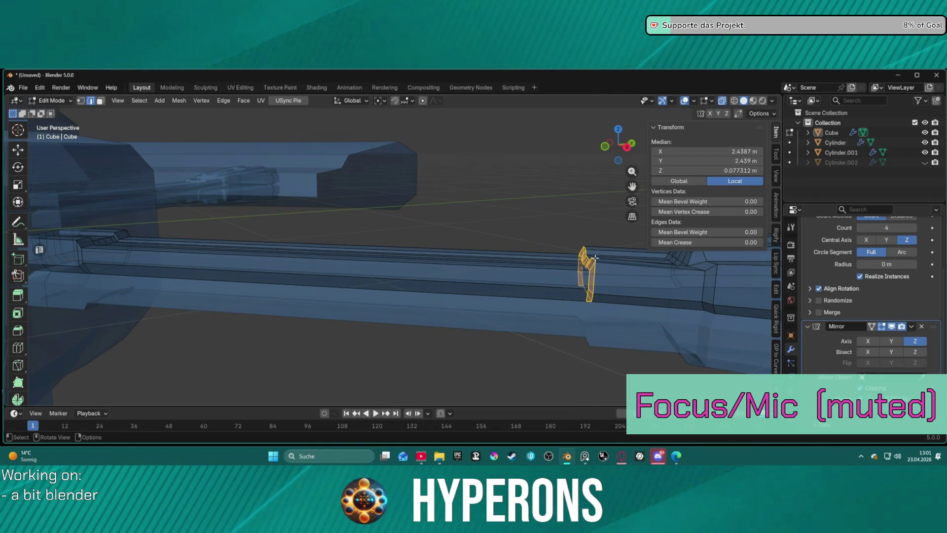
- Select the whole mesh and merge overlapping vertices by distance
key(a)
key(m)
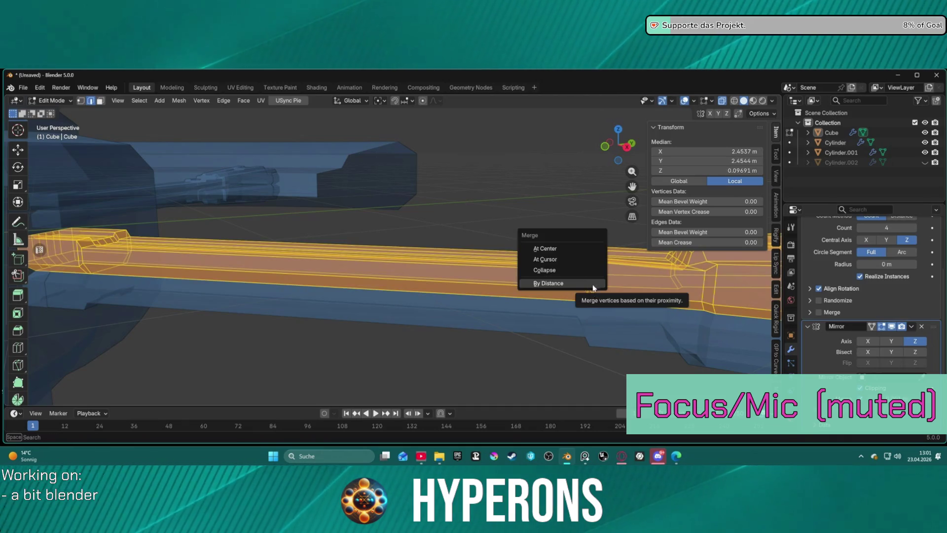
click(594, 287)
- Select the vertical edge loop near the bar's end and vertex-slide it along the bar
key(alt+a)
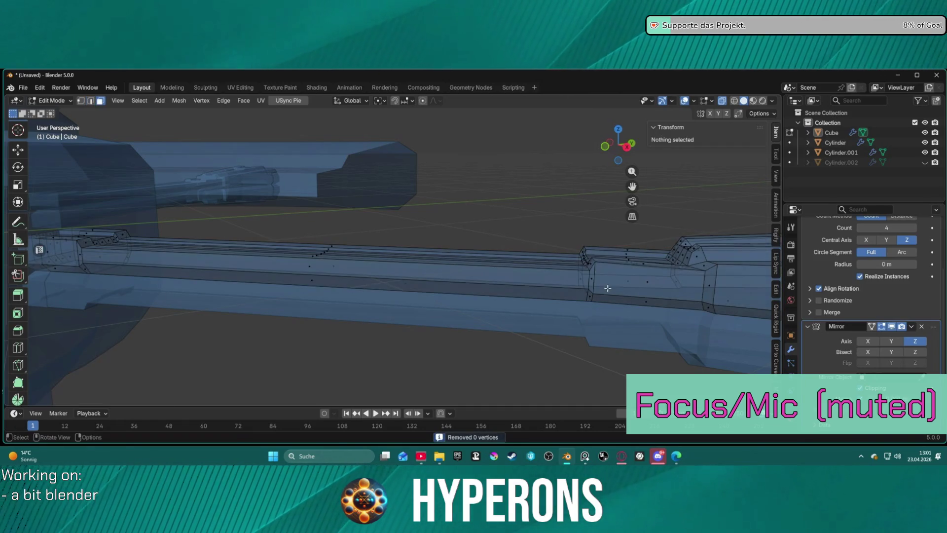
alt+click(586, 274)
mouse_move(587, 291)
middle_down()
mouse_move(537, 307)
mouse_move(670, 232)
mouse_move(607, 327)
mouse_move(613, 303)
mouse_move(490, 246)
mouse_move(552, 280)
mouse_move(543, 253)
middle_up()
key(1)
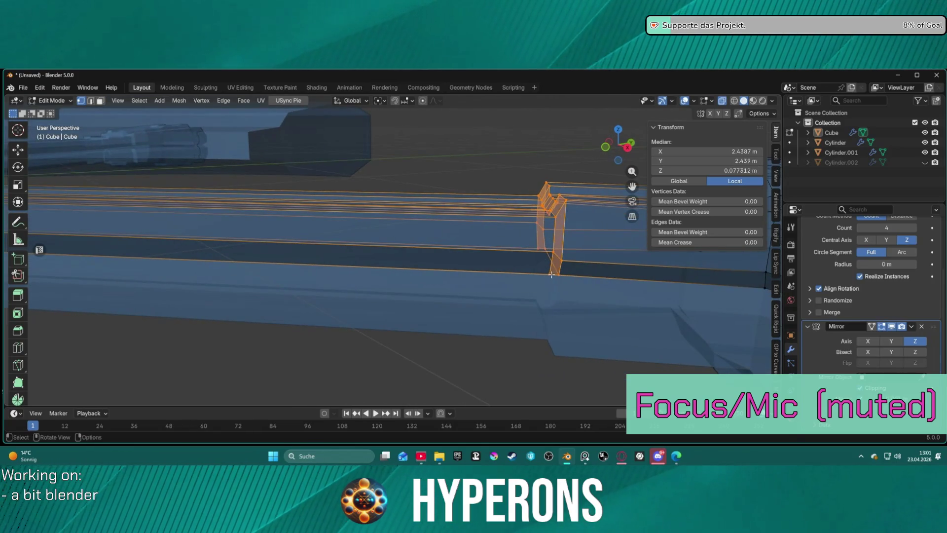
click(544, 253)
shift+click(538, 250)
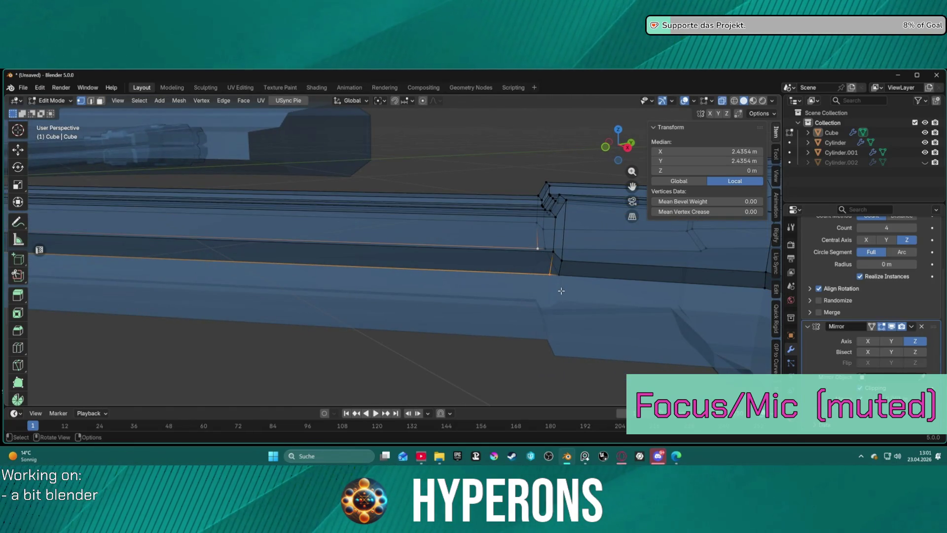
middle_drag(560, 290, 540, 240)
drag(473, 189, 507, 288)
key(g)
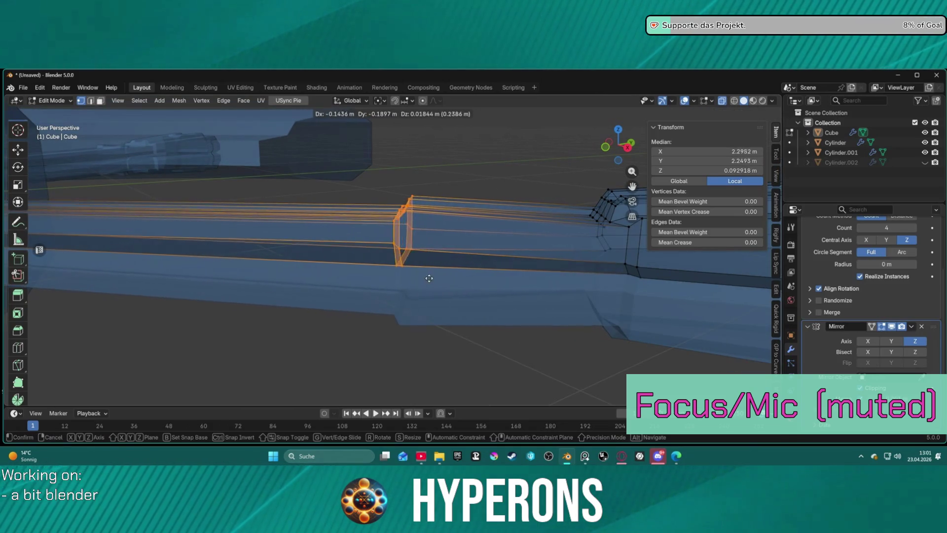
key(g)
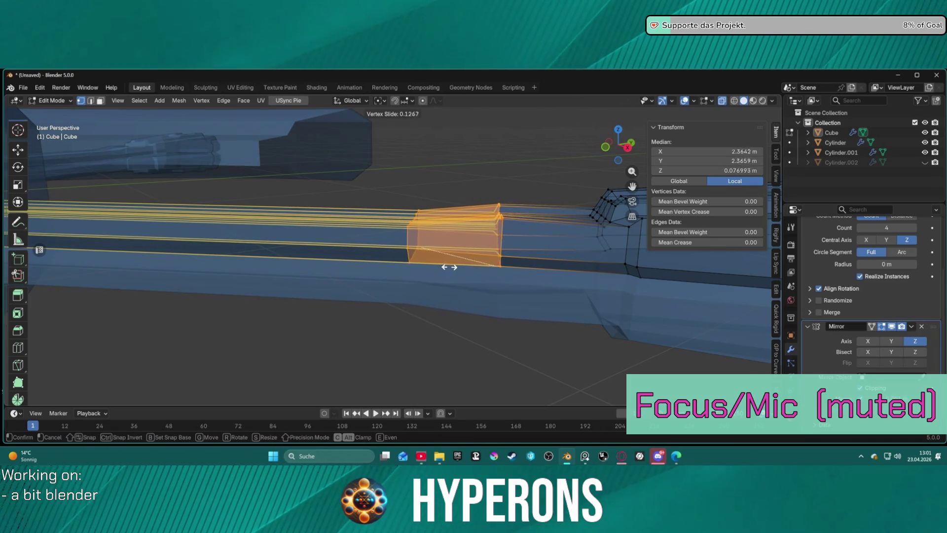
click(479, 271)
- Set the Transform Orientation to Normal
key(g)
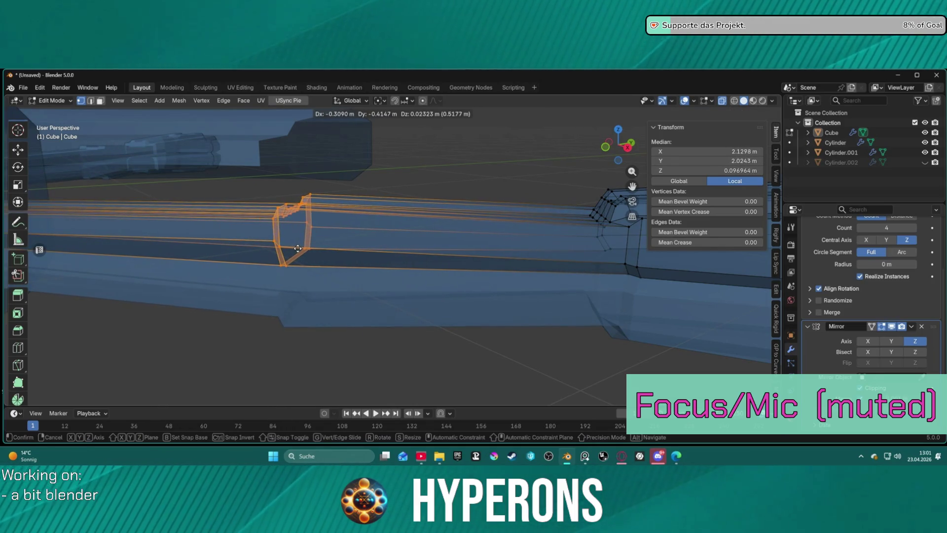
key(x)
key(y)
key(Escape)
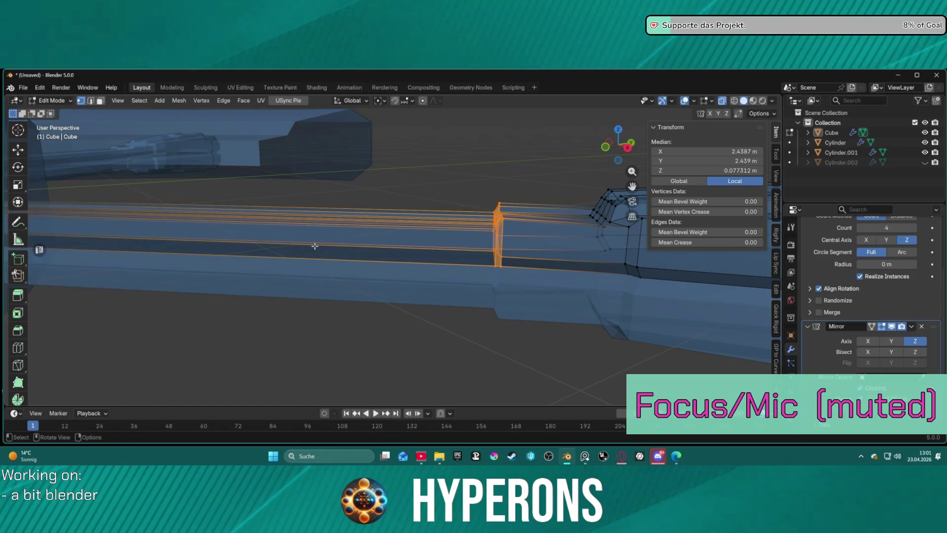
click(353, 101)
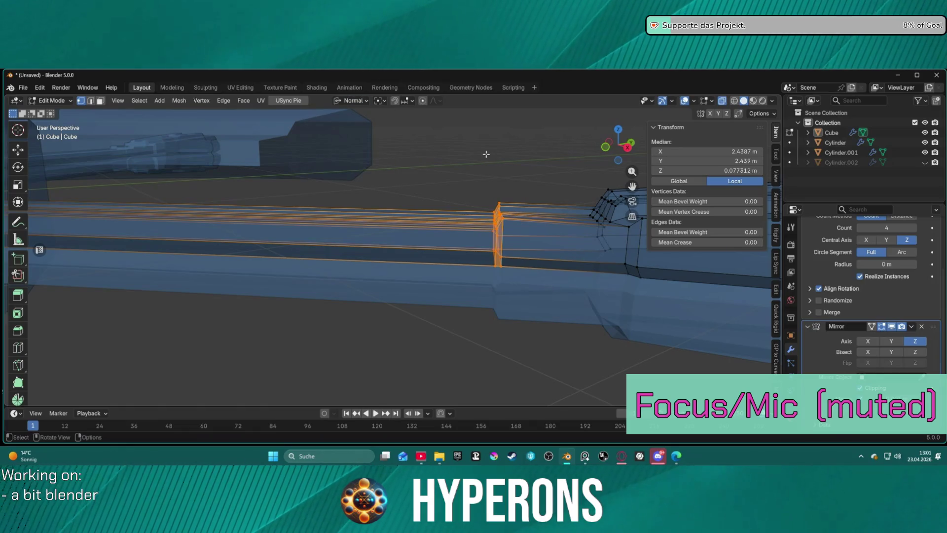
- Move the selected loop along its normal axes and slide it along the arm
key(g)
key(z)
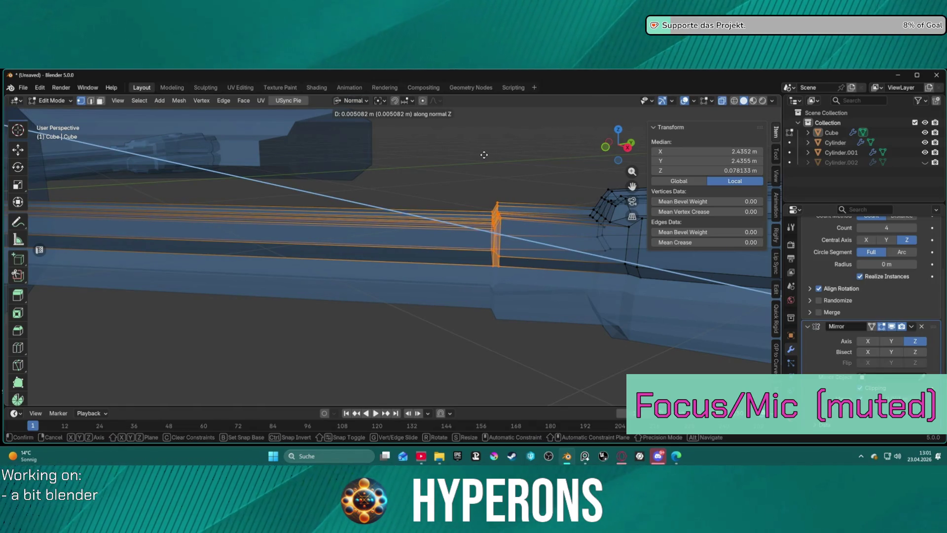
key(x)
key(y)
click(484, 155)
mouse_move(484, 155)
middle_down()
mouse_move(452, 227)
mouse_move(458, 240)
mouse_move(444, 290)
mouse_move(397, 271)
middle_up()
scroll(458, 239, up, 3)
key(g)
key(g)
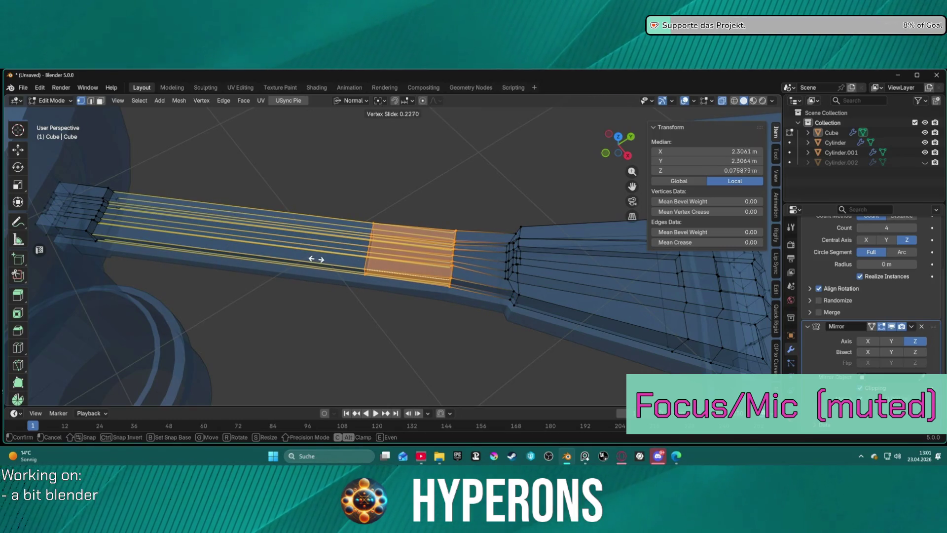
click(185, 242)
- Slide the vertical edge loop toward the arm's end at 0.951, cancelling a Z scale
click(431, 203)
drag(451, 250, 451, 251)
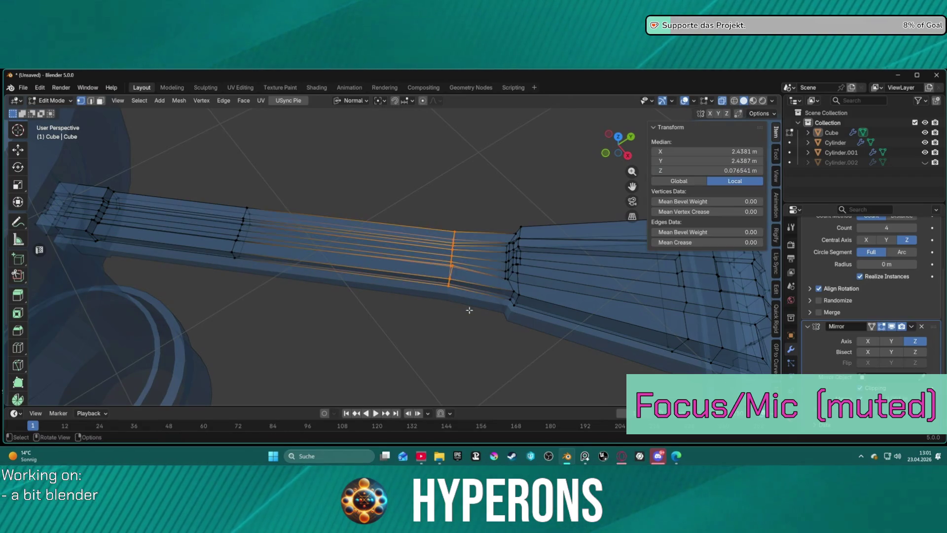
key(g)
key(g)
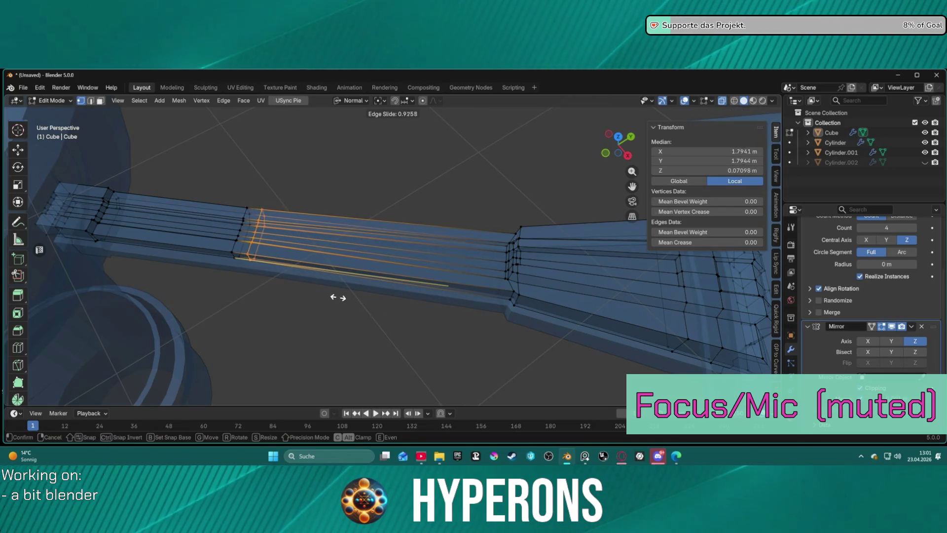
click(336, 297)
mouse_move(336, 296)
middle_down()
mouse_move(317, 214)
mouse_move(327, 154)
mouse_move(316, 171)
middle_up()
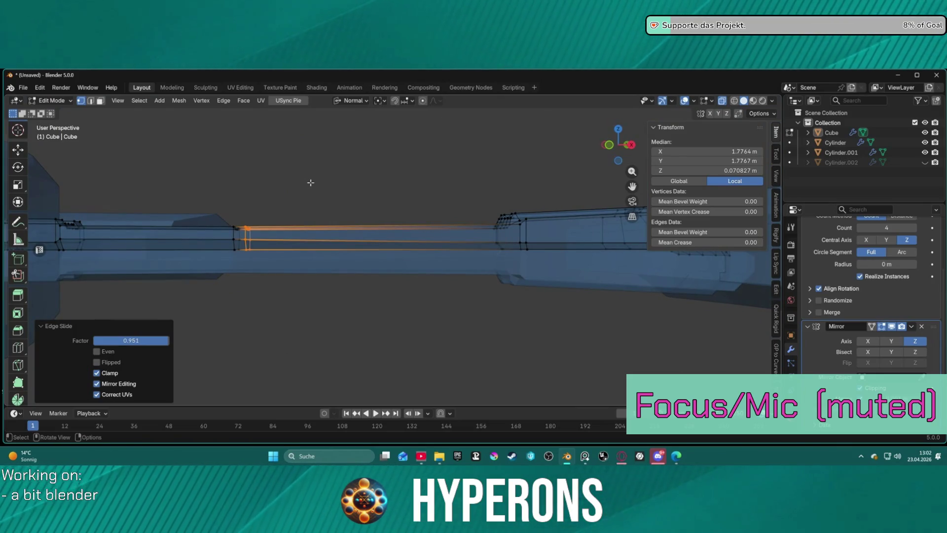
key(s)
key(z)
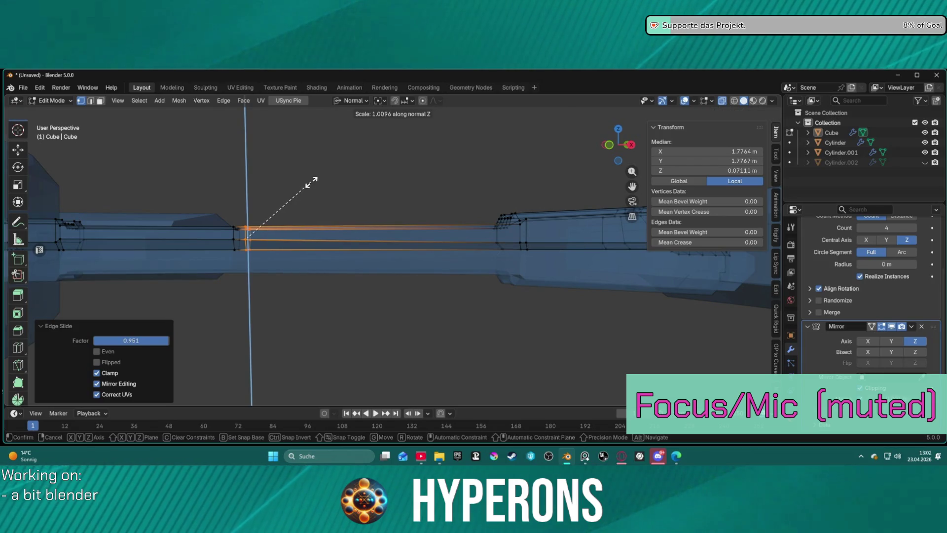
key(Escape)
mouse_move(349, 186)
middle_down()
mouse_move(431, 200)
mouse_move(488, 254)
mouse_move(414, 220)
mouse_move(393, 250)
middle_up()
- Add a new edge loop across the arm's narrow neck with Ctrl+R
key(alt+a)
key(ctrl+r)
click(390, 243)
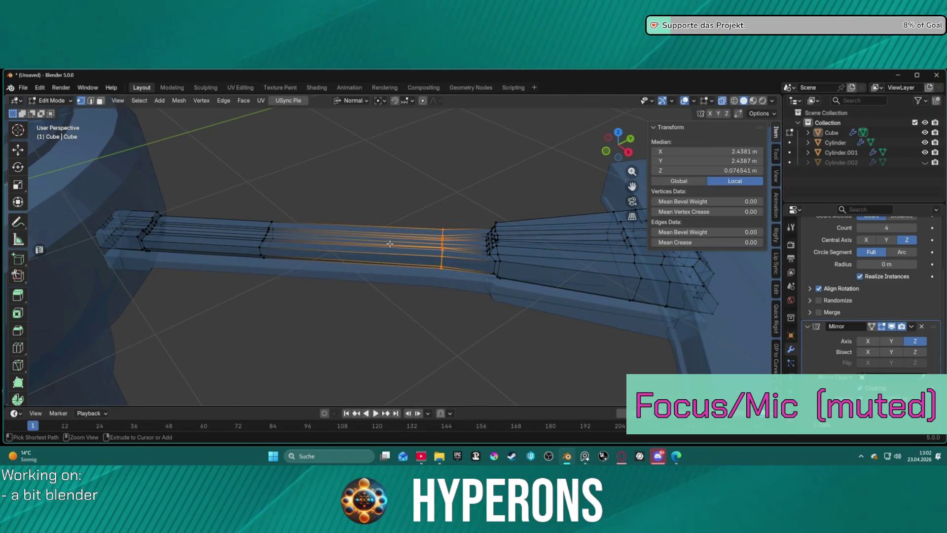
click(390, 243)
- Switch between edge and face modes and select the neck's edge loop
key(2)
key(3)
key(a)
key(ctrl+z)
key(ctrl+z)
key(ctrl+z)
key(2)
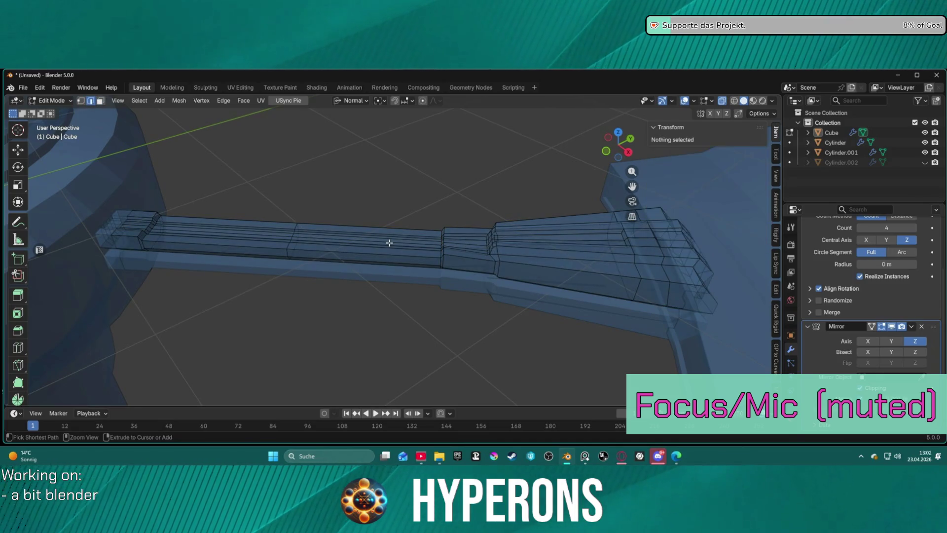
click(389, 243)
alt+click(389, 243)
key(3)
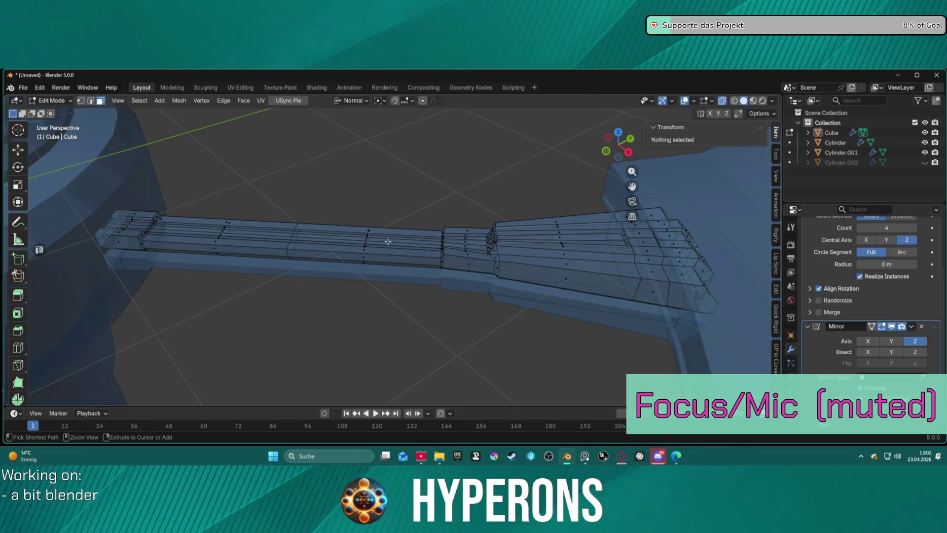
key(a)
key(alt+a)
- Try face and edge loop selections along the bar, then clear the selection
alt+click(388, 242)
key(alt+a)
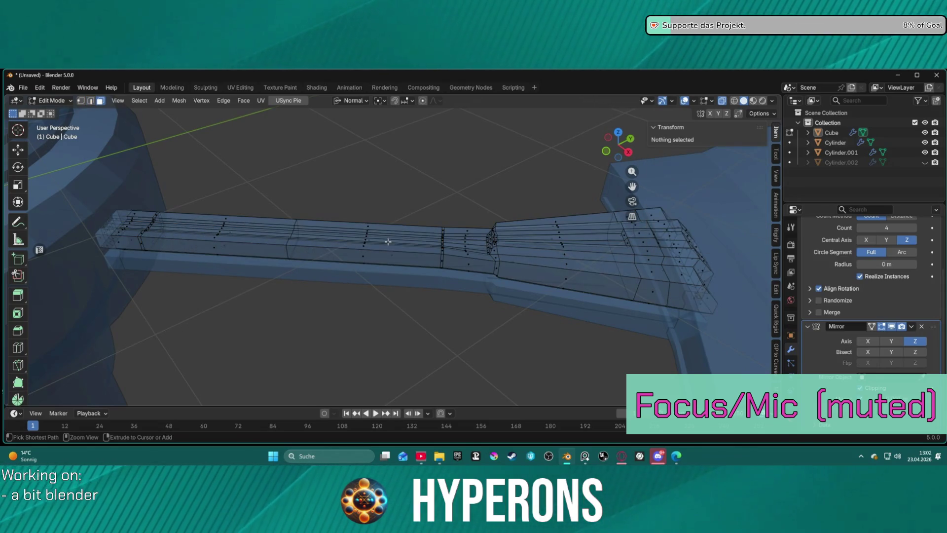
key(ctrl+z)
key(3)
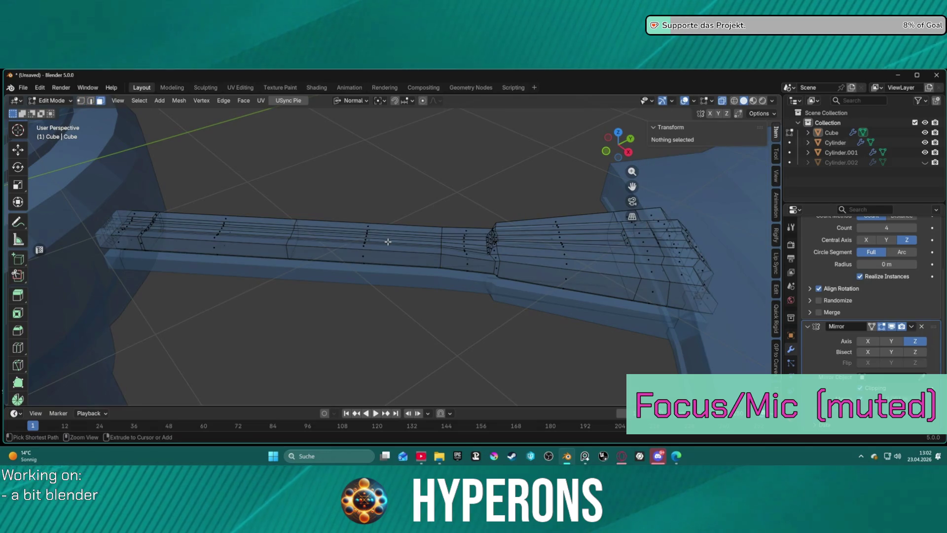
alt+click(388, 242)
key(ctrl+z)
alt+click(388, 242)
alt+click(388, 242)
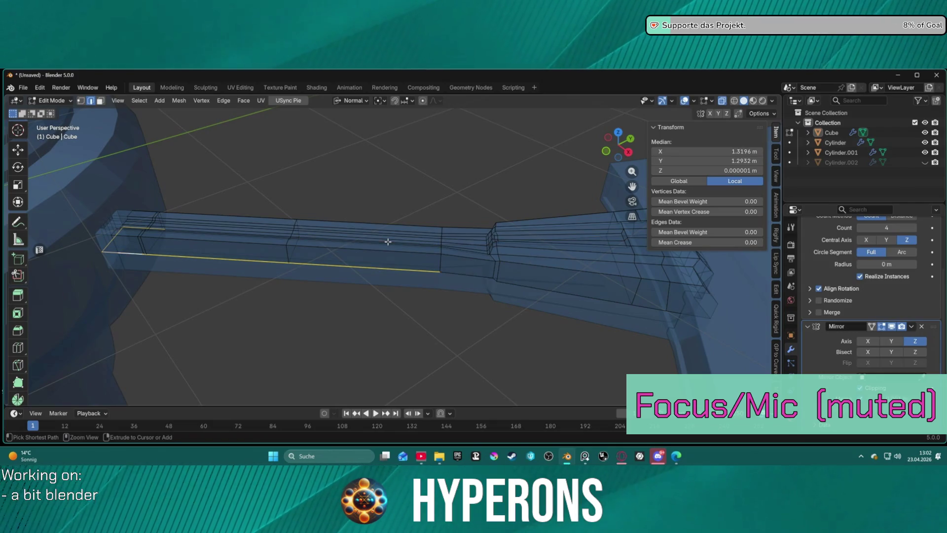
key(alt+a)
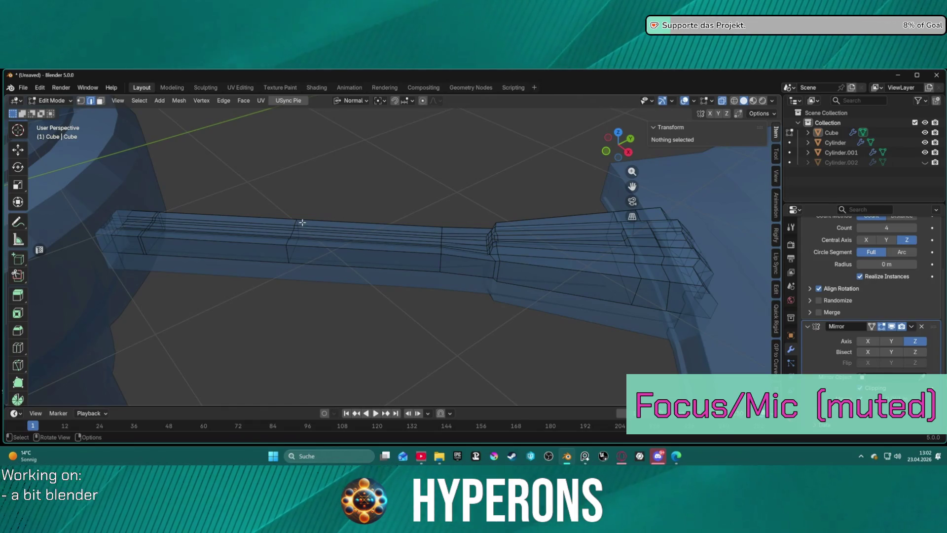
scroll(380, 192, up, 5)
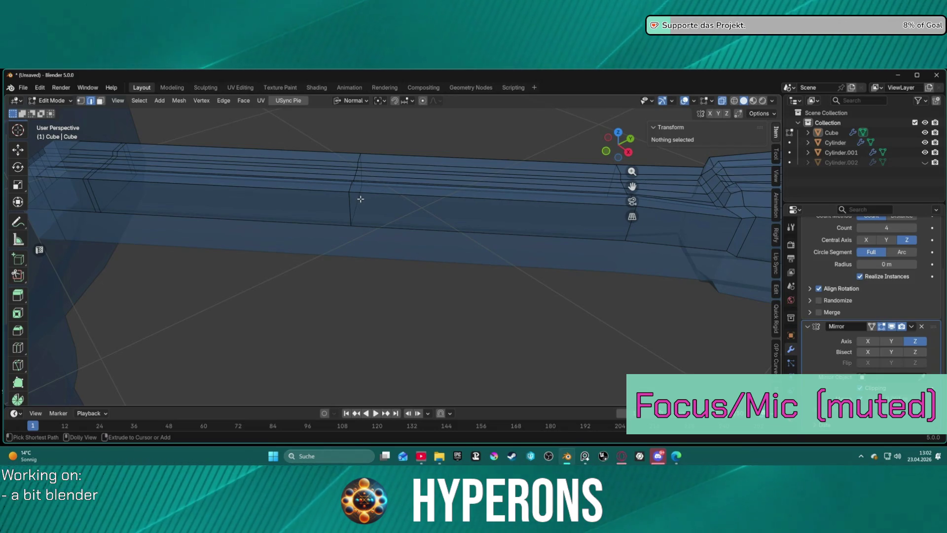
- Add a new loop cut across the arm near its left end
ctrl+click(361, 198)
ctrl+click(361, 199)
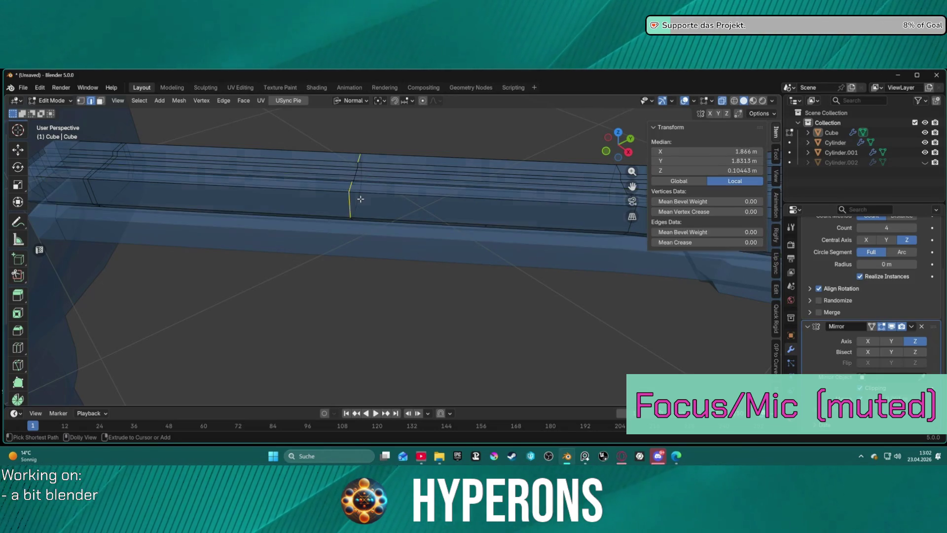
key(3)
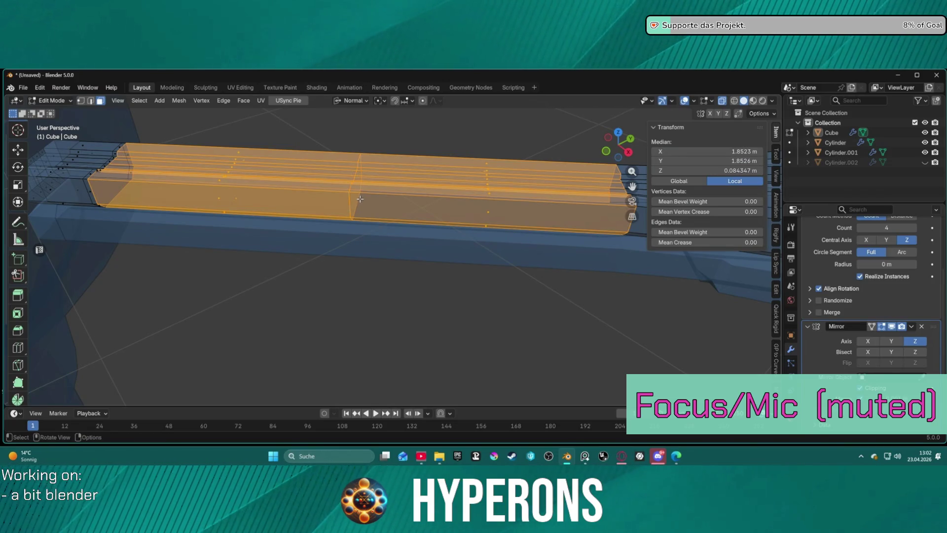
key(alt+a)
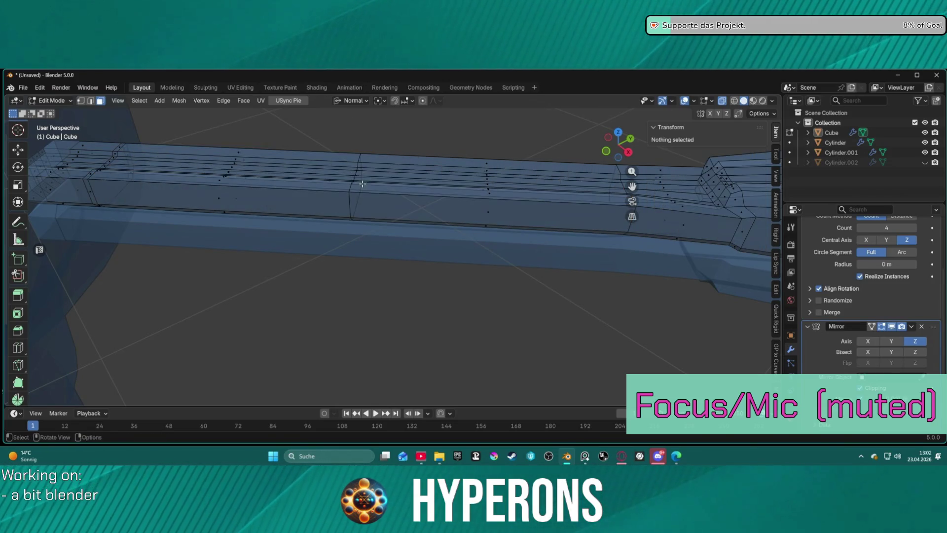
shift+middle_drag(379, 187, 116, 243)
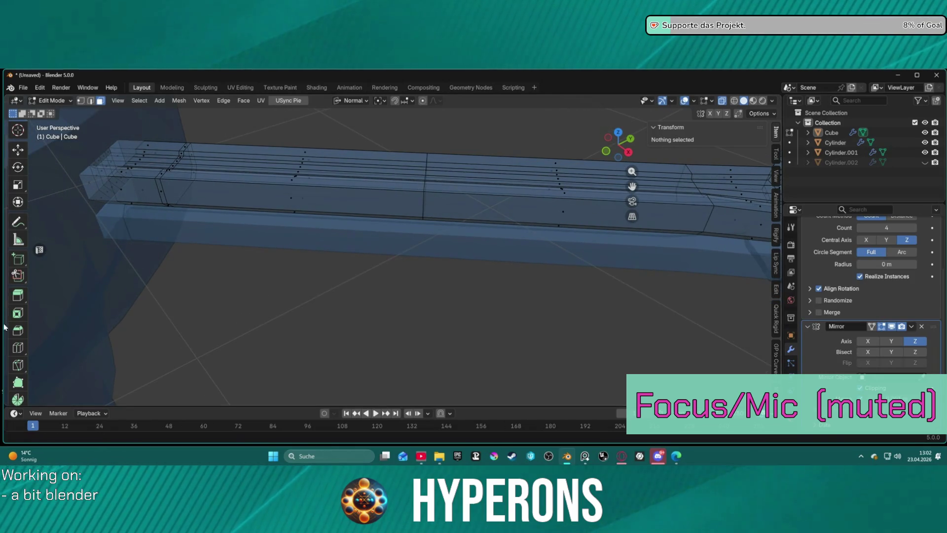
click(17, 347)
drag(443, 188, 327, 182)
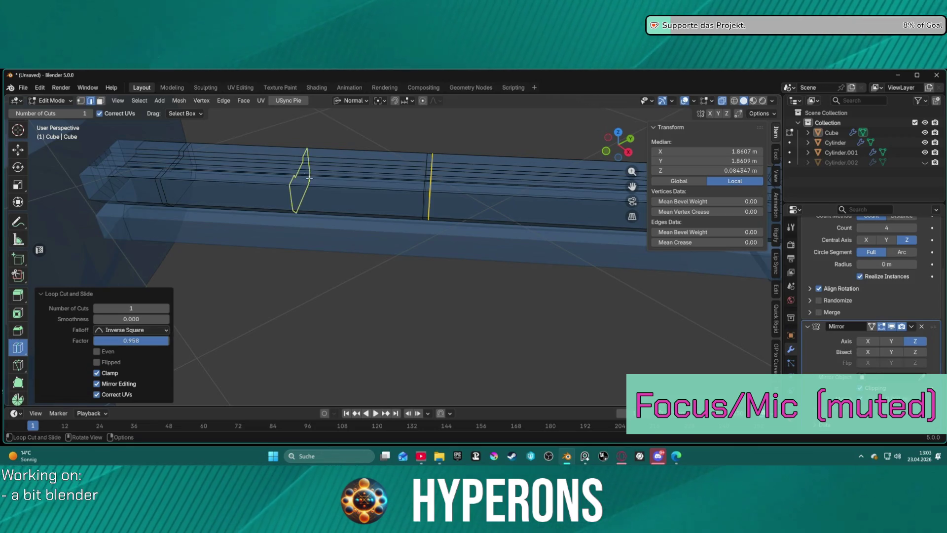
- Select a strip of the arm's top faces and scale it along normal Z to about 0.48
key(w)
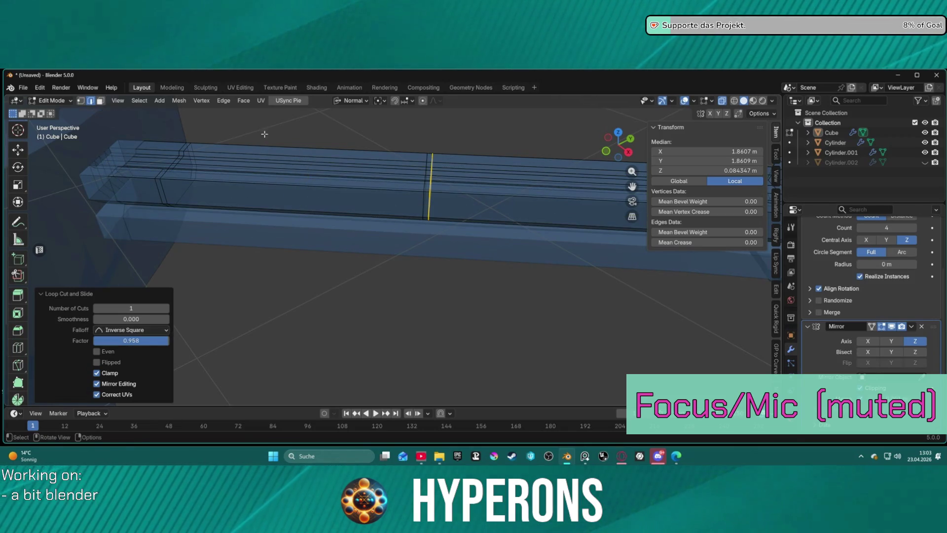
drag(278, 132, 327, 272)
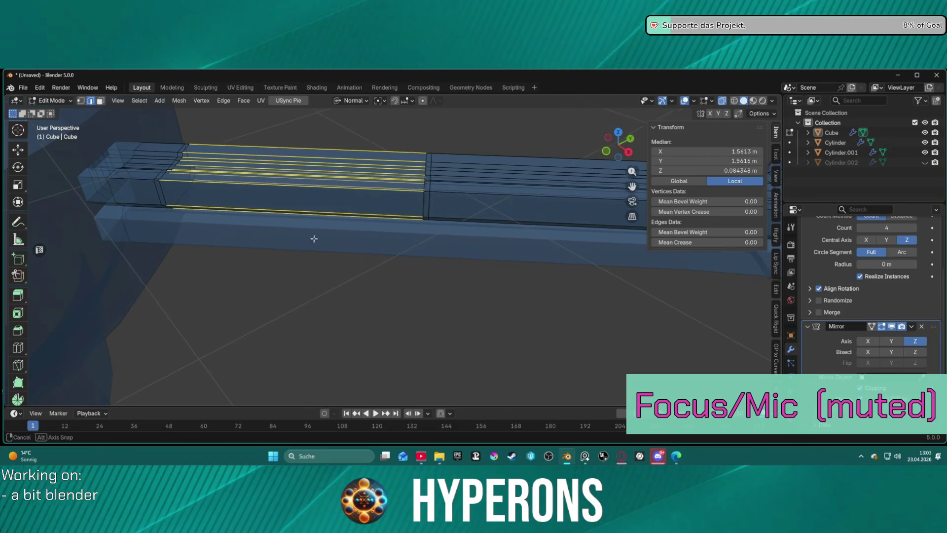
middle_drag(313, 239, 334, 211)
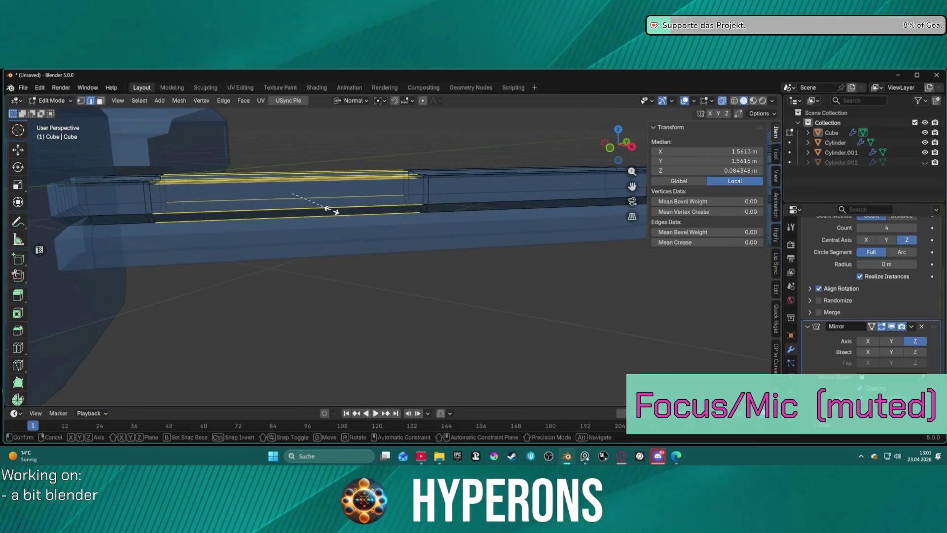
key(s)
key(z)
key(z)
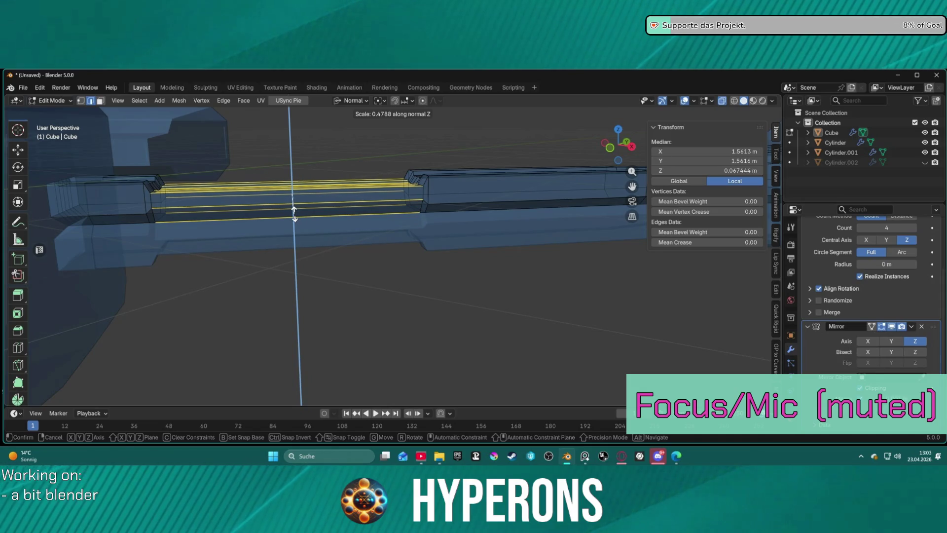
click(294, 212)
click(476, 210)
mouse_move(539, 275)
middle_down()
mouse_move(507, 275)
mouse_move(503, 250)
mouse_move(482, 245)
mouse_move(463, 296)
mouse_move(449, 258)
mouse_move(348, 262)
mouse_move(401, 154)
mouse_move(632, 154)
mouse_move(467, 221)
mouse_move(384, 199)
middle_up()
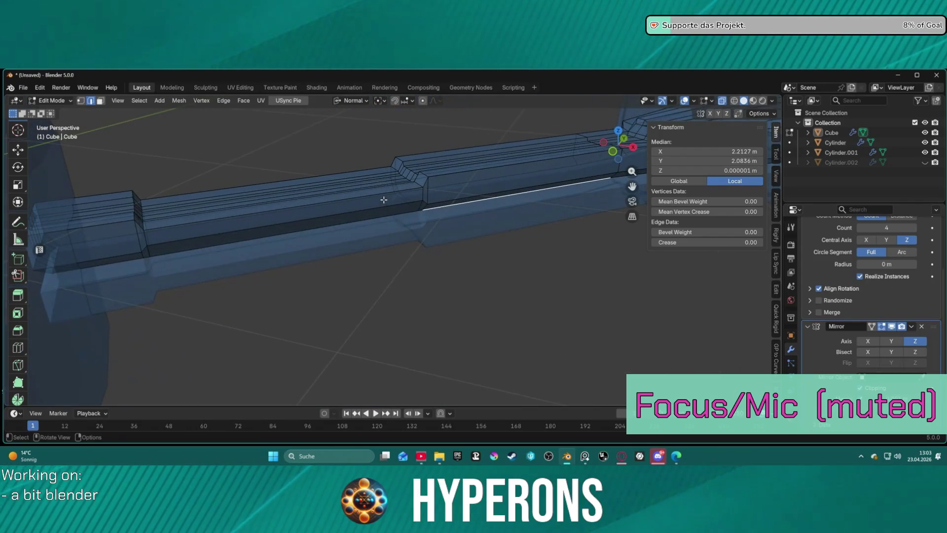
- Scale the lengthwise edge ring of the recessed section to 0.695
ctrl+alt+click(384, 199)
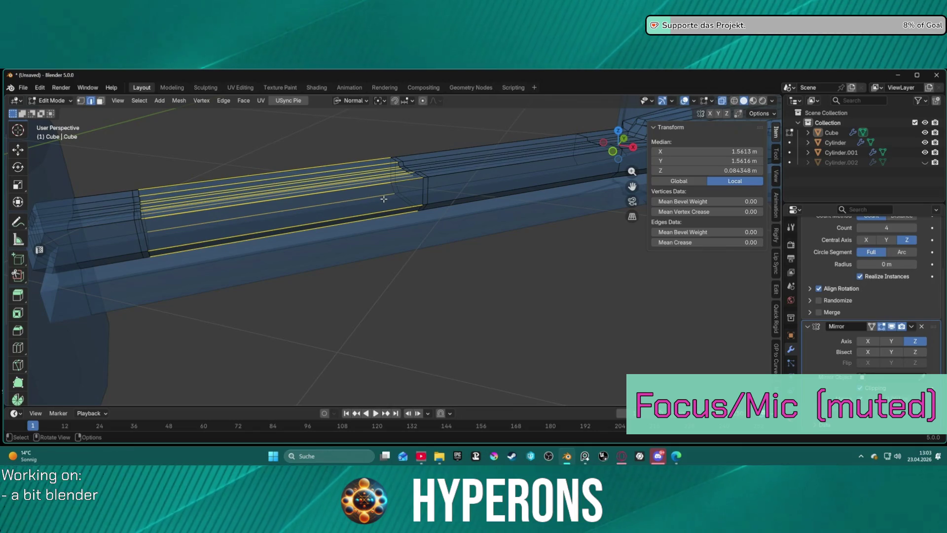
key(s)
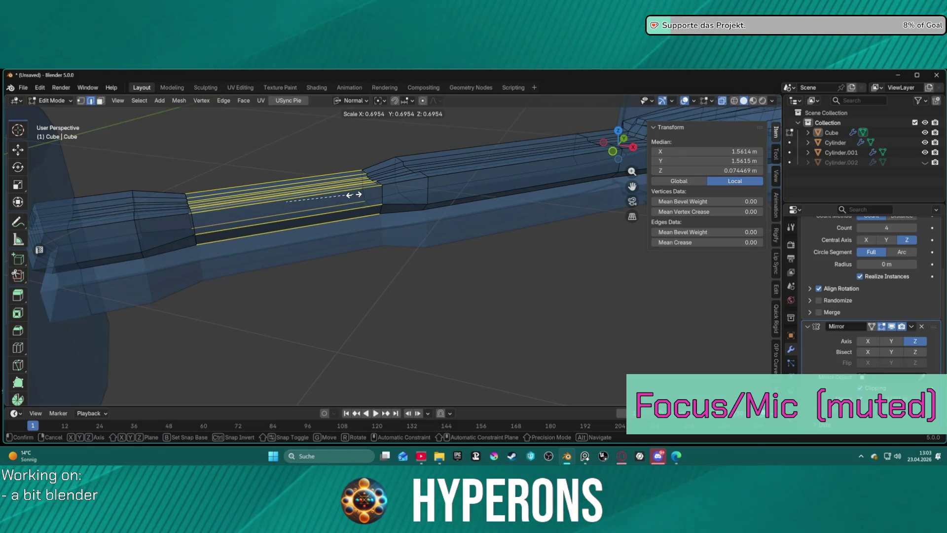
click(353, 195)
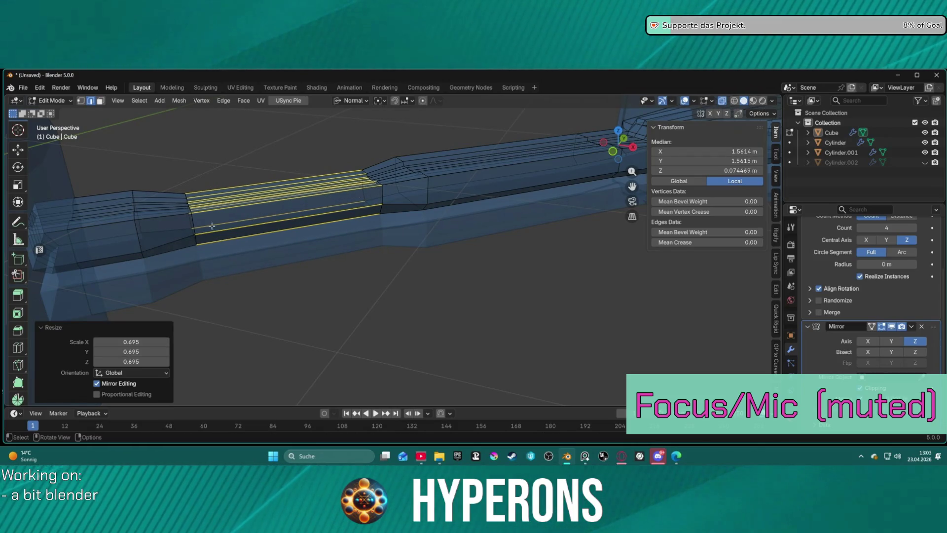
- Edge-slide a vertical cross loop further along the arm, to a factor of about 0.8076
alt+shift+click(194, 223)
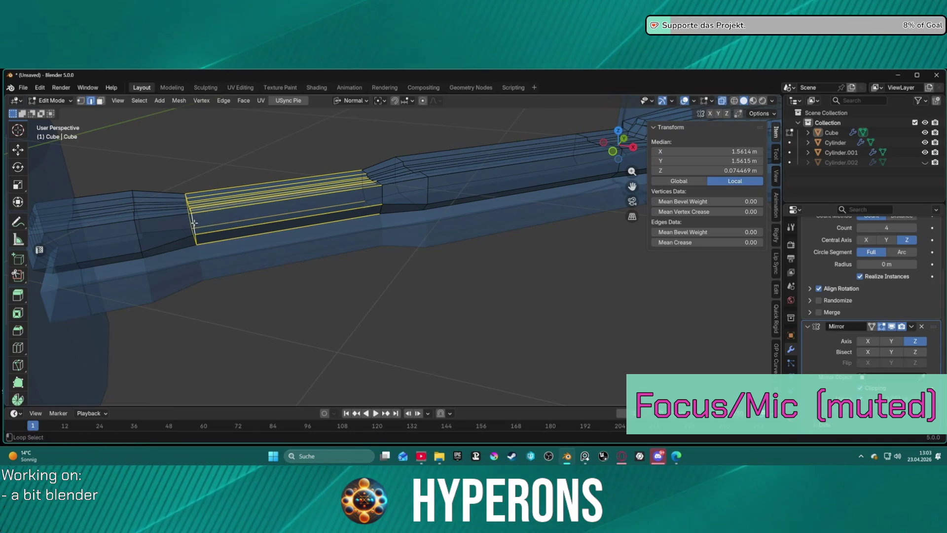
click(216, 168)
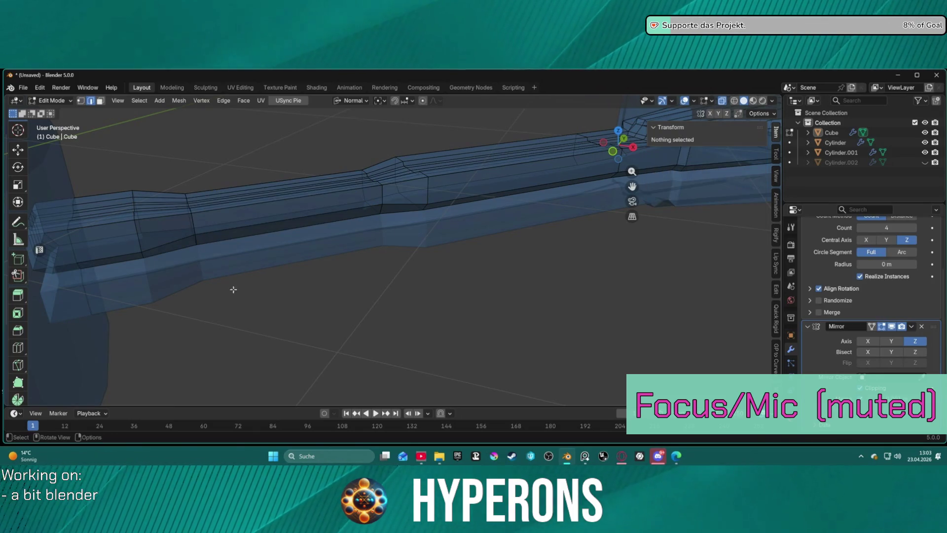
alt+click(193, 225)
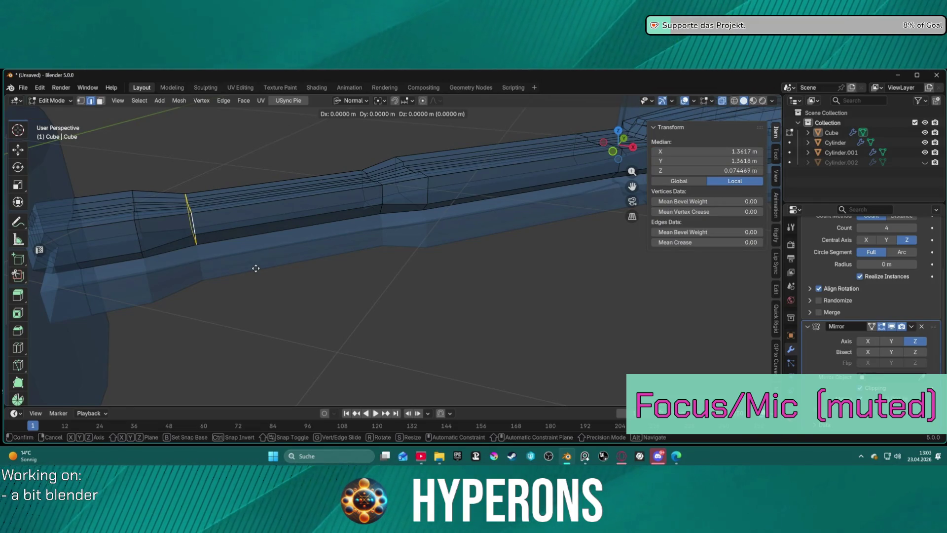
key(g)
key(g)
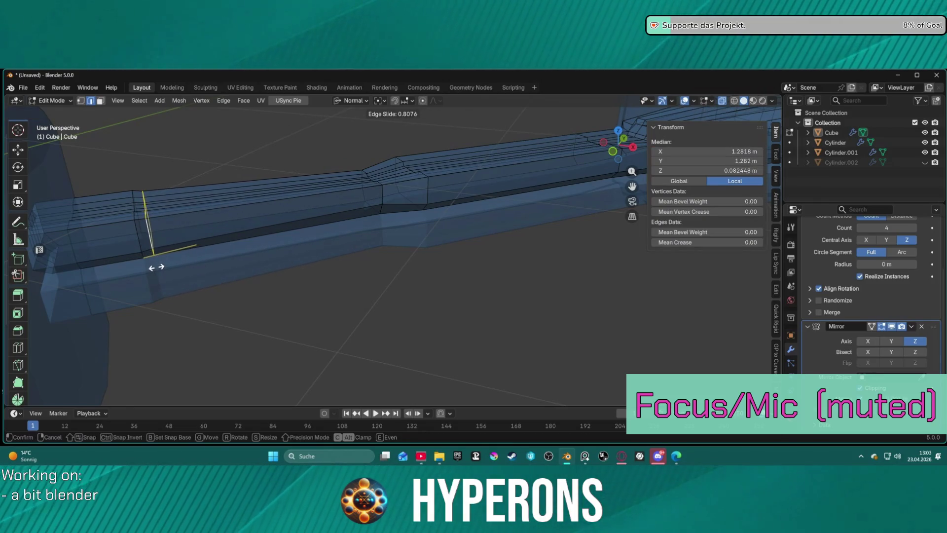
click(184, 267)
mouse_move(229, 235)
middle_down()
mouse_move(422, 227)
mouse_move(435, 205)
mouse_move(398, 191)
mouse_move(459, 214)
mouse_move(433, 227)
mouse_move(446, 217)
mouse_move(352, 218)
middle_up()
scroll(403, 215, up, 2)
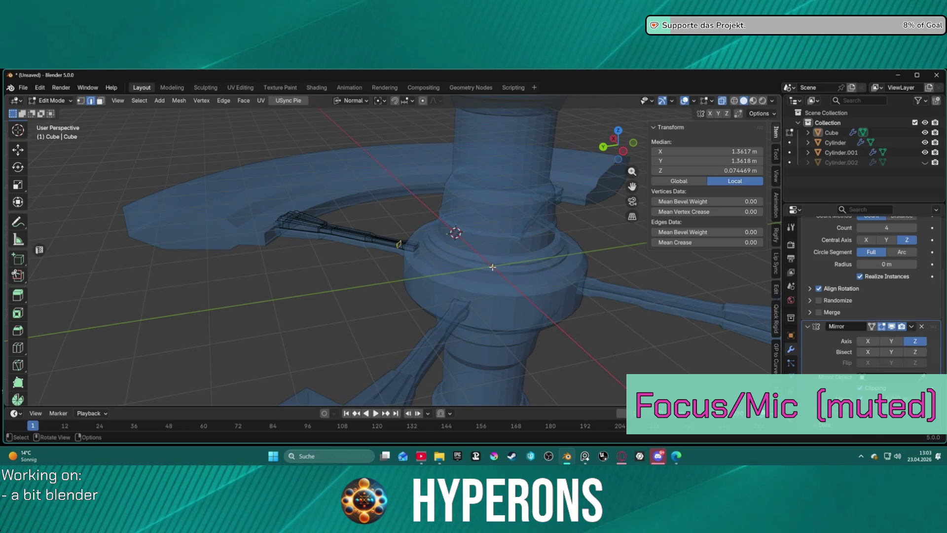
key(ctrl+l)
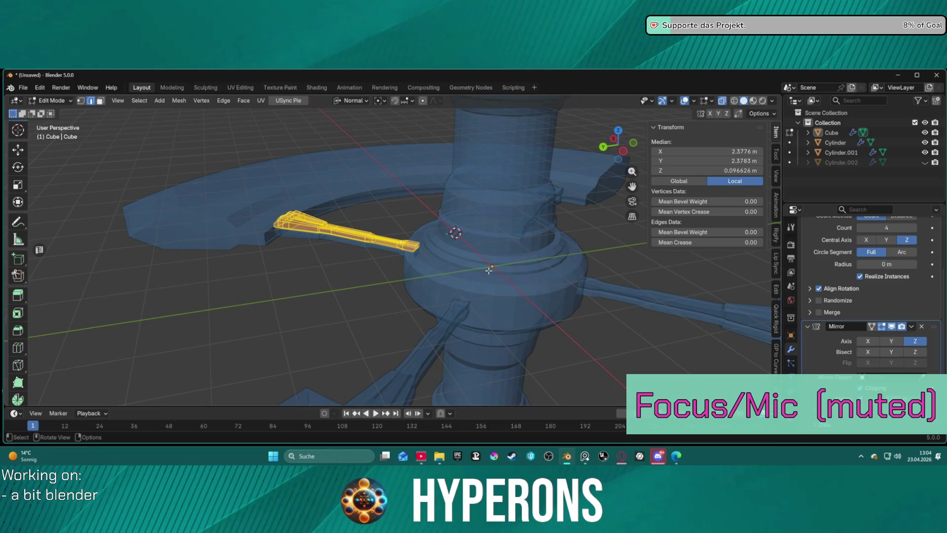
click(360, 102)
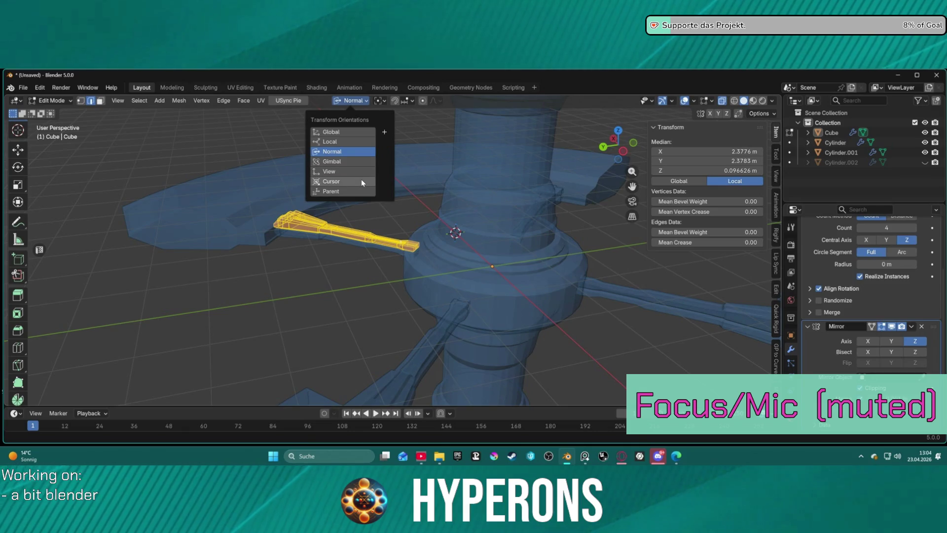
click(362, 181)
click(379, 101)
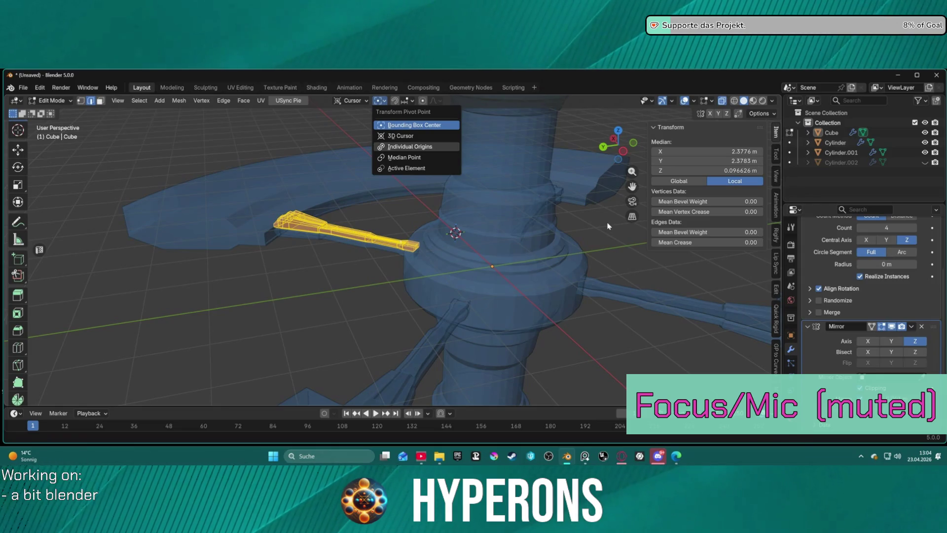
click(400, 136)
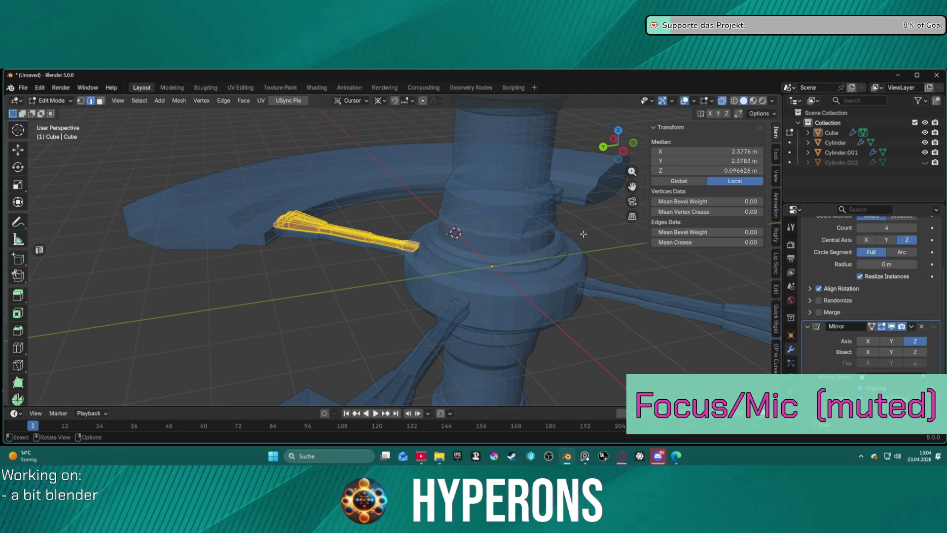
key(r)
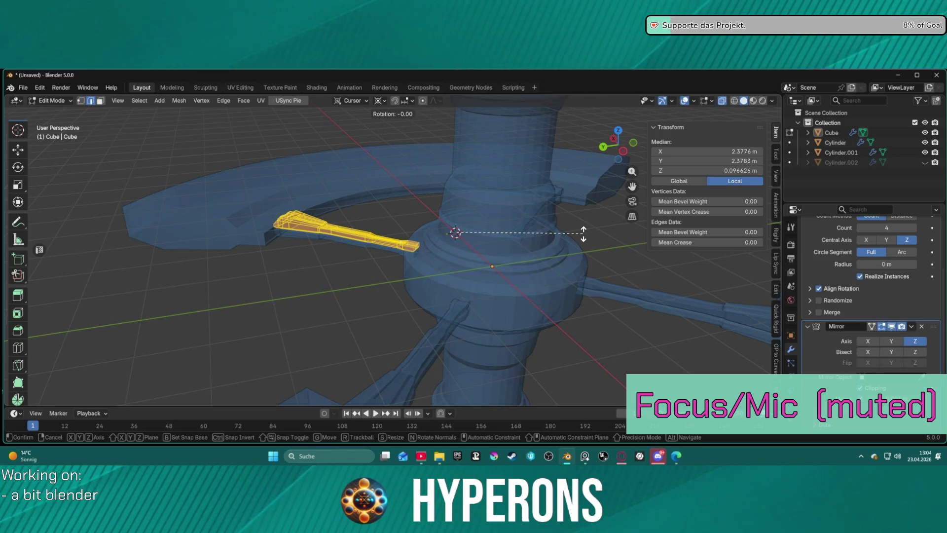
text(45)
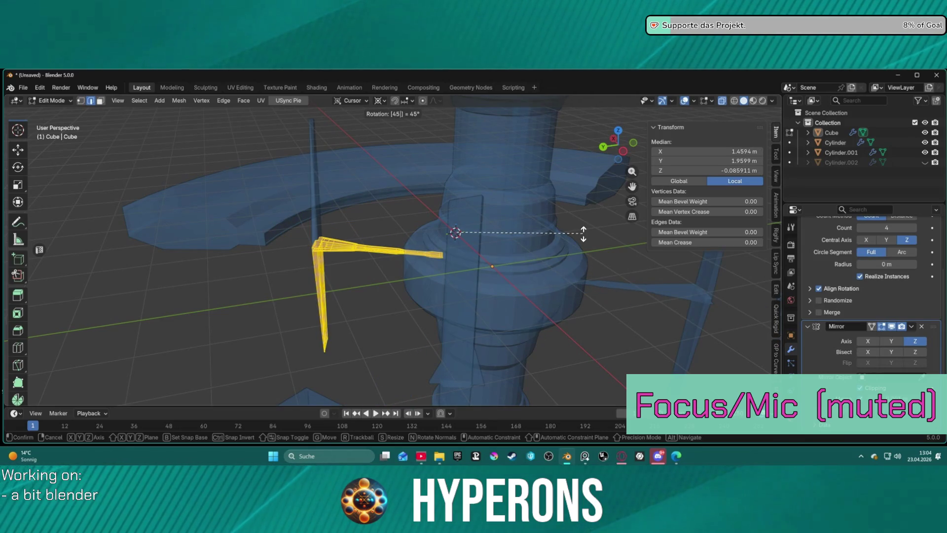
key(minus)
key(z)
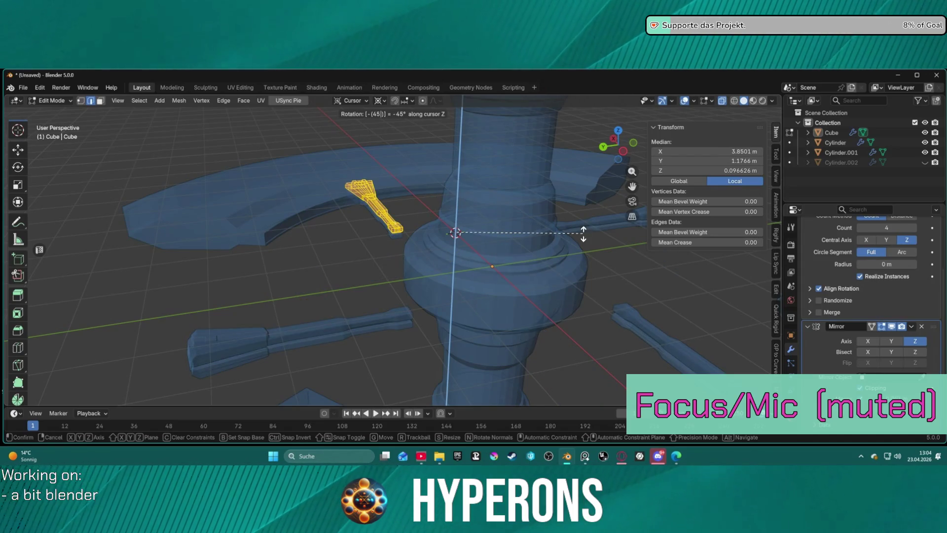
key(Return)
middle_drag(561, 222, 395, 287)
key(ctrl+z)
key(ctrl+z)
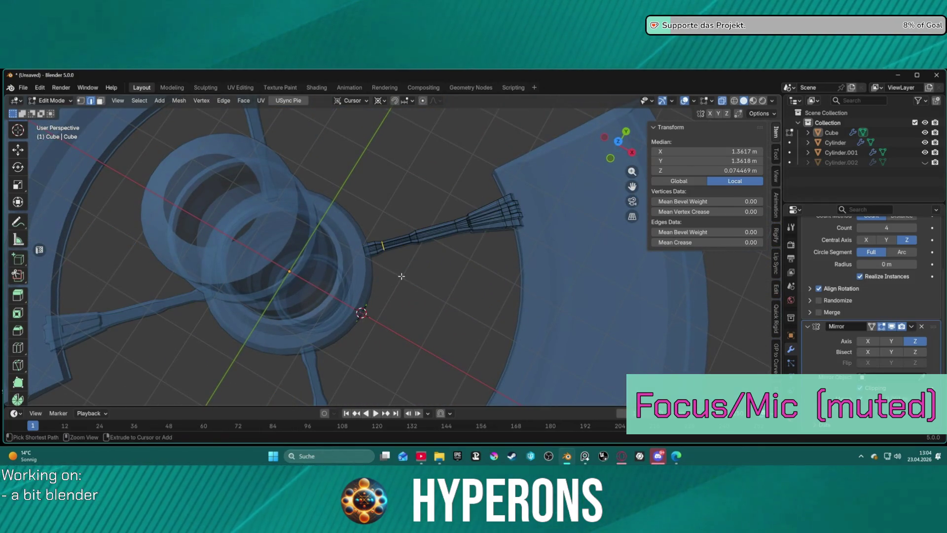
mouse_move(463, 266)
middle_down()
mouse_move(484, 220)
mouse_move(504, 212)
mouse_move(472, 191)
mouse_move(484, 197)
mouse_move(398, 254)
middle_up()
- Set the pivot to Bounding Box Center and test Cursor orientation with a cancelled move
scroll(398, 252, up, 3)
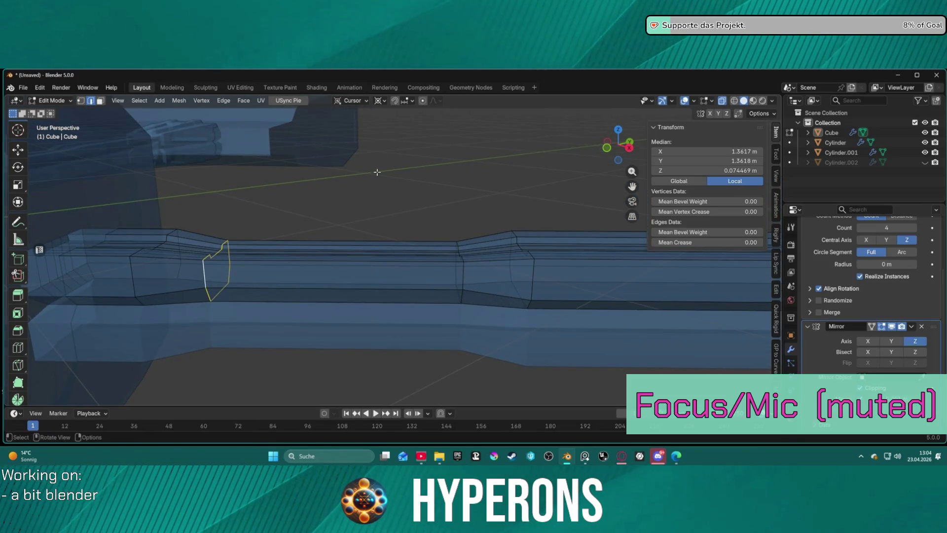
click(351, 101)
click(380, 101)
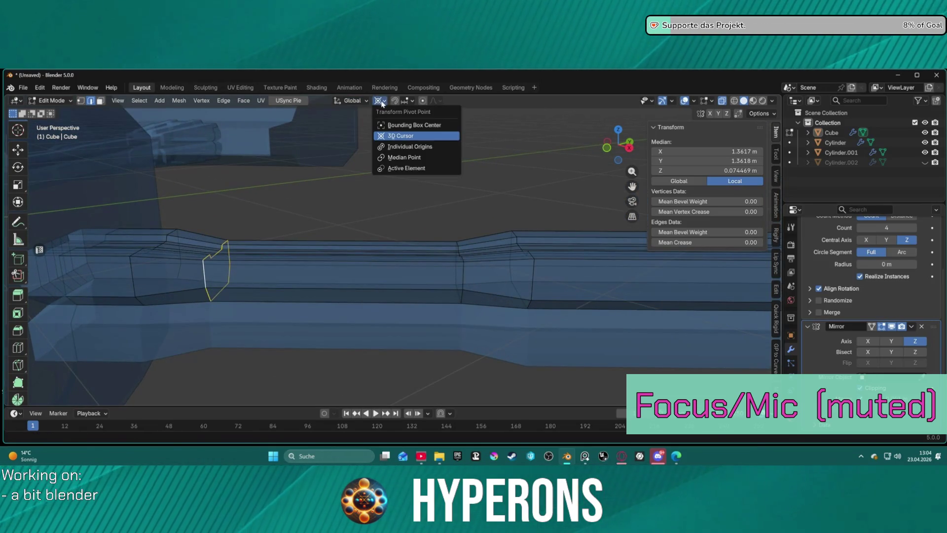
click(397, 126)
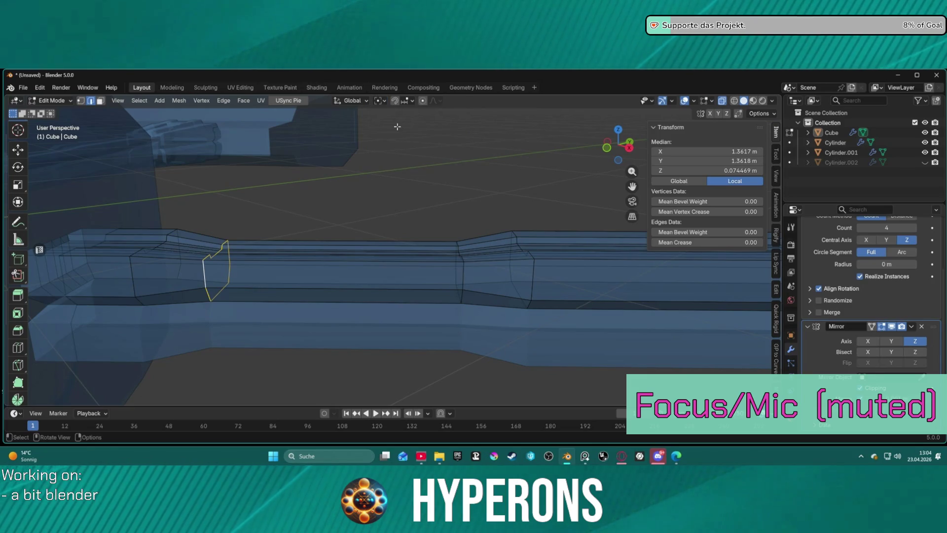
click(351, 100)
click(354, 152)
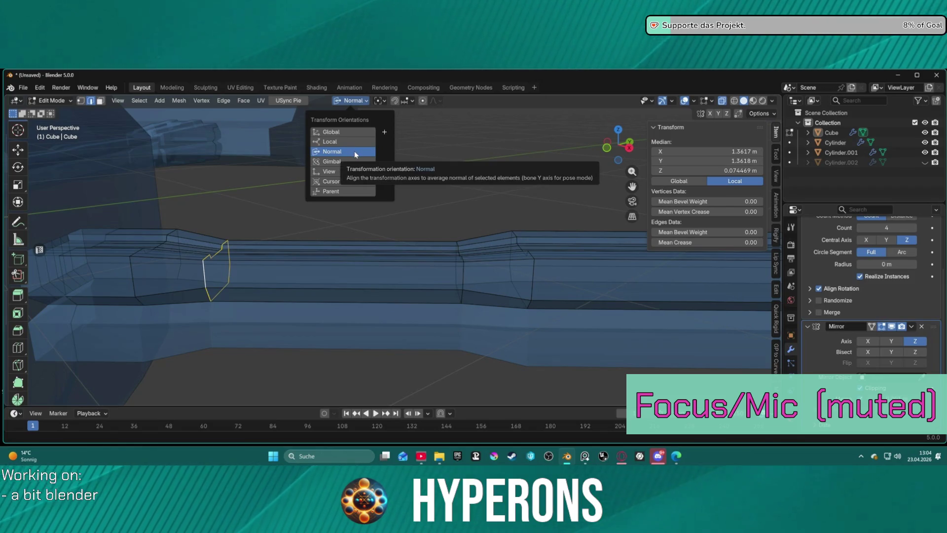
click(344, 182)
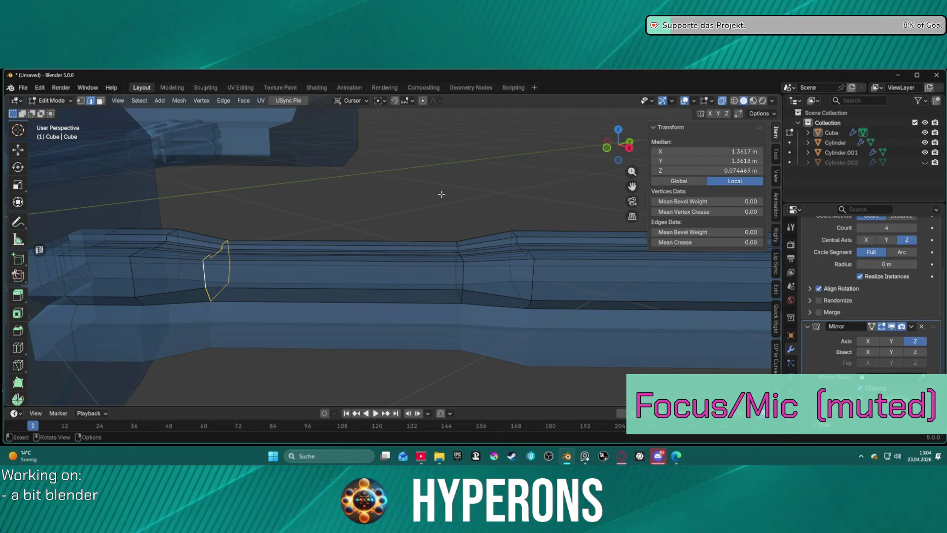
key(g)
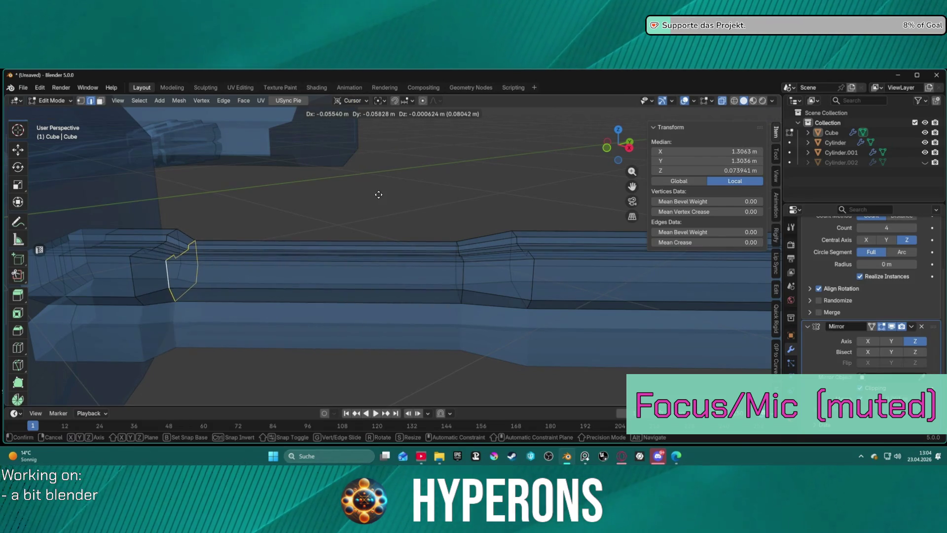
key(x)
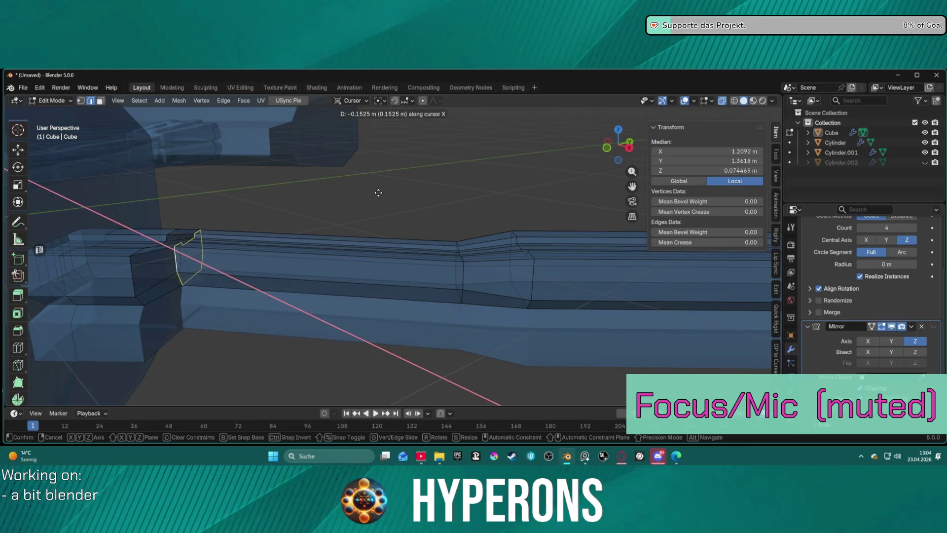
key(y)
key(Escape)
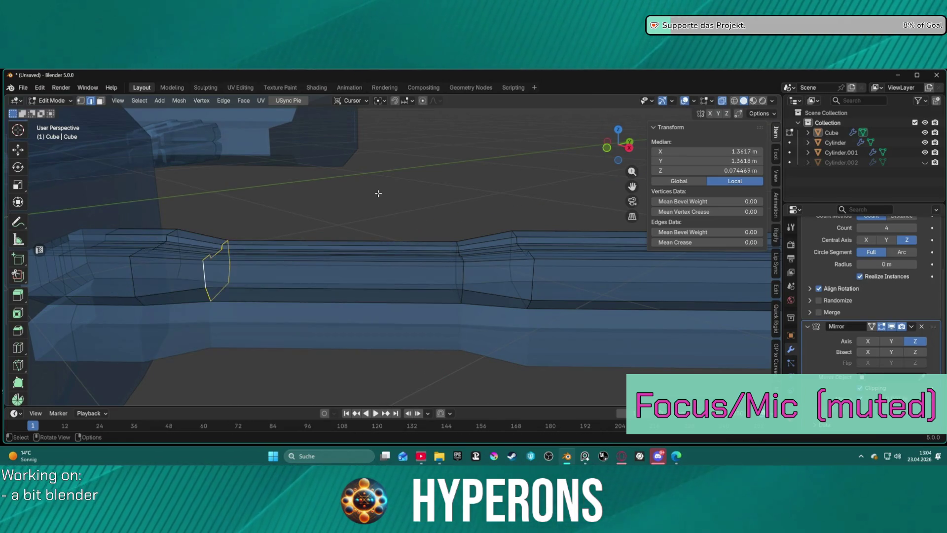
- Test Local orientation, then switch to Normal orientation and make a small Y move
click(366, 101)
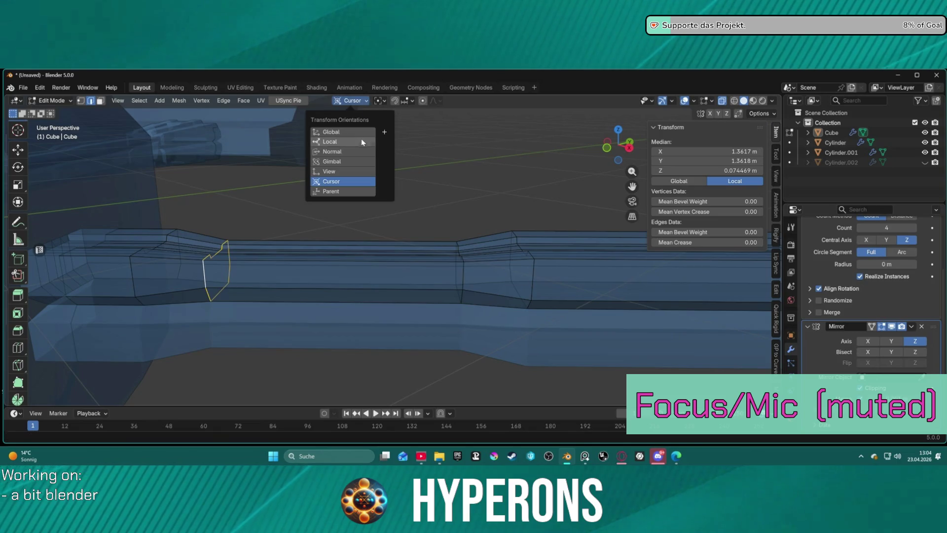
click(335, 142)
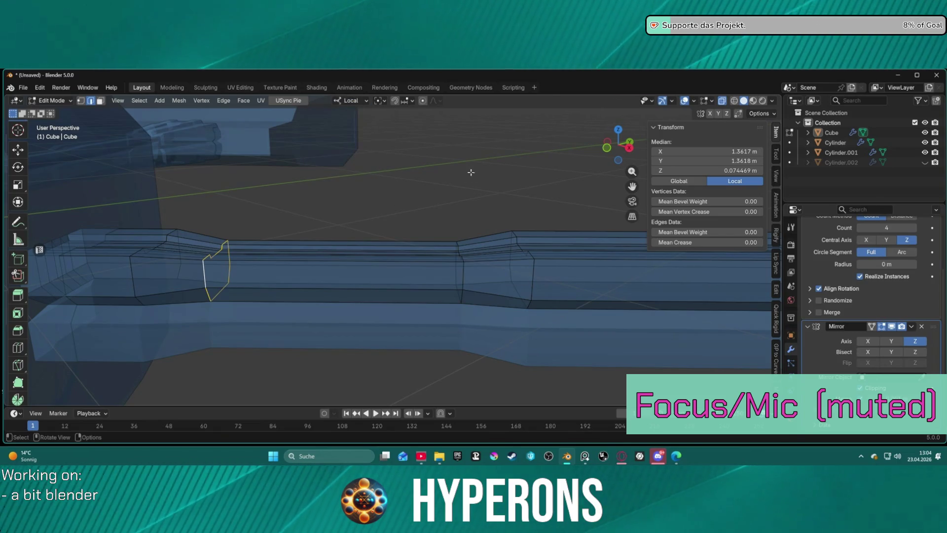
key(g)
key(x)
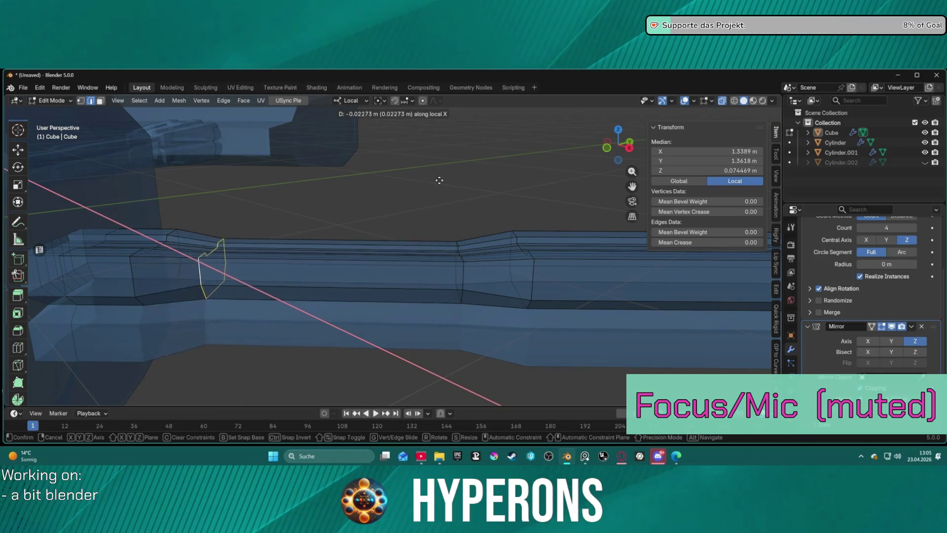
key(Escape)
click(362, 99)
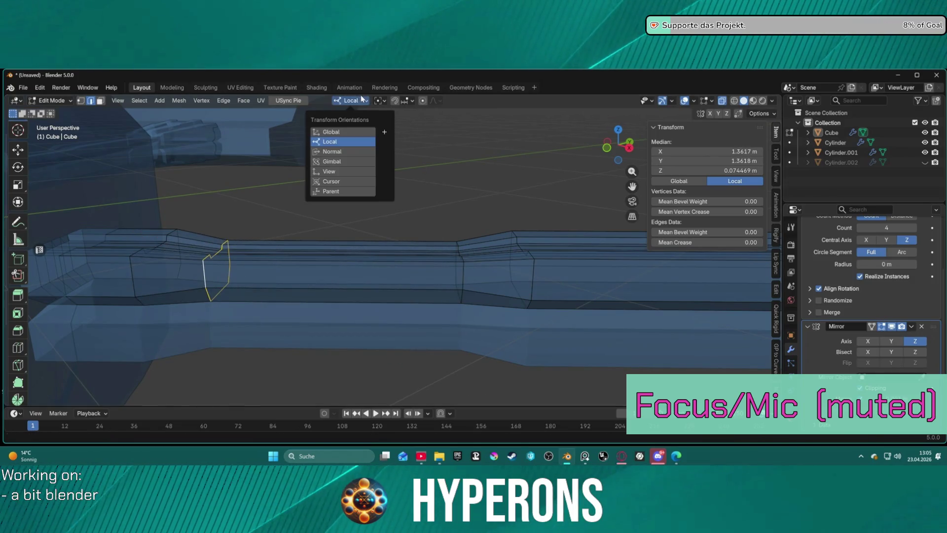
click(360, 150)
key(g)
key(x)
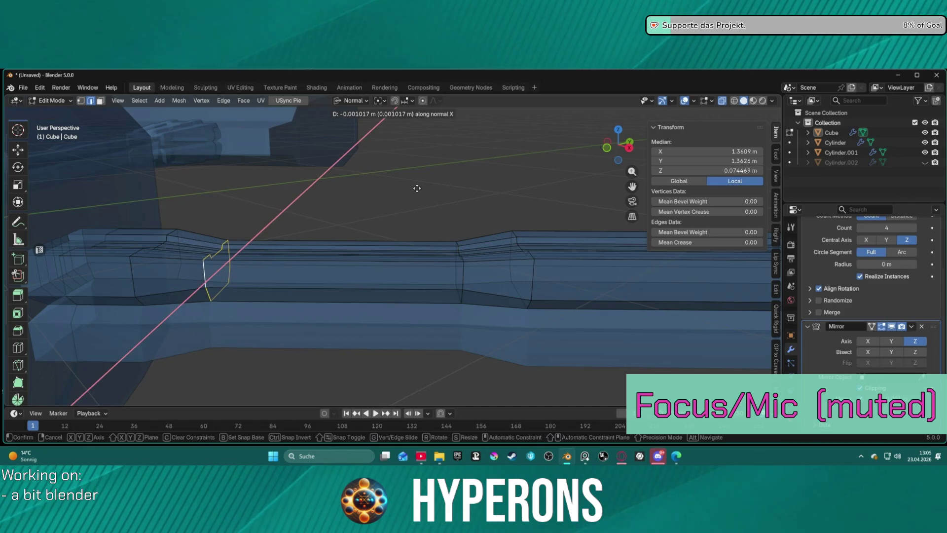
key(y)
click(413, 187)
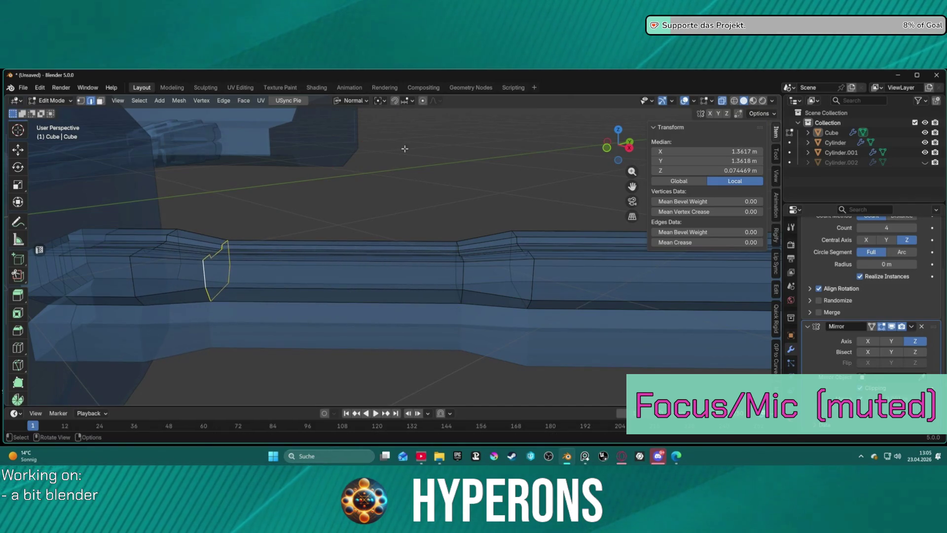
- Try Individual Origins and another pivot point with test transforms, then undo the loop slide
click(379, 100)
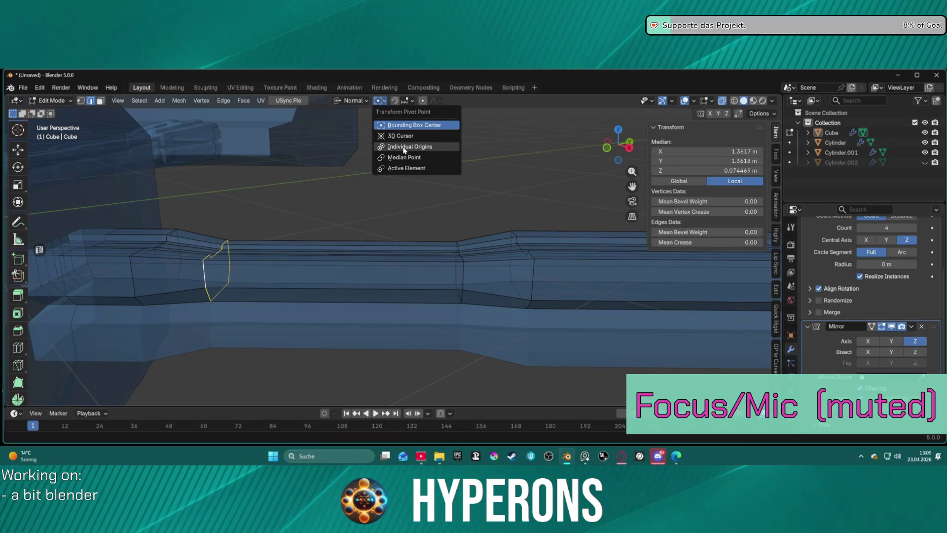
click(403, 147)
key(s)
key(x)
key(y)
key(Escape)
click(378, 100)
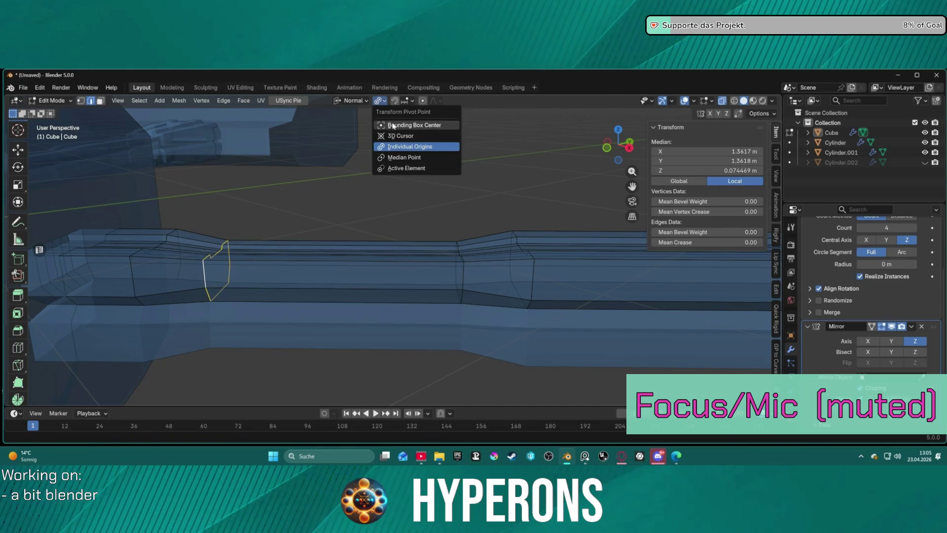
click(416, 168)
key(g)
key(x)
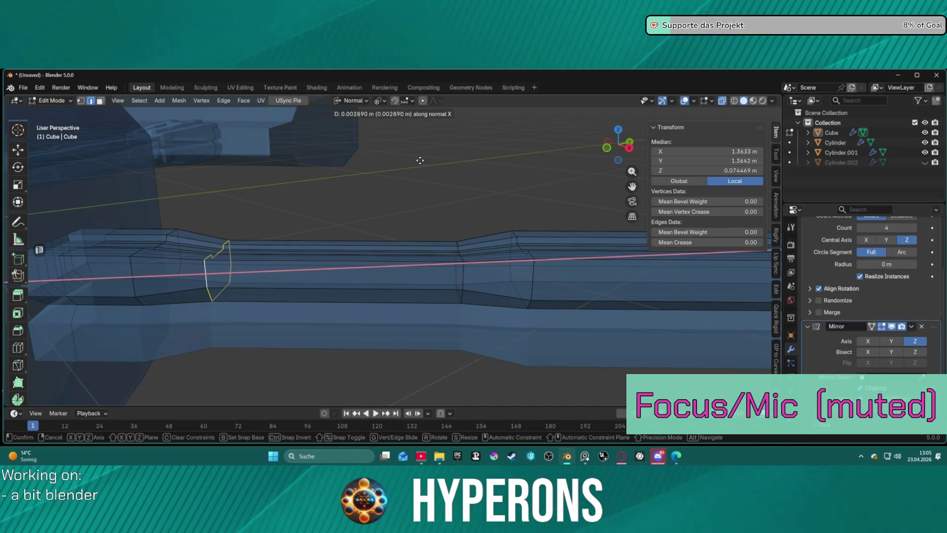
click(361, 161)
mouse_move(300, 195)
middle_down()
mouse_move(321, 244)
mouse_move(311, 287)
mouse_move(315, 280)
middle_up()
key(ctrl+z)
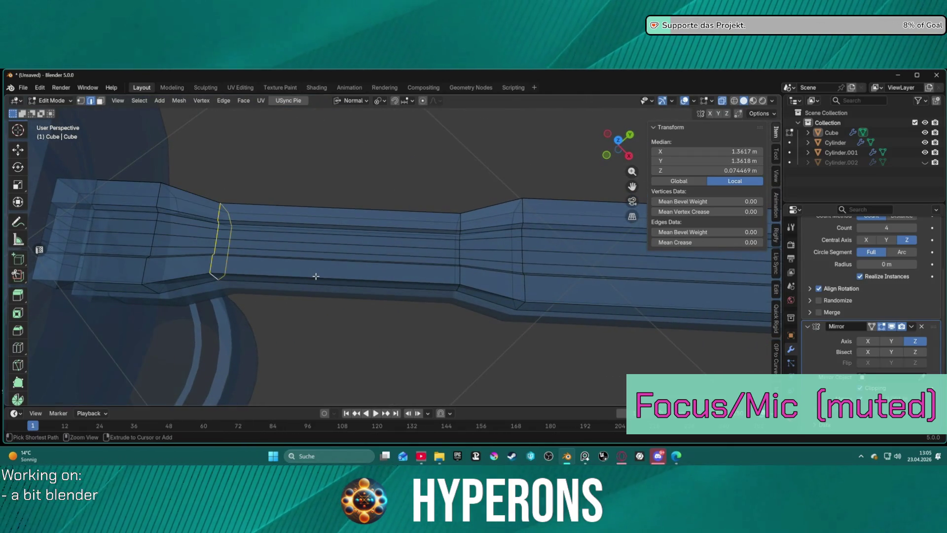
- Set the pivot to Median Point and slide the edge loop along the arm's normal Y
click(379, 101)
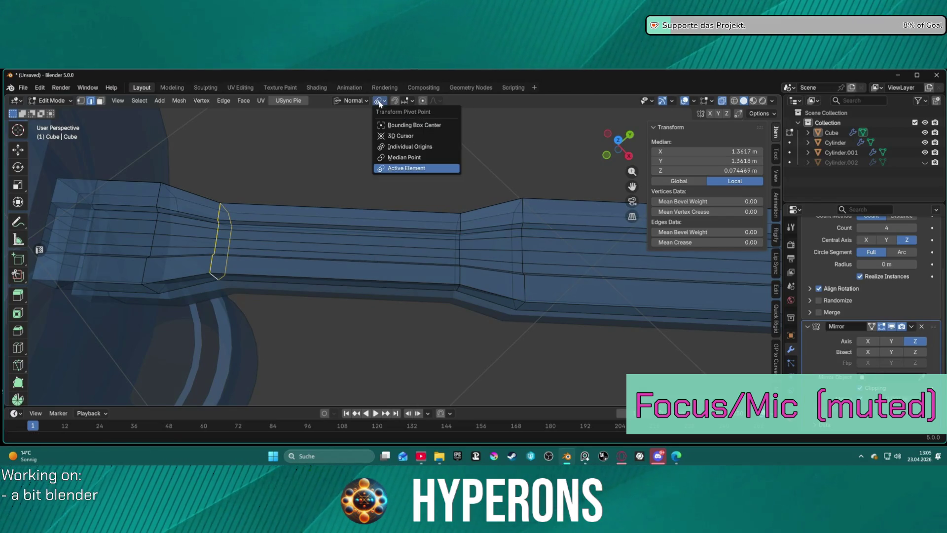
click(398, 156)
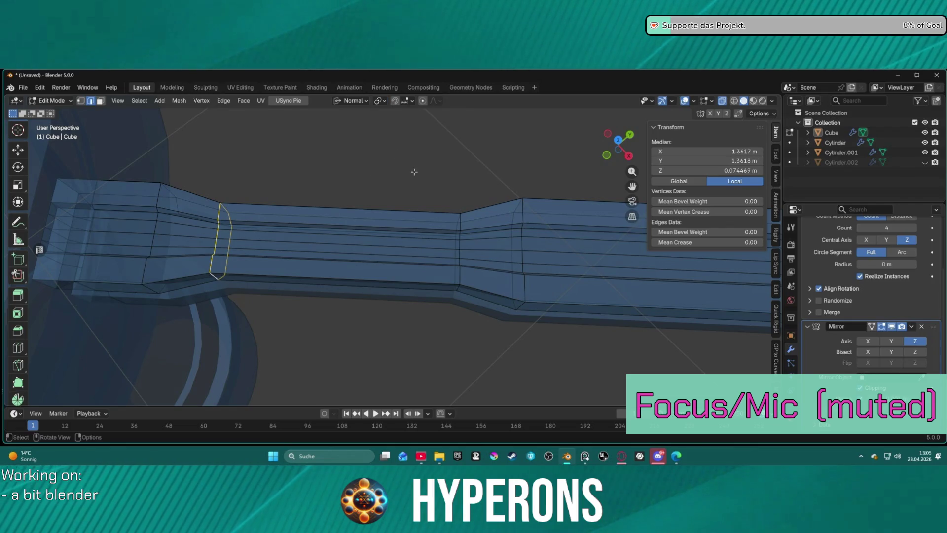
key(g)
key(x)
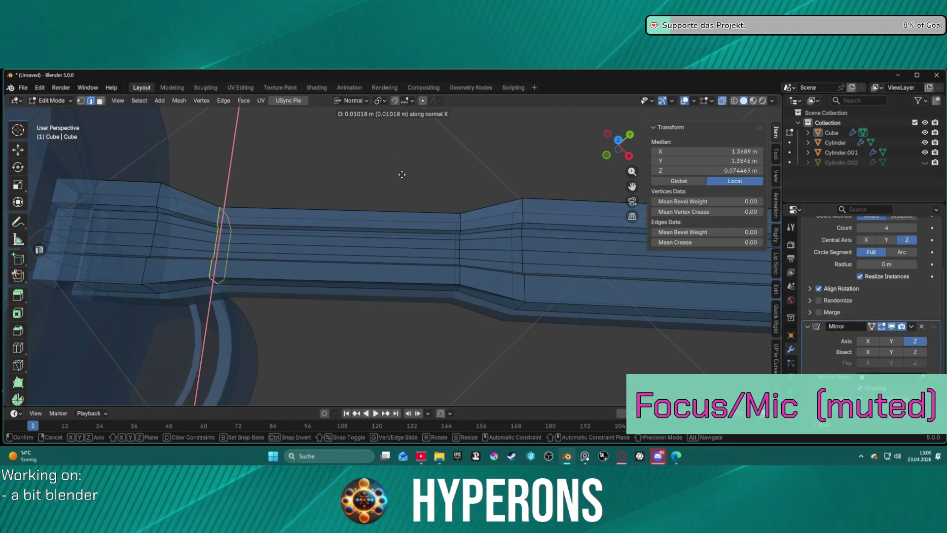
key(y)
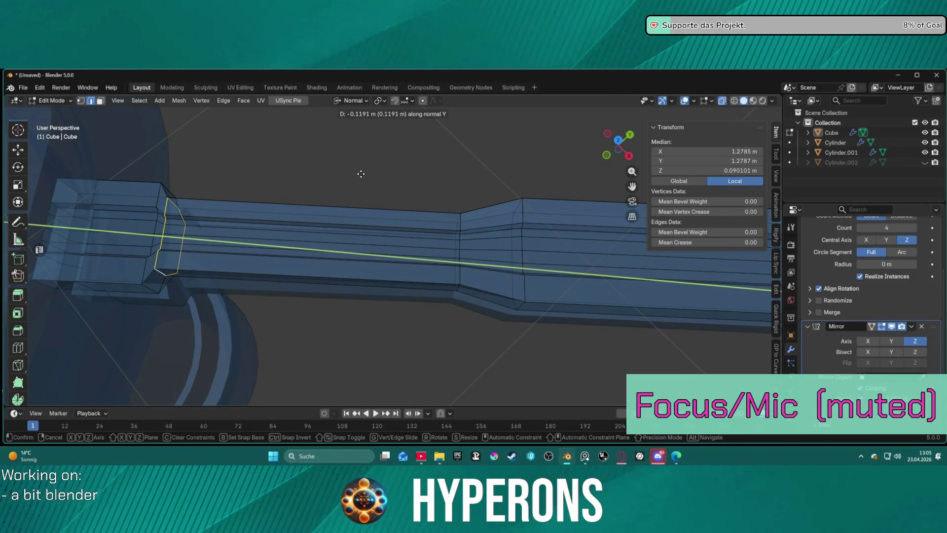
click(404, 182)
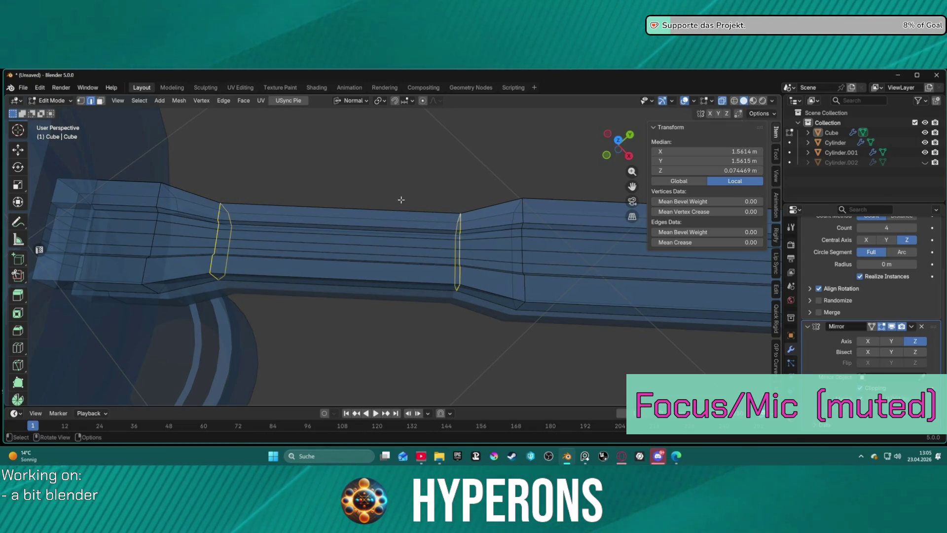
- Scale the two selected loops along normal Y by 1.4644
key(s)
key(y)
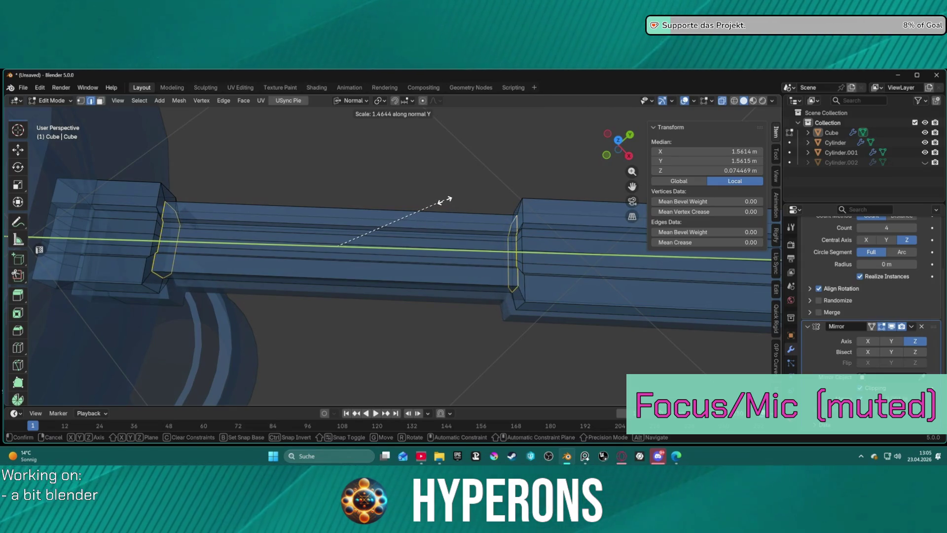
click(444, 200)
mouse_move(434, 203)
middle_down()
mouse_move(444, 109)
mouse_move(539, 205)
mouse_move(566, 212)
mouse_move(425, 212)
mouse_move(469, 214)
mouse_move(455, 198)
mouse_move(469, 186)
mouse_move(498, 192)
mouse_move(480, 197)
mouse_move(517, 235)
mouse_move(504, 216)
mouse_move(511, 216)
mouse_move(499, 211)
mouse_move(519, 242)
mouse_move(484, 256)
mouse_move(462, 280)
mouse_move(467, 262)
mouse_move(521, 216)
mouse_move(531, 232)
mouse_move(538, 217)
mouse_move(554, 260)
mouse_move(443, 304)
mouse_move(276, 247)
mouse_move(428, 245)
middle_up()
key(alt+z)
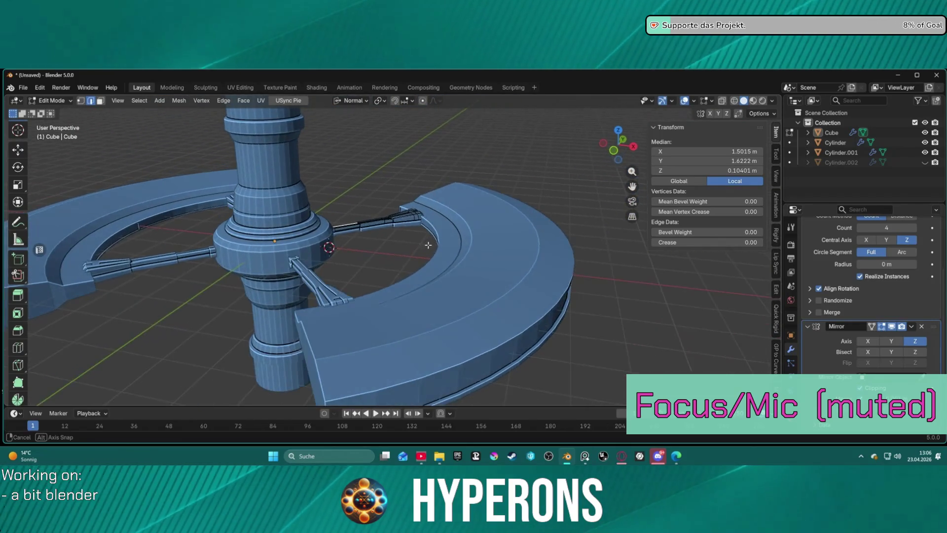
scroll(428, 245, up, 10)
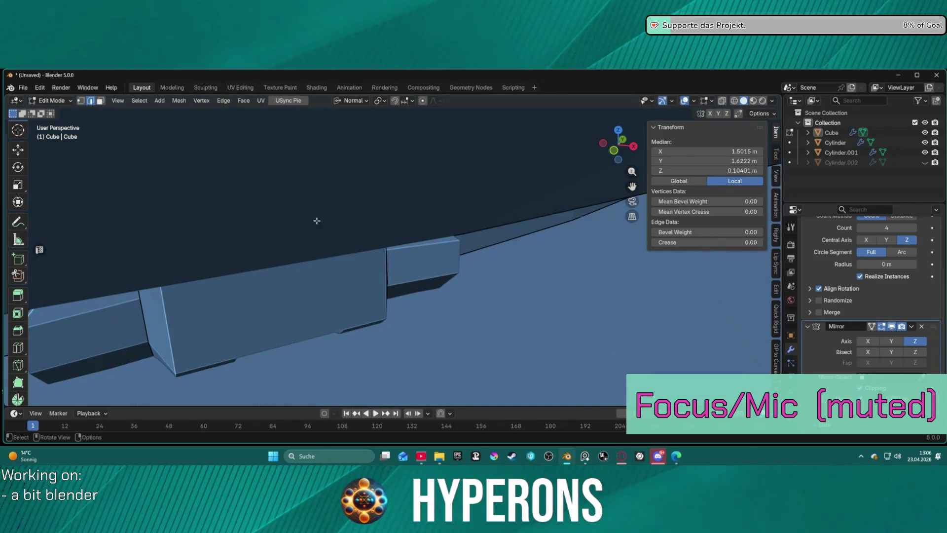
scroll(322, 224, down, 8)
mouse_move(323, 224)
middle_down()
mouse_move(435, 212)
mouse_move(304, 242)
middle_up()
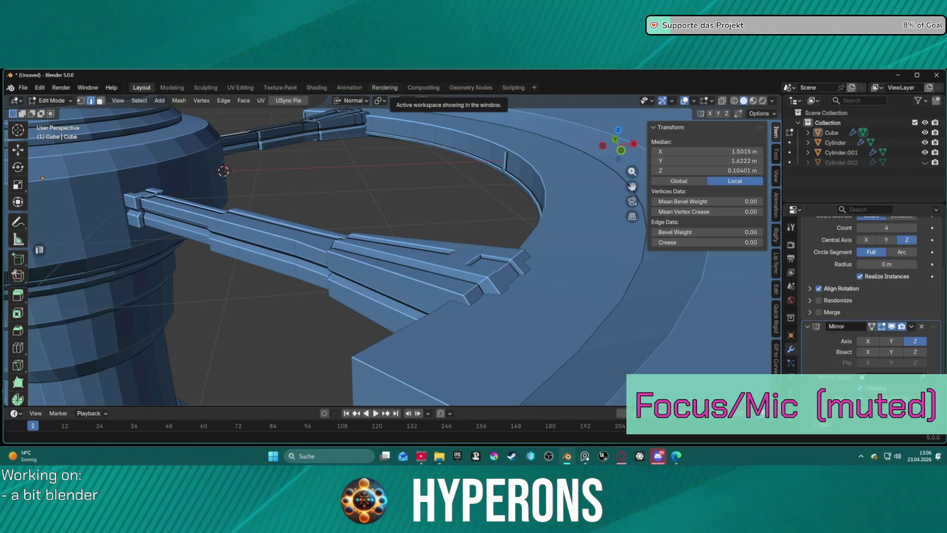
scroll(542, 129, down, 3)
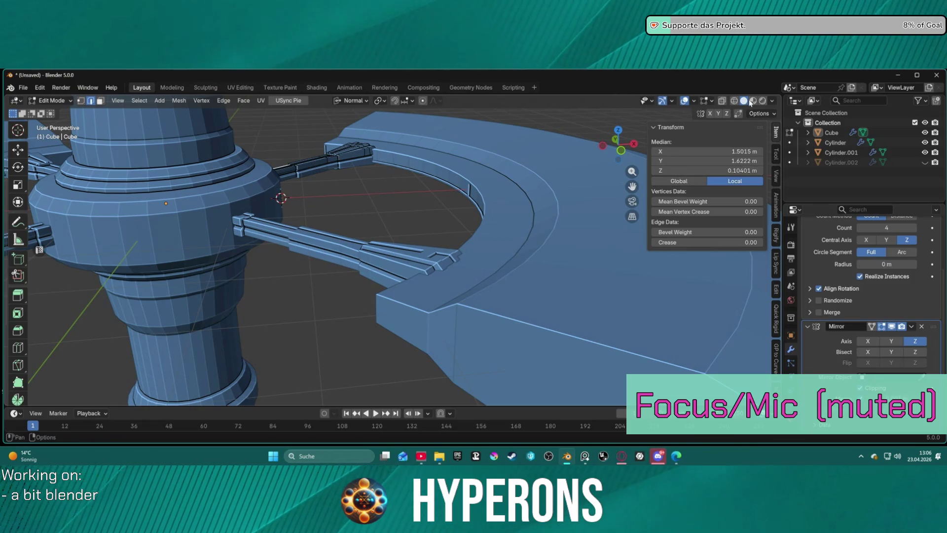
- Change the solid shading custom object colour to dark navy blue, #3A536F
click(772, 101)
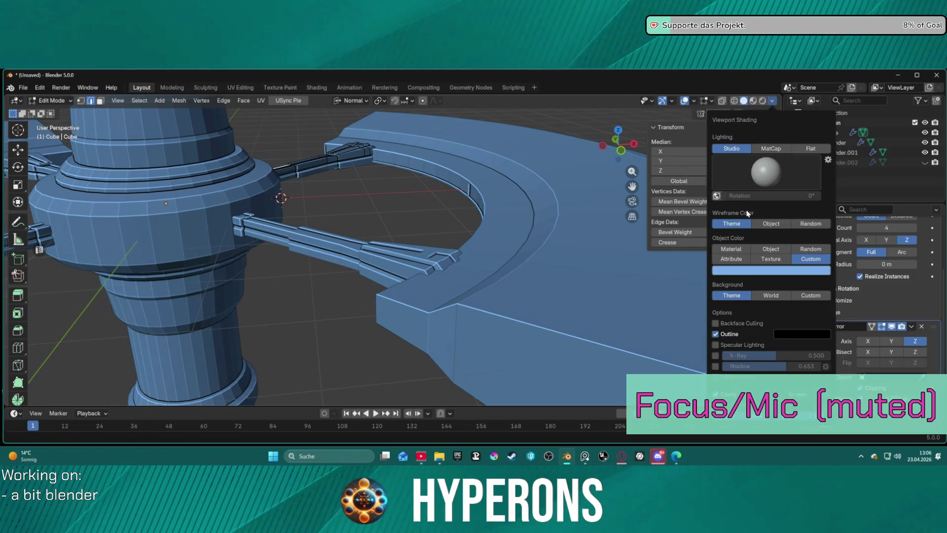
click(768, 271)
drag(799, 165, 802, 152)
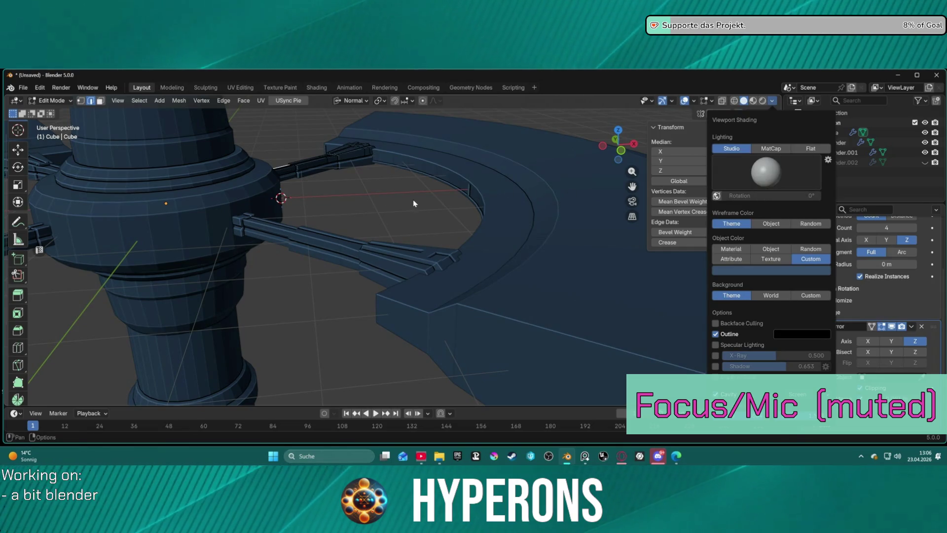
mouse_move(436, 226)
middle_down()
mouse_move(423, 258)
mouse_move(379, 298)
mouse_move(401, 162)
mouse_move(426, 189)
mouse_move(431, 292)
mouse_move(463, 196)
middle_up()
scroll(426, 189, up, 3)
scroll(445, 263, up, 2)
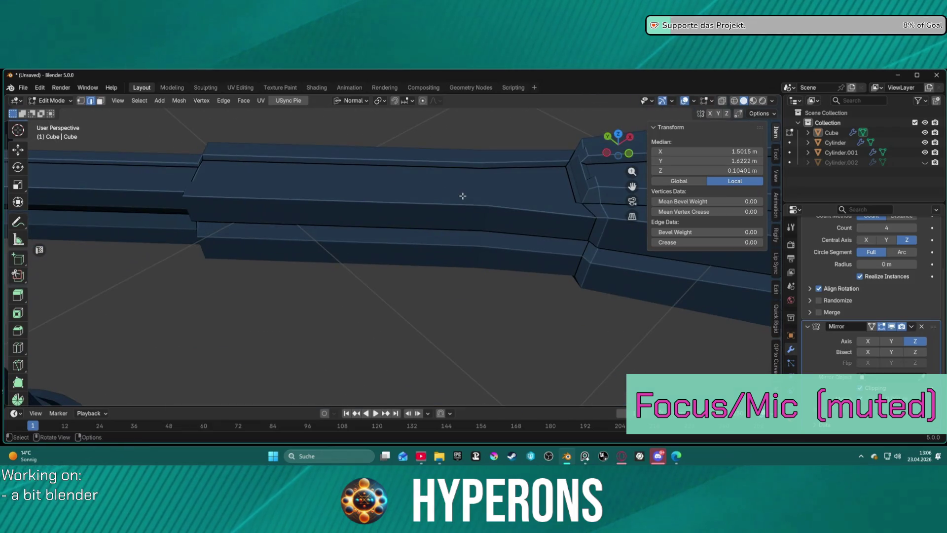
- Add one loop cut across the middle of the arm's raised panel block, removing the extra cut
mouse_move(322, 188)
middle_down()
mouse_move(339, 178)
mouse_move(348, 121)
mouse_move(360, 227)
mouse_move(368, 203)
mouse_move(355, 220)
mouse_move(457, 231)
mouse_move(422, 209)
middle_up()
click(460, 228)
scroll(421, 211, up, 2)
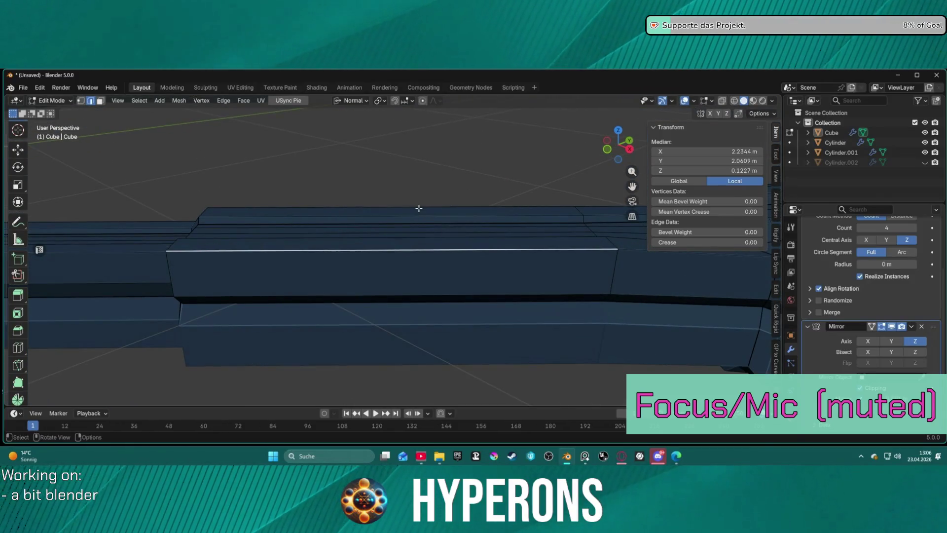
key(3)
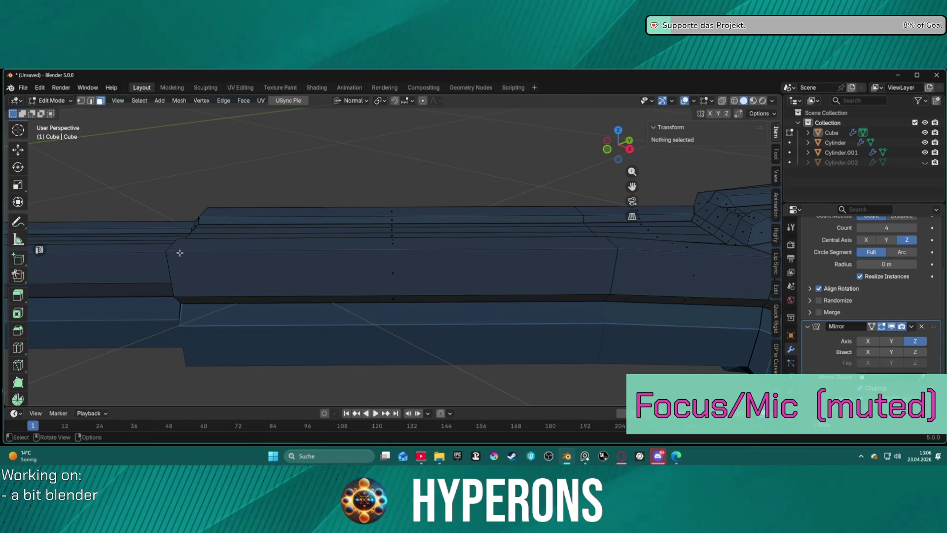
click(26, 349)
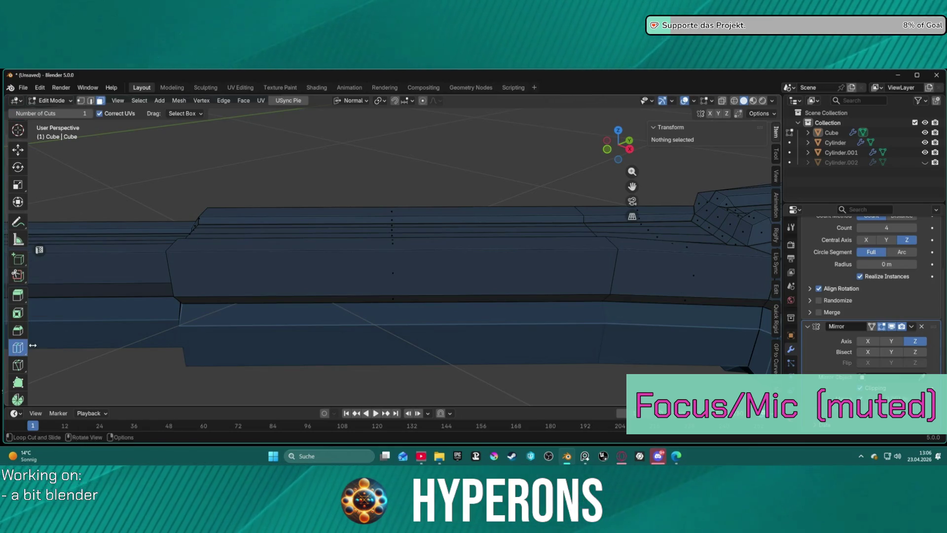
mouse_move(377, 256)
mouse_down()
mouse_move(451, 258)
mouse_move(440, 263)
mouse_move(455, 250)
mouse_move(458, 291)
mouse_up()
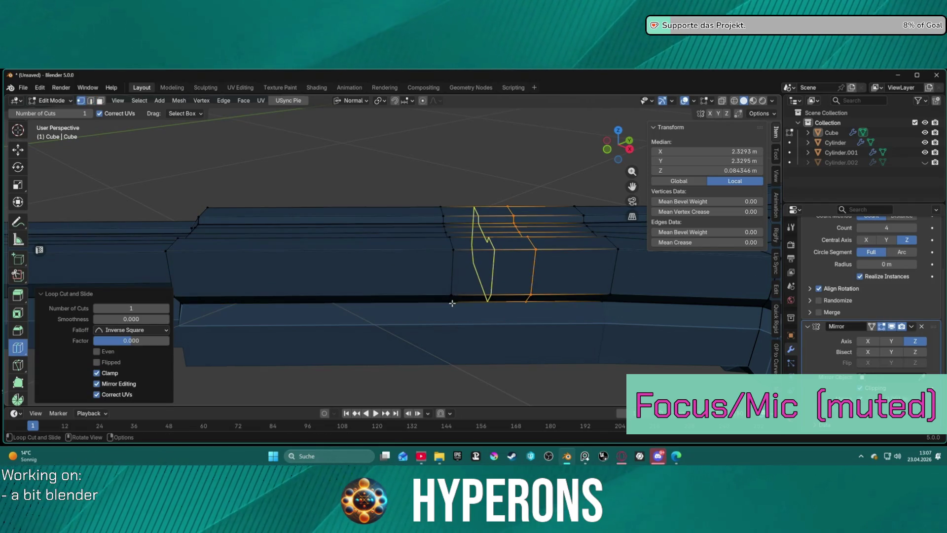
key(ctrl+z)
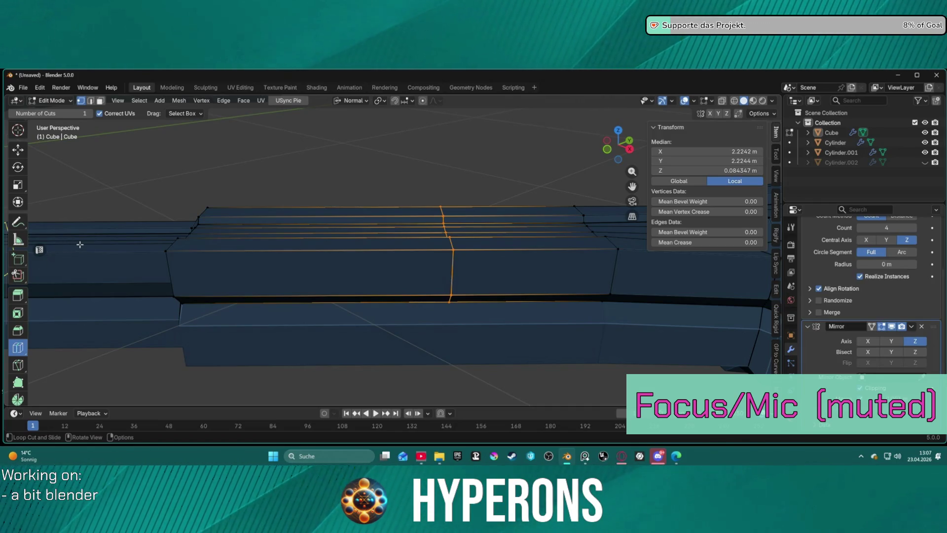
- Bevel the new edge loop to about 0.0157 m in edge mode
key(w)
key(2)
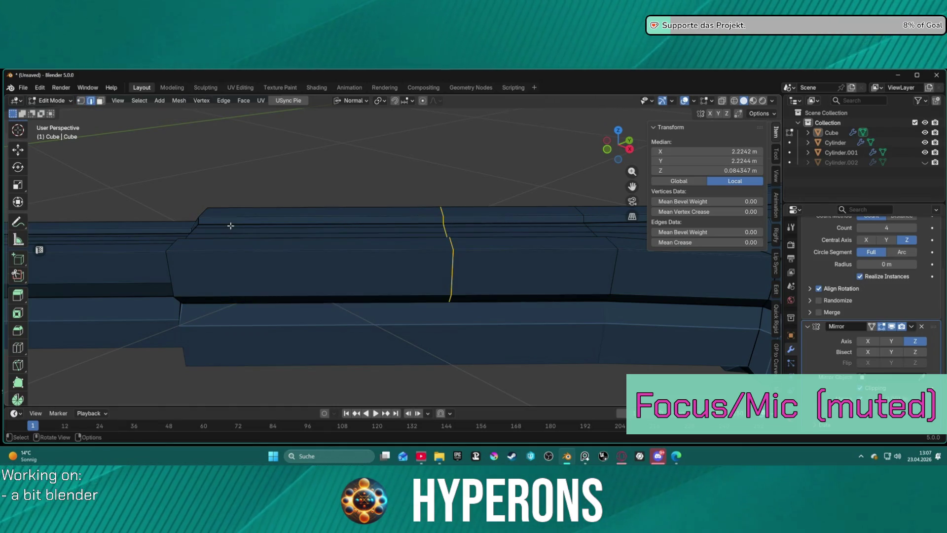
key(ctrl+b)
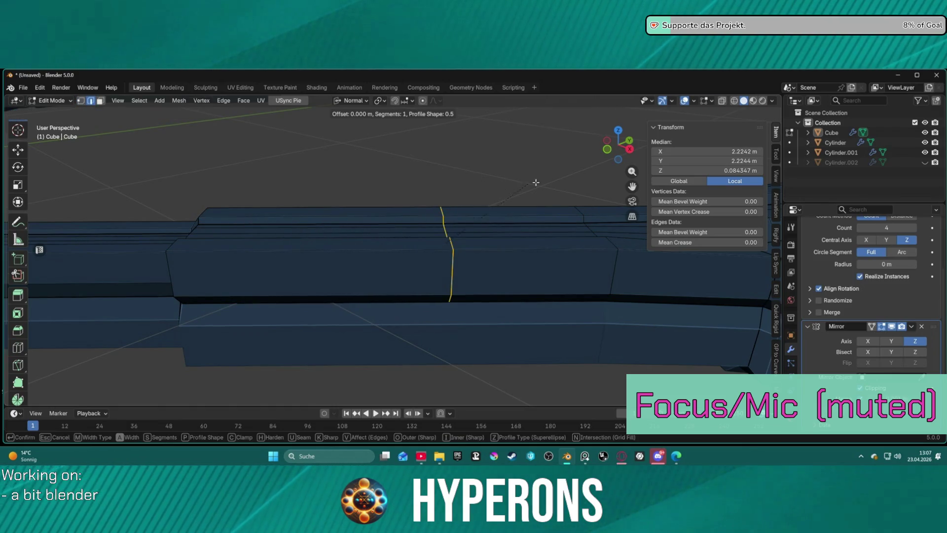
key(Escape)
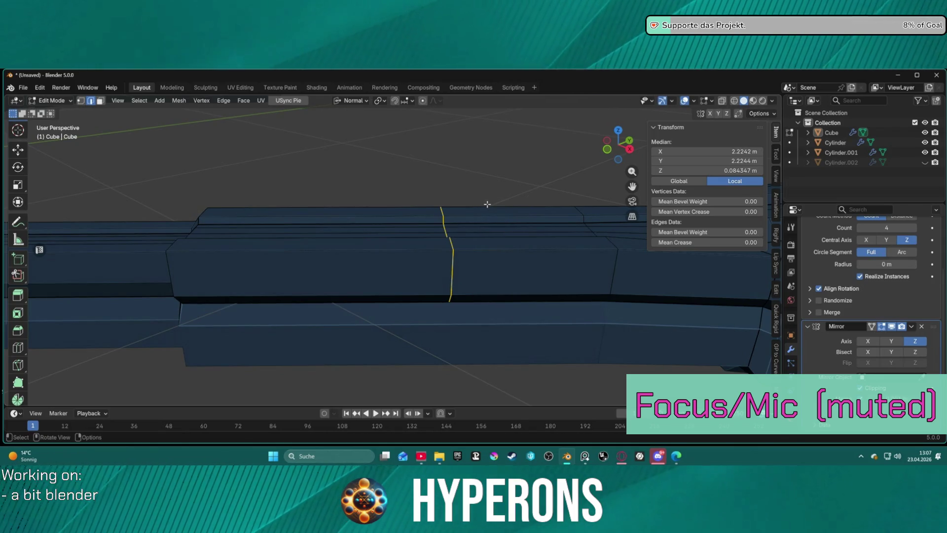
key(ctrl+b)
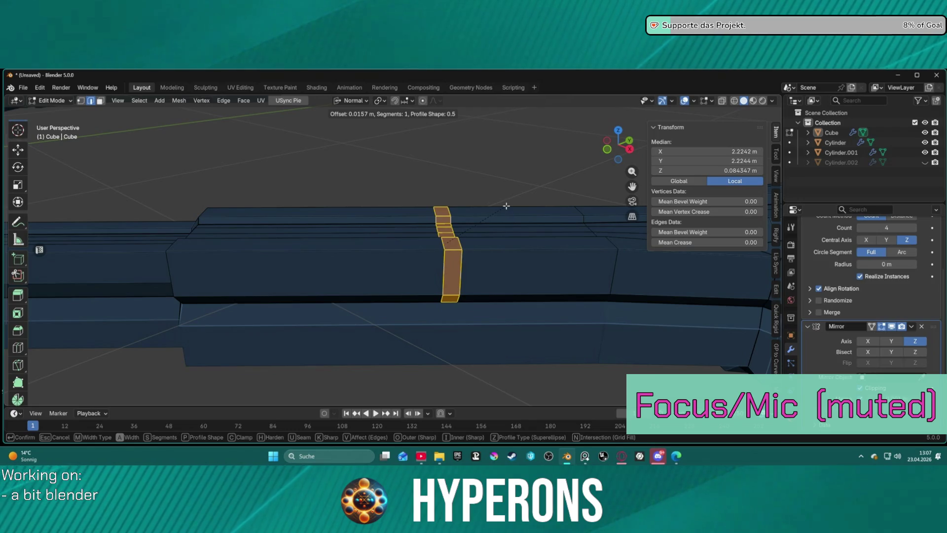
click(506, 206)
- Inset the bevelled strip into a recessed groove and view the whole station
key(i)
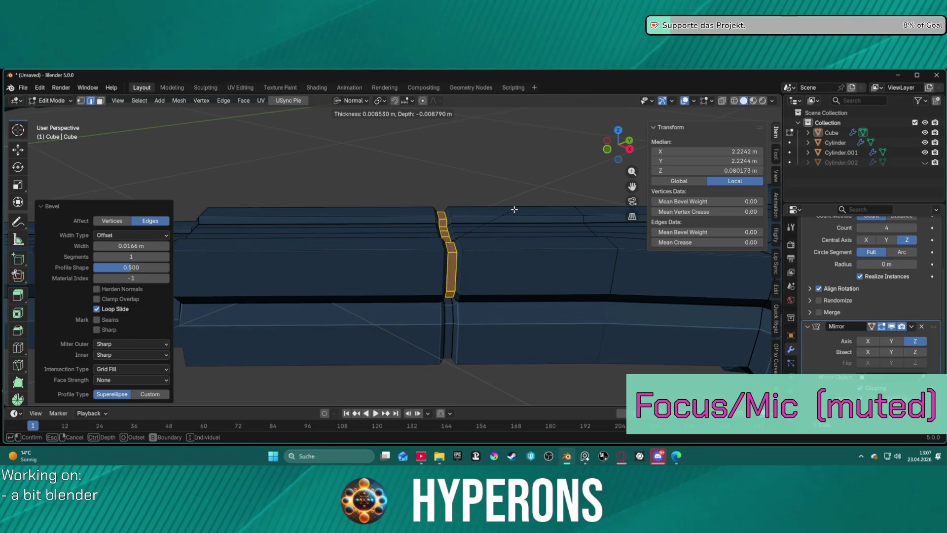
click(514, 209)
click(518, 207)
mouse_move(492, 252)
middle_down()
mouse_move(446, 260)
mouse_move(520, 265)
mouse_move(527, 300)
mouse_move(516, 317)
mouse_move(495, 244)
mouse_move(479, 227)
mouse_move(469, 169)
mouse_move(542, 186)
mouse_move(466, 247)
mouse_move(489, 295)
mouse_move(483, 259)
mouse_move(387, 270)
mouse_move(438, 270)
middle_up()
scroll(466, 247, down, 5)
scroll(490, 267, up, 5)
scroll(390, 271, up, 4)
scroll(500, 277, down, 5)
shift+middle_drag(499, 277, 379, 240)
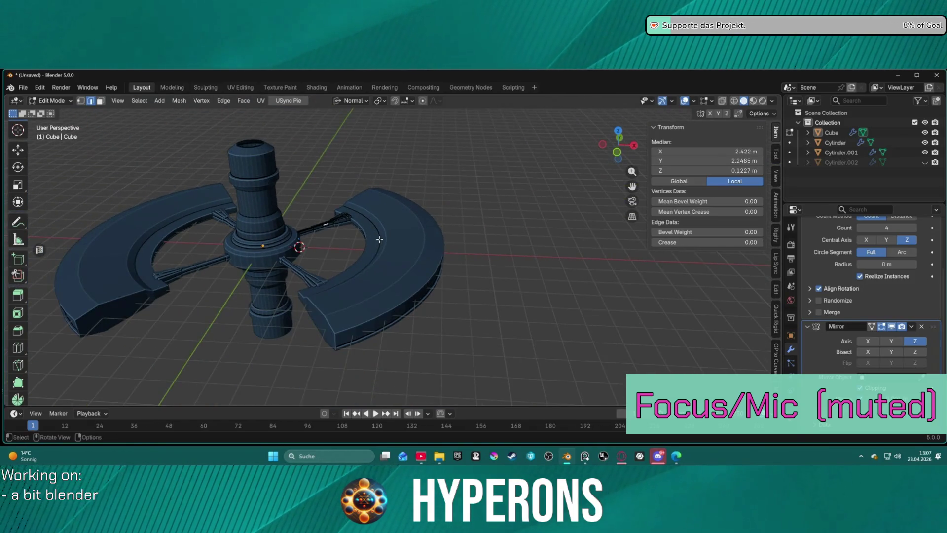
- Select edges on the arm and undo the recess, leaving the bevelled strip flat
mouse_move(439, 251)
middle_down()
mouse_move(432, 335)
mouse_move(442, 339)
mouse_move(488, 309)
mouse_move(478, 273)
mouse_move(423, 258)
mouse_move(424, 240)
middle_up()
scroll(428, 240, up, 5)
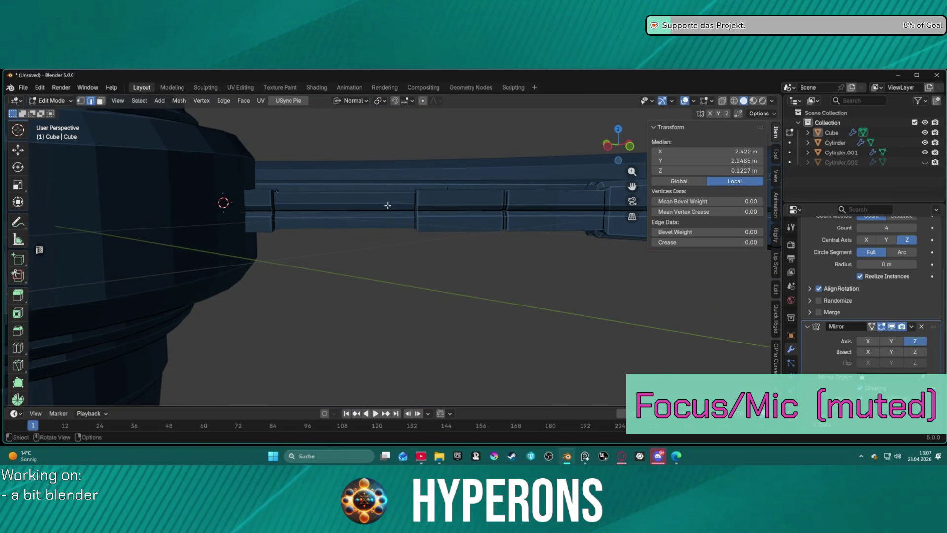
scroll(388, 206, up, 2)
middle_drag(386, 205, 376, 247)
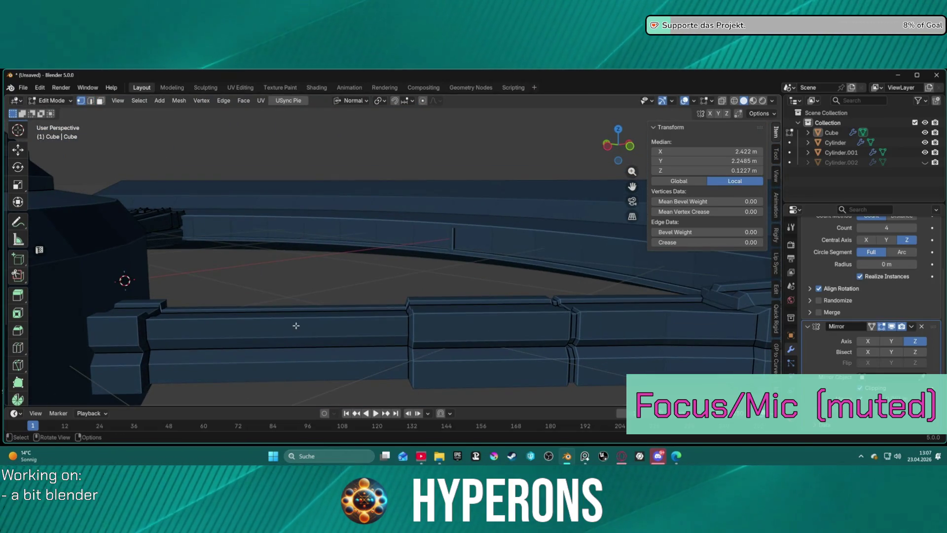
mouse_move(303, 255)
middle_down()
mouse_move(212, 229)
mouse_move(327, 260)
mouse_move(201, 296)
mouse_move(296, 323)
mouse_move(345, 309)
mouse_move(317, 307)
mouse_move(322, 292)
mouse_move(303, 309)
mouse_move(310, 312)
mouse_move(303, 307)
middle_up()
scroll(208, 305, up, 3)
key(2)
shift+click(342, 321)
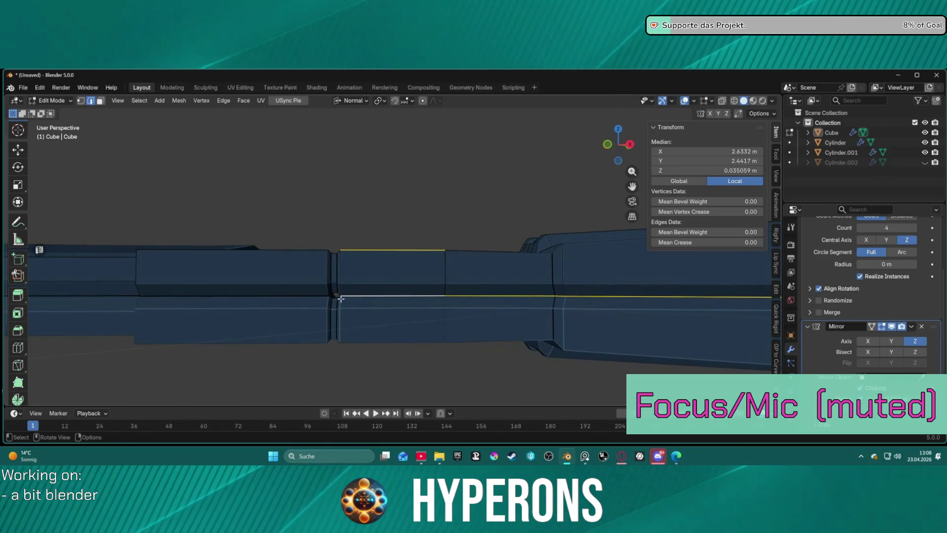
mouse_move(342, 317)
middle_down()
mouse_move(349, 345)
mouse_move(350, 306)
mouse_move(347, 315)
middle_up()
key(ctrl+z)
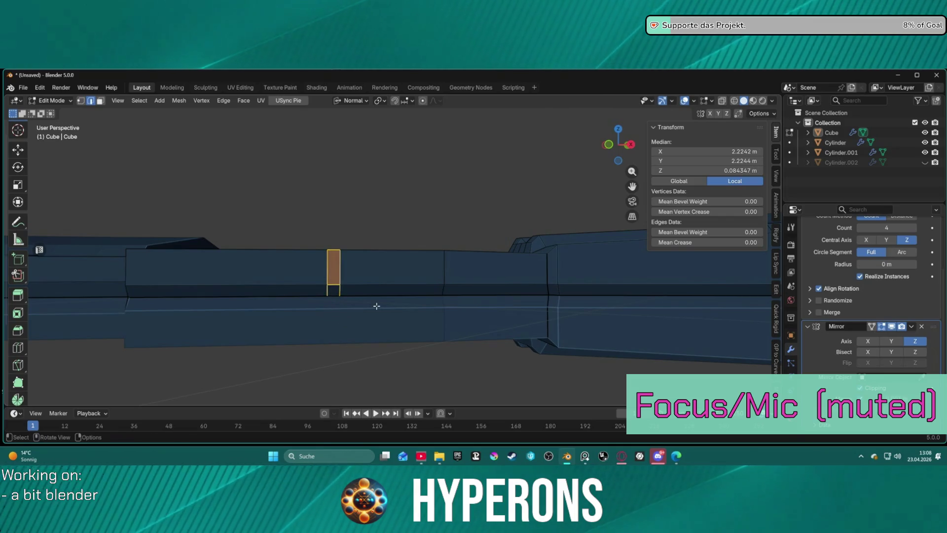
- Remove the stray edge from the selected strip on the arm
mouse_move(372, 298)
middle_down()
mouse_move(144, 224)
mouse_move(123, 258)
middle_up()
mouse_move(441, 234)
middle_down()
mouse_move(463, 262)
mouse_move(609, 287)
middle_up()
scroll(337, 302, up, 2)
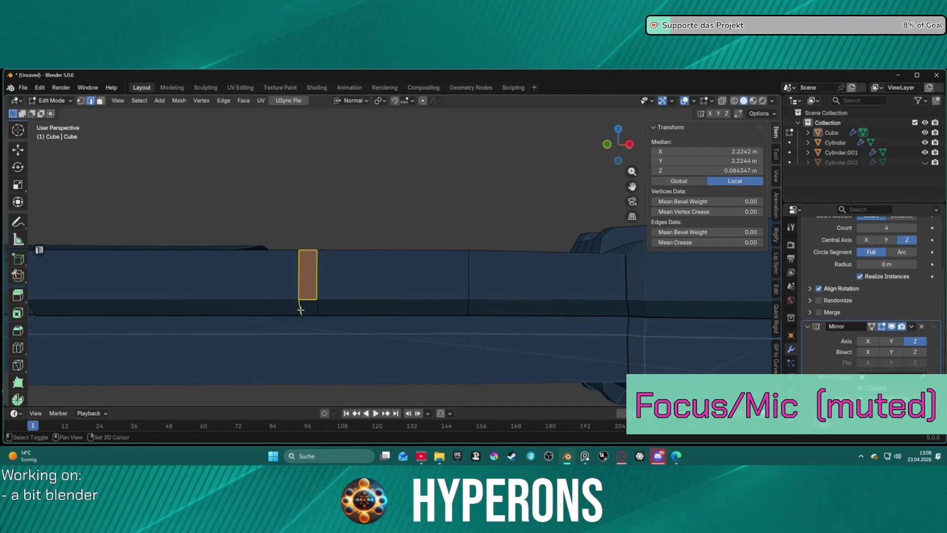
middle_drag(336, 317, 447, 305)
shift+click(467, 277)
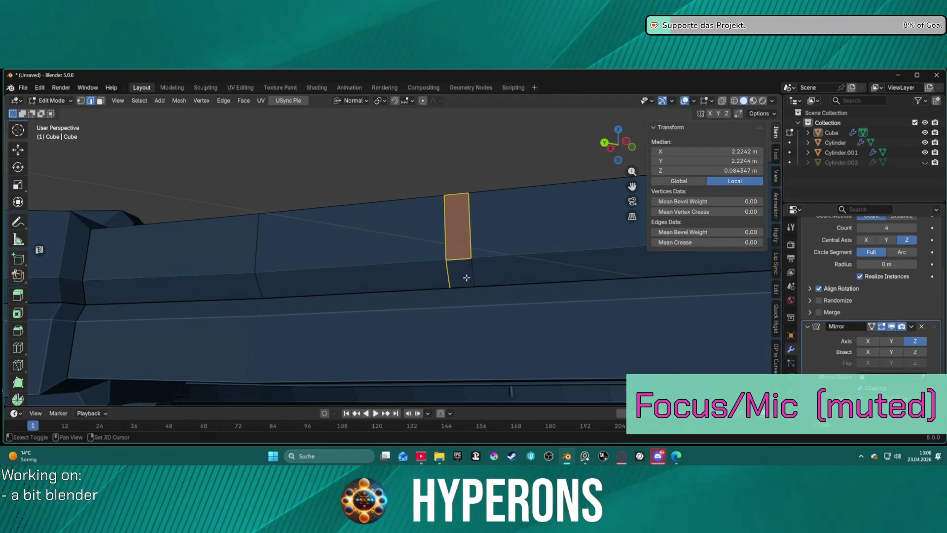
- Disable the Mirror modifier's Z axis and start insetting the strip faces
scroll(471, 283, down, 1)
middle_drag(497, 290, 463, 266)
scroll(491, 276, up, 3)
scroll(493, 273, up, 2)
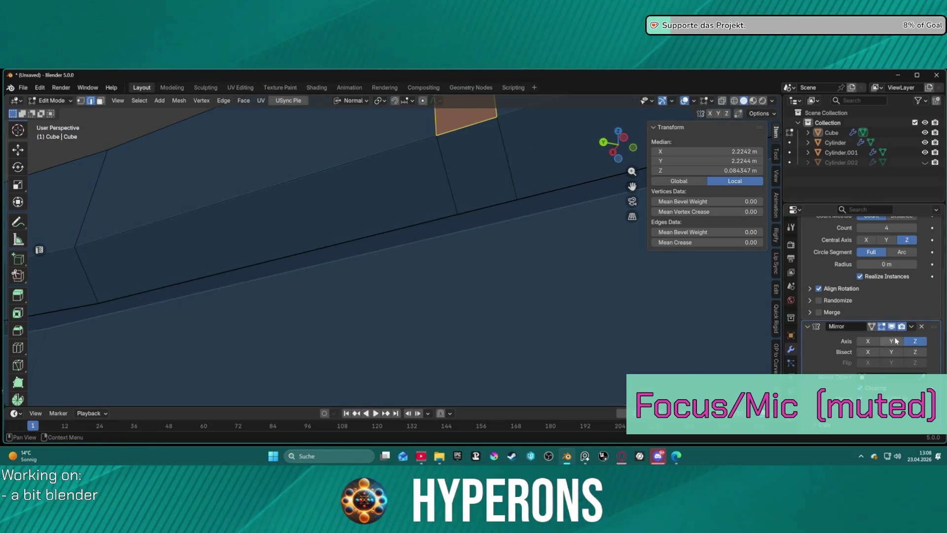
click(916, 342)
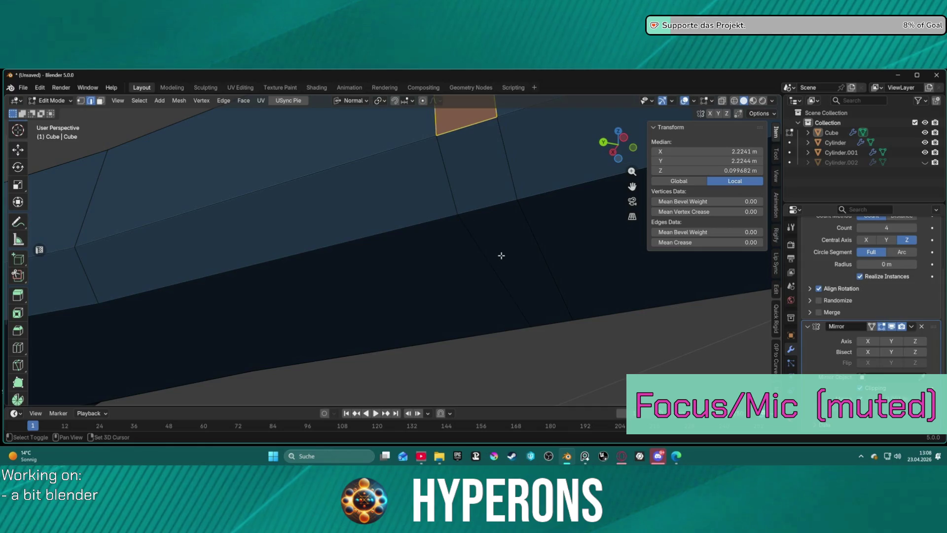
mouse_move(566, 260)
middle_down()
mouse_move(438, 264)
mouse_move(296, 300)
mouse_move(398, 206)
mouse_move(339, 227)
mouse_move(360, 243)
mouse_move(358, 231)
mouse_move(399, 199)
middle_up()
key(i)
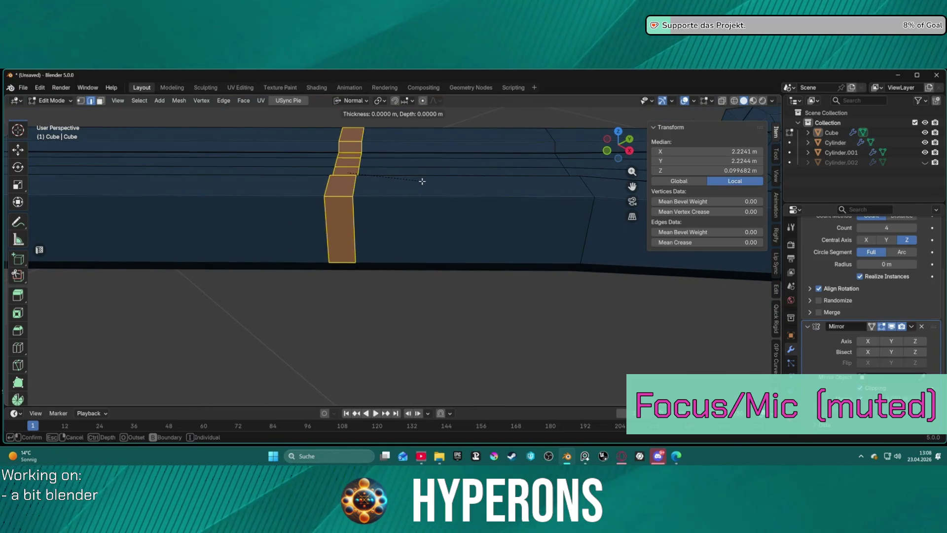
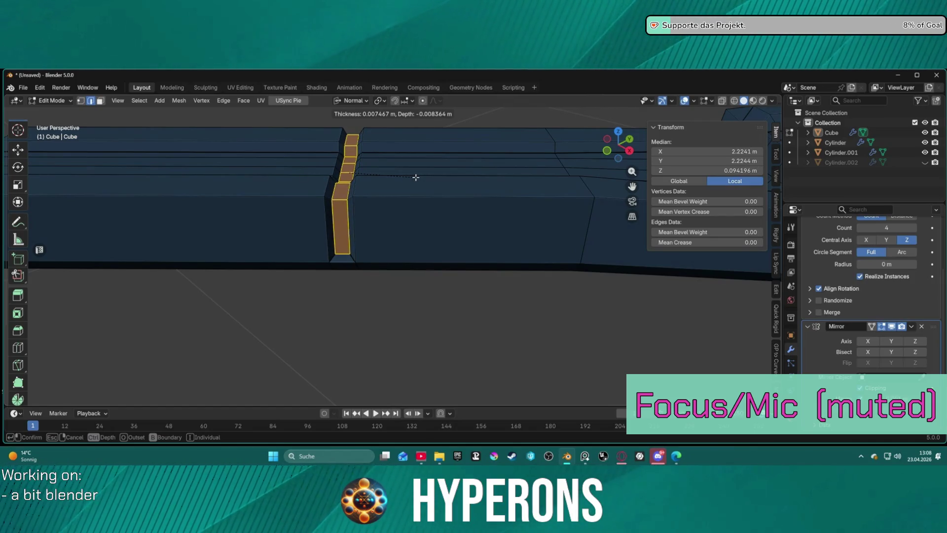
- Confirm the narrow strip inset, enable Z in the Mirror modifier's Axis, and return to Object Mode
click(416, 177)
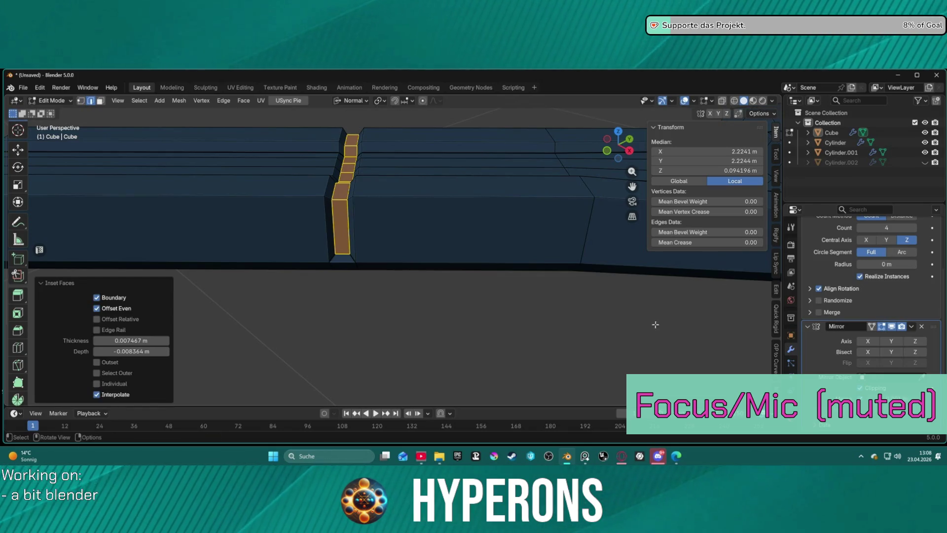
click(582, 314)
mouse_move(454, 318)
middle_down()
mouse_move(444, 313)
mouse_move(465, 270)
mouse_move(445, 249)
mouse_move(398, 246)
mouse_move(464, 262)
mouse_move(416, 271)
middle_up()
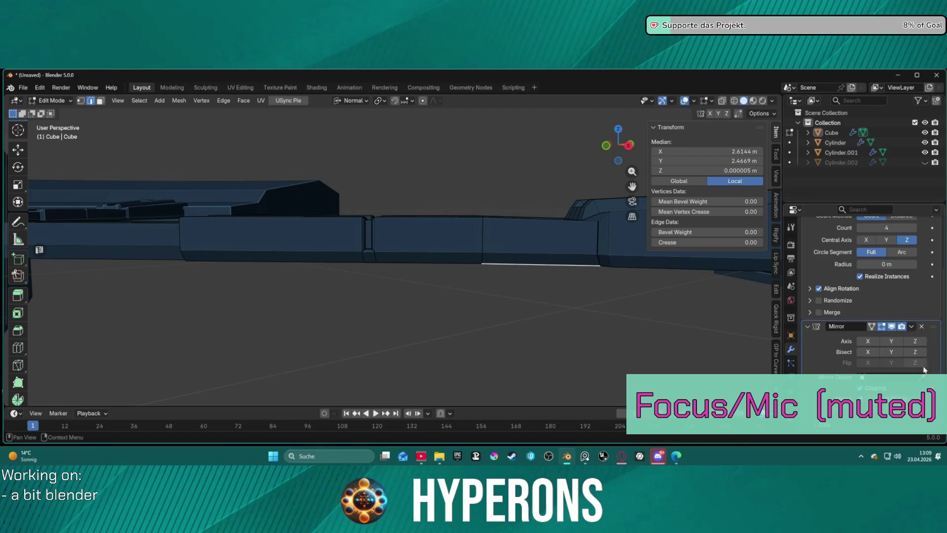
click(916, 342)
mouse_move(666, 321)
middle_down()
mouse_move(514, 334)
mouse_move(546, 356)
mouse_move(522, 362)
mouse_move(513, 321)
mouse_move(541, 366)
middle_up()
key(Tab)
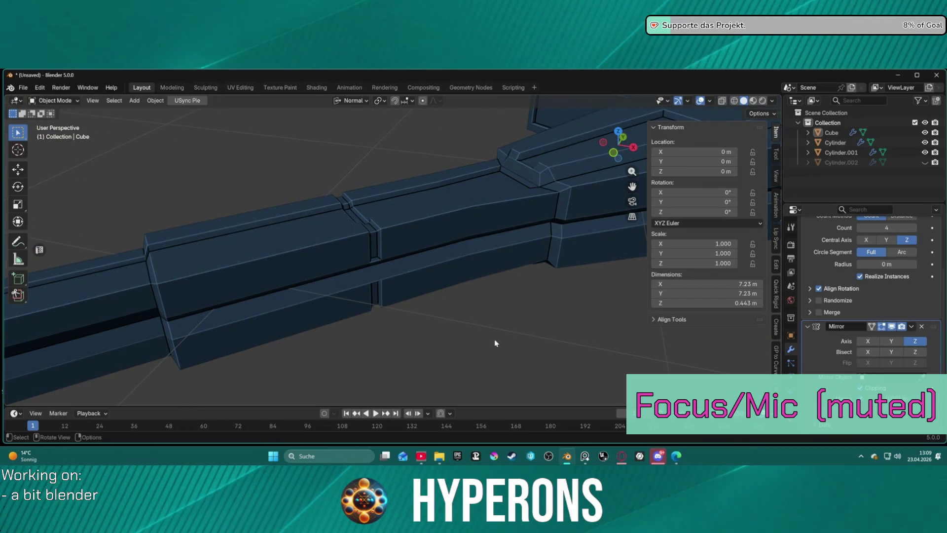
mouse_move(501, 328)
middle_down()
mouse_move(455, 299)
mouse_move(512, 268)
mouse_move(546, 313)
mouse_move(489, 355)
mouse_move(498, 350)
middle_up()
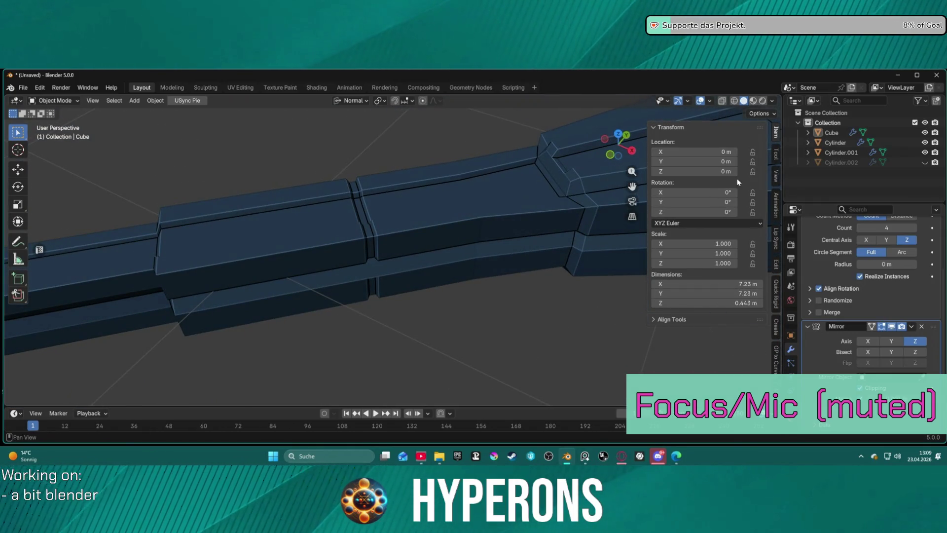
click(765, 100)
click(772, 100)
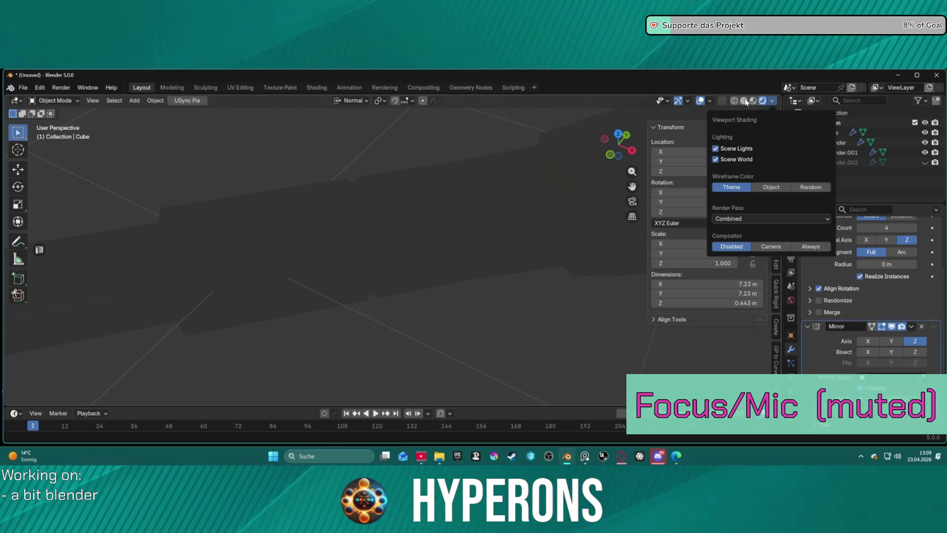
click(773, 101)
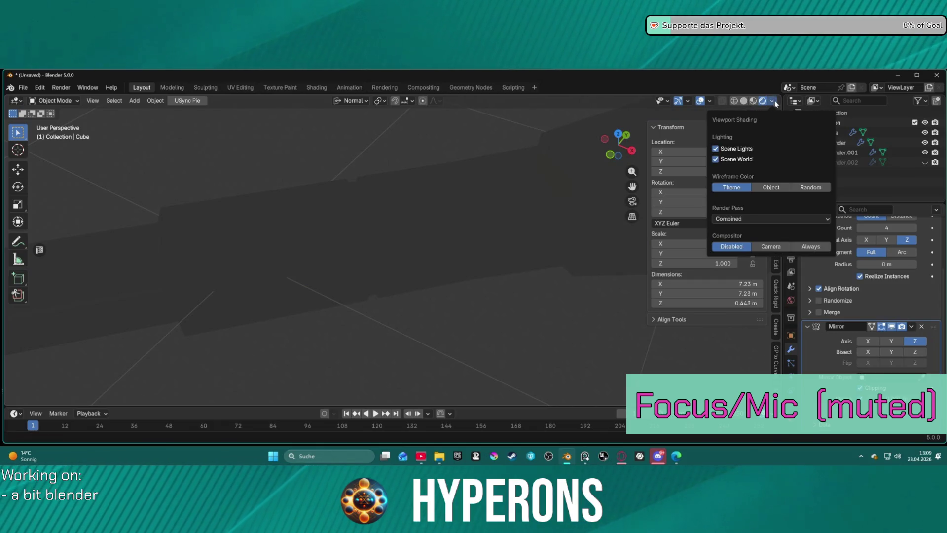
click(744, 100)
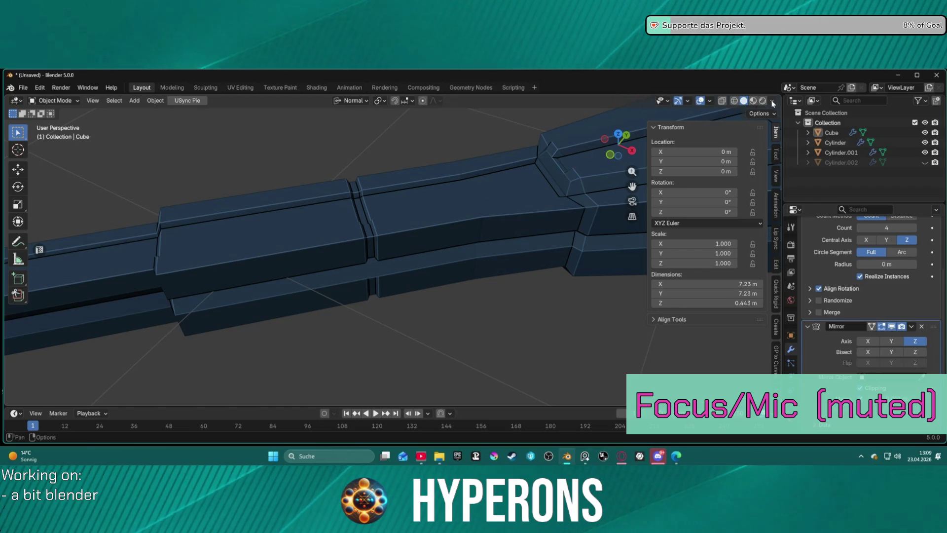
click(773, 101)
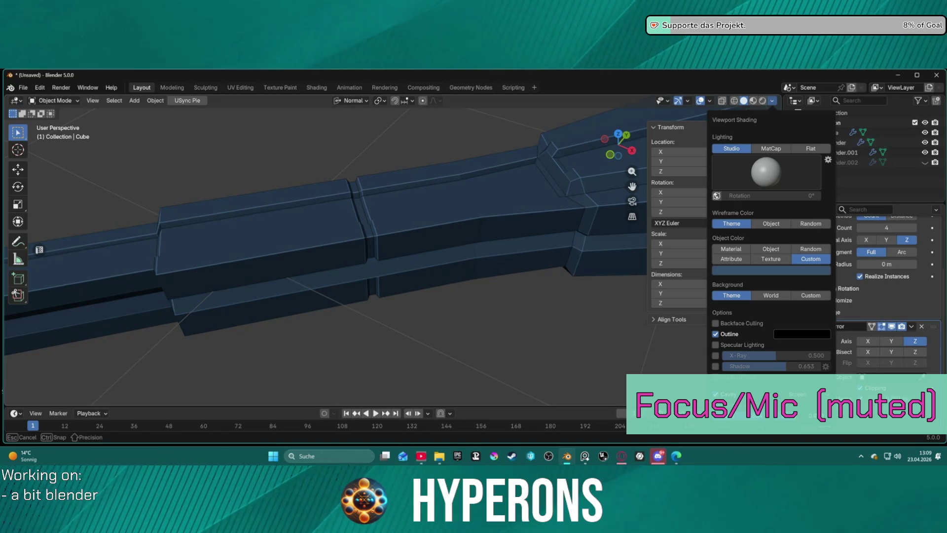
mouse_move(501, 294)
middle_down()
mouse_move(465, 273)
mouse_move(530, 212)
mouse_move(554, 247)
mouse_move(462, 319)
mouse_move(560, 275)
mouse_move(539, 256)
mouse_move(460, 342)
mouse_move(463, 220)
mouse_move(452, 266)
mouse_move(392, 265)
mouse_move(439, 267)
mouse_move(450, 303)
mouse_move(462, 259)
middle_up()
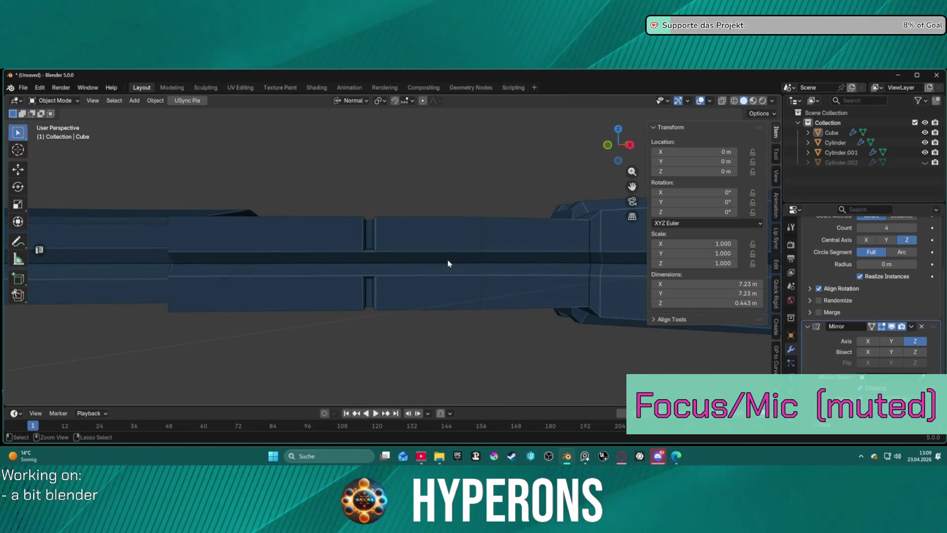
- Inset the narrow vertical face strip on the beam in face-select Edit Mode
key(Tab)
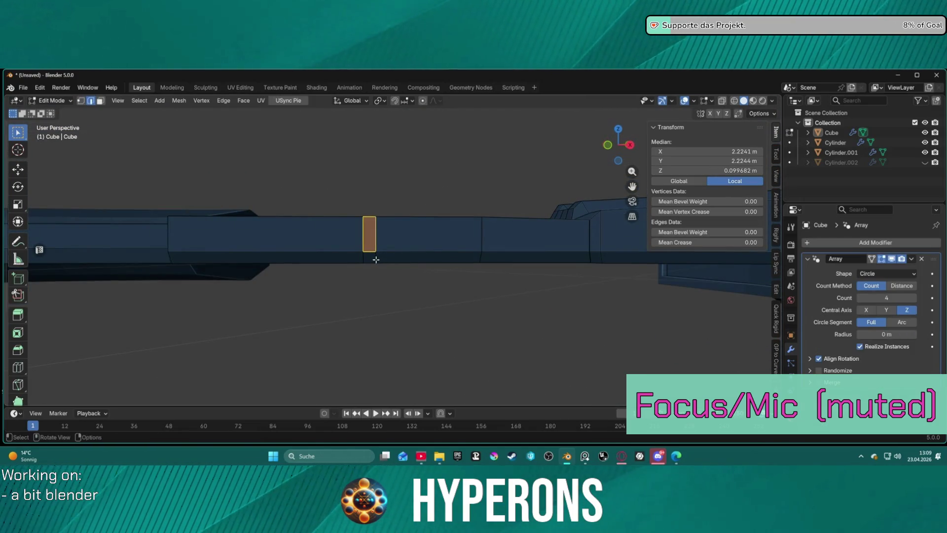
key(3)
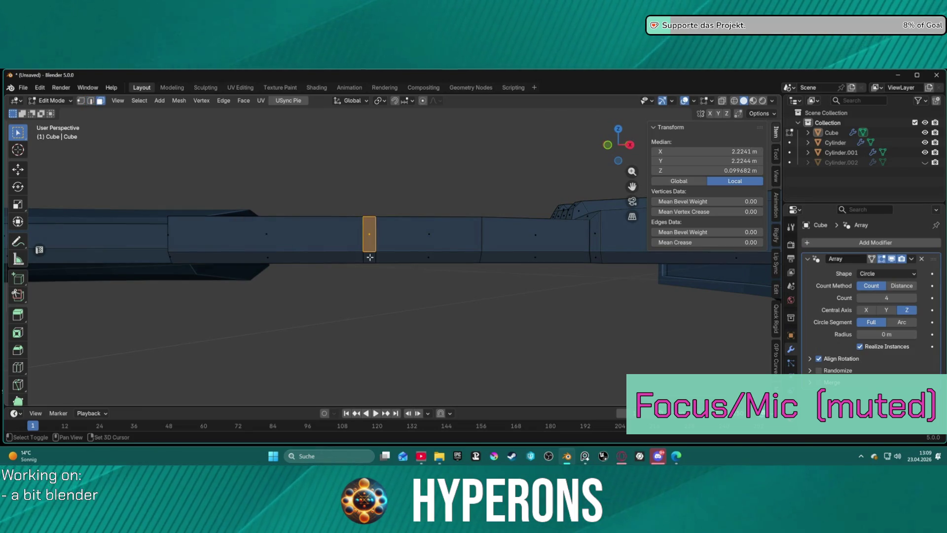
mouse_move(411, 273)
middle_down()
mouse_move(268, 271)
mouse_move(584, 268)
middle_up()
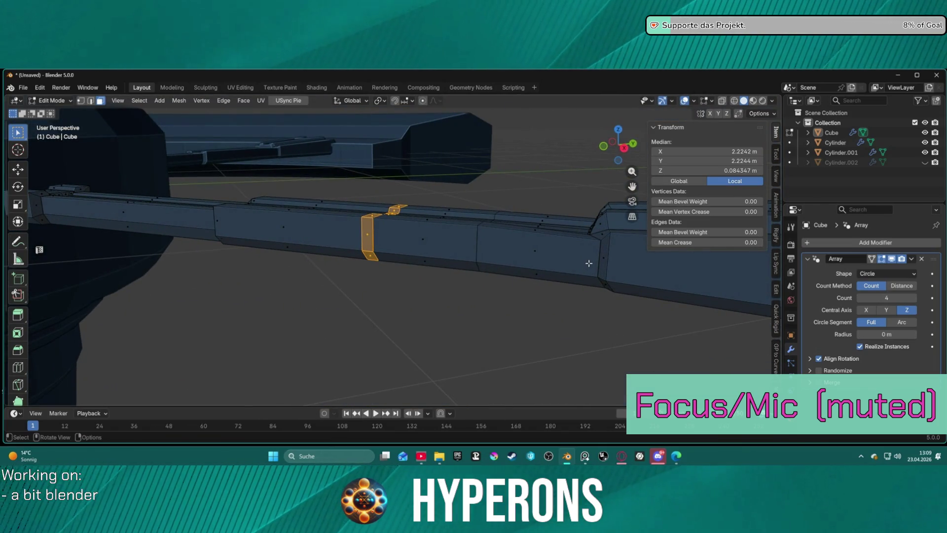
key(i)
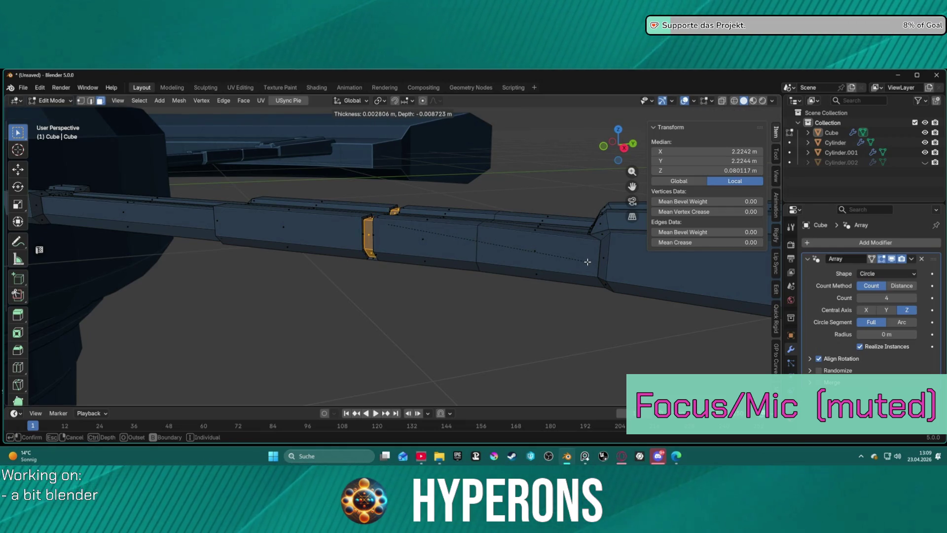
click(588, 260)
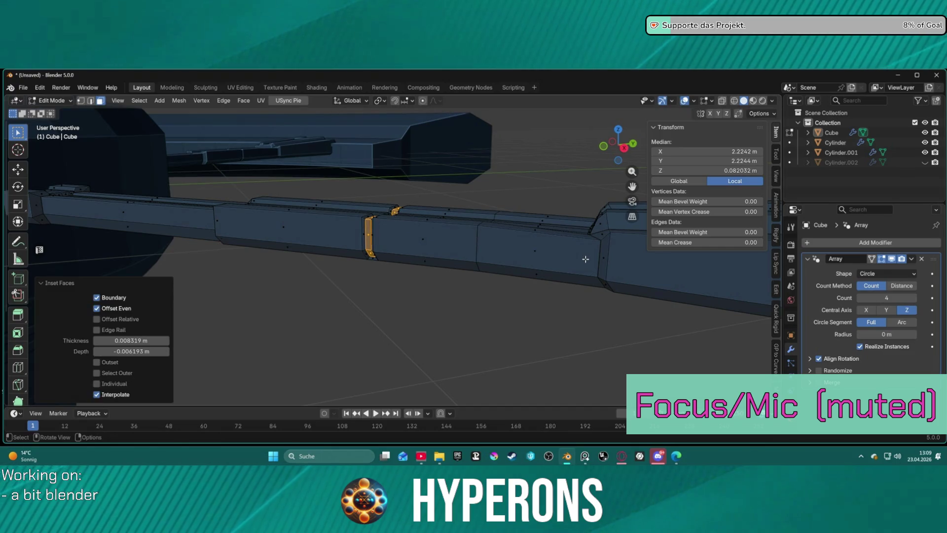
click(401, 280)
- Restore the thin face-strip selection with undo, then clear it and view the spoke from above
mouse_move(406, 289)
middle_down()
mouse_move(446, 268)
mouse_move(376, 257)
middle_up()
scroll(375, 257, up, 2)
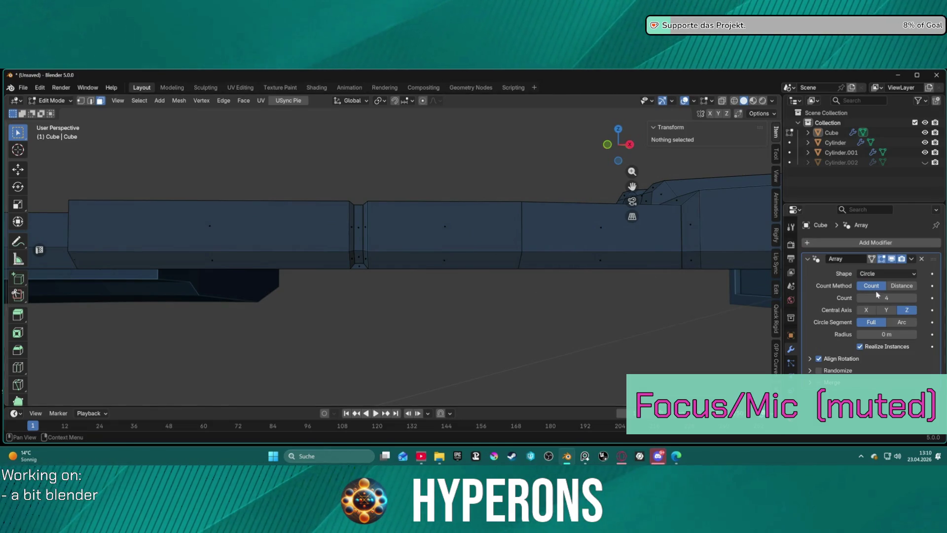
key(ctrl+z)
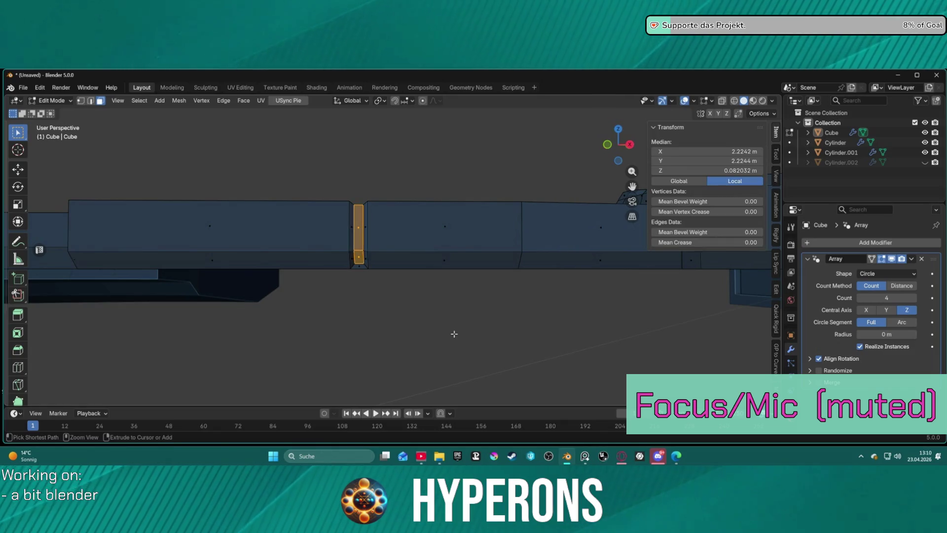
key(2)
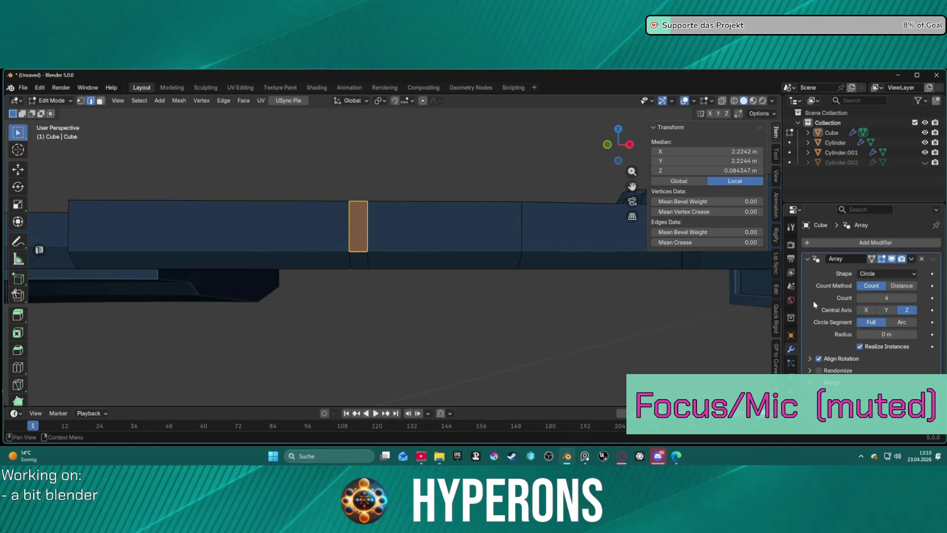
key(alt+a)
mouse_move(554, 332)
middle_down()
mouse_move(528, 336)
mouse_move(471, 374)
mouse_move(338, 330)
mouse_move(535, 326)
mouse_move(509, 325)
middle_up()
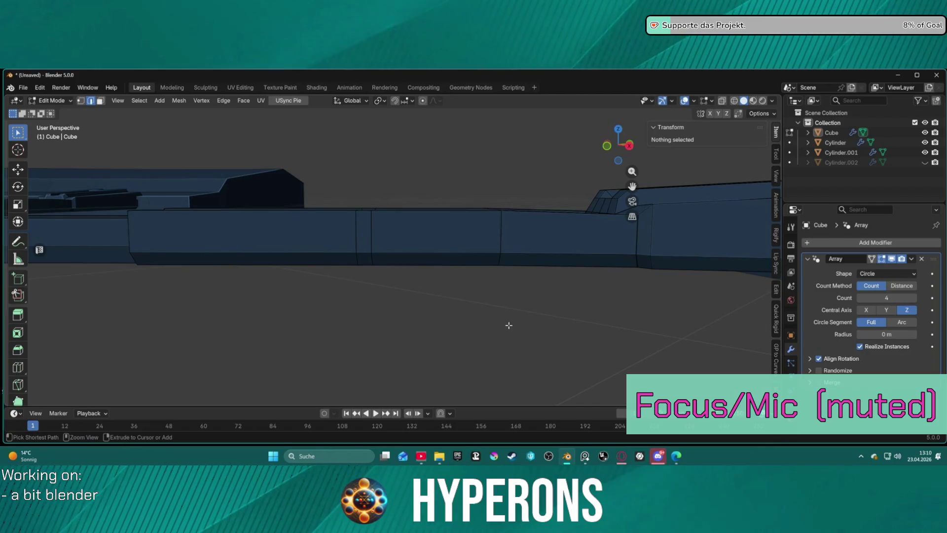
key(ctrl+z)
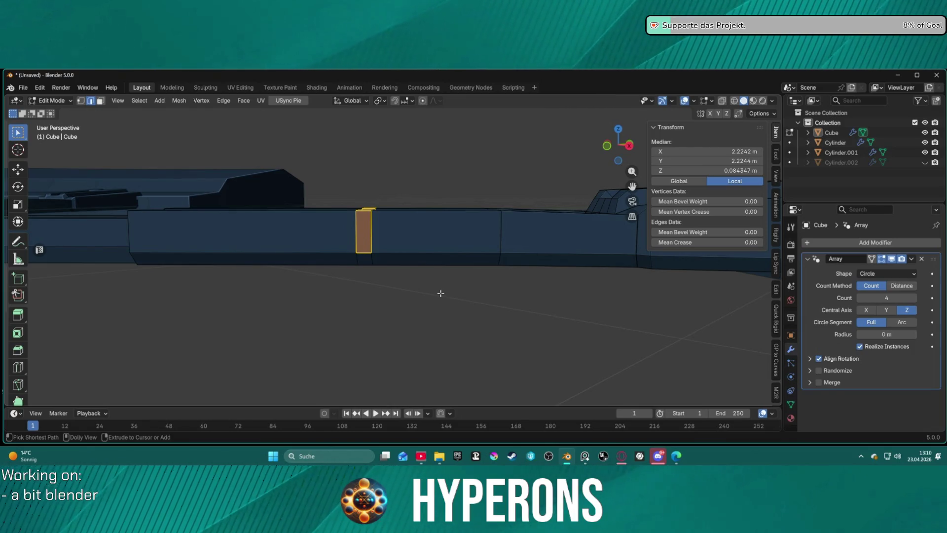
key(alt+a)
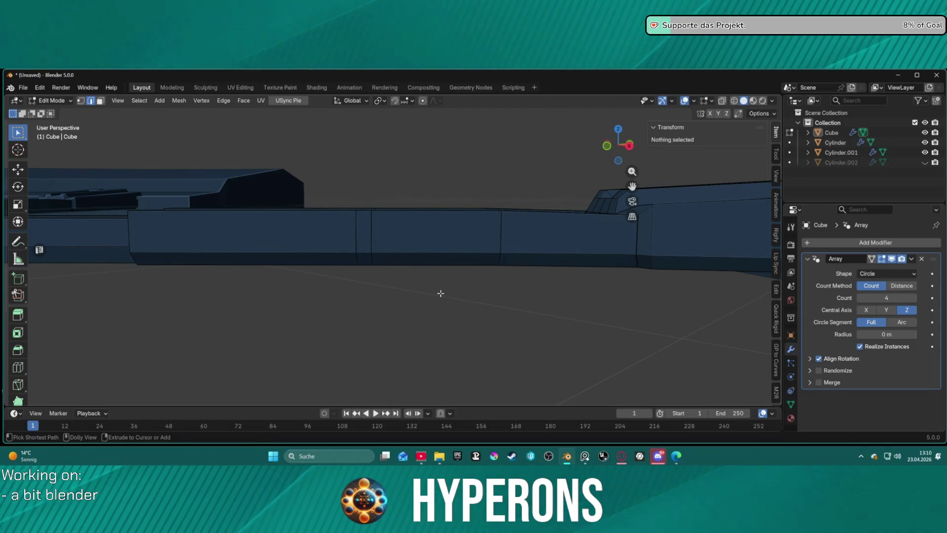
mouse_move(440, 293)
middle_down()
mouse_move(460, 249)
mouse_move(464, 269)
mouse_move(490, 283)
mouse_move(209, 193)
middle_up()
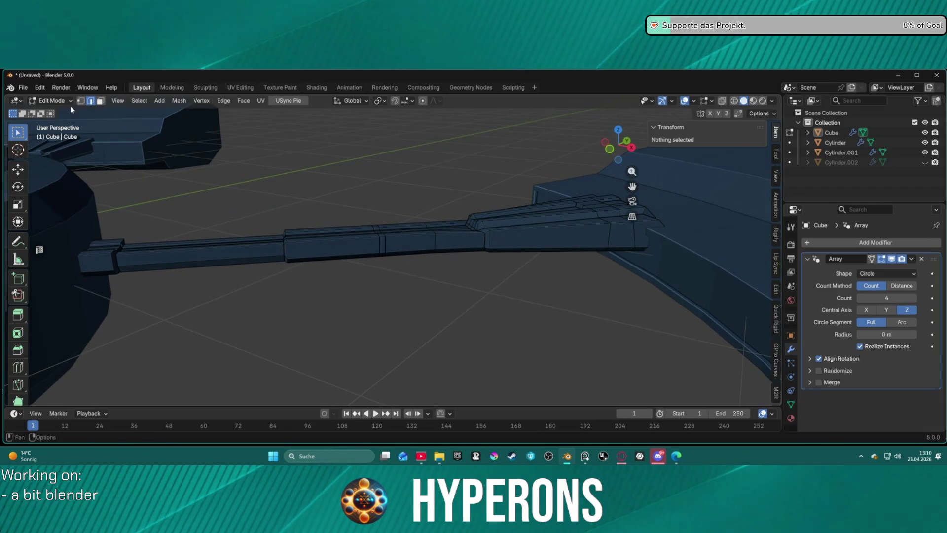
- Browse the undo history options without changing anything
click(39, 88)
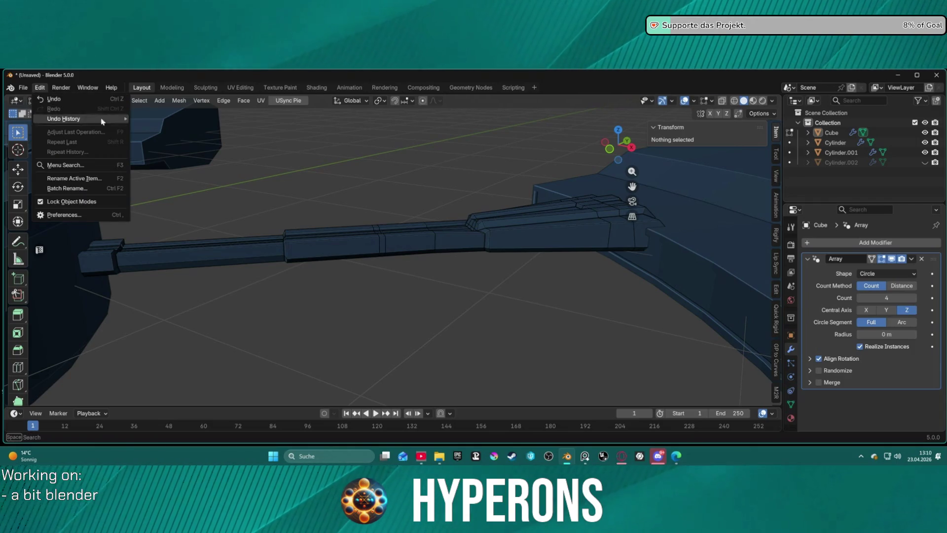
click(397, 283)
scroll(396, 283, up, 5)
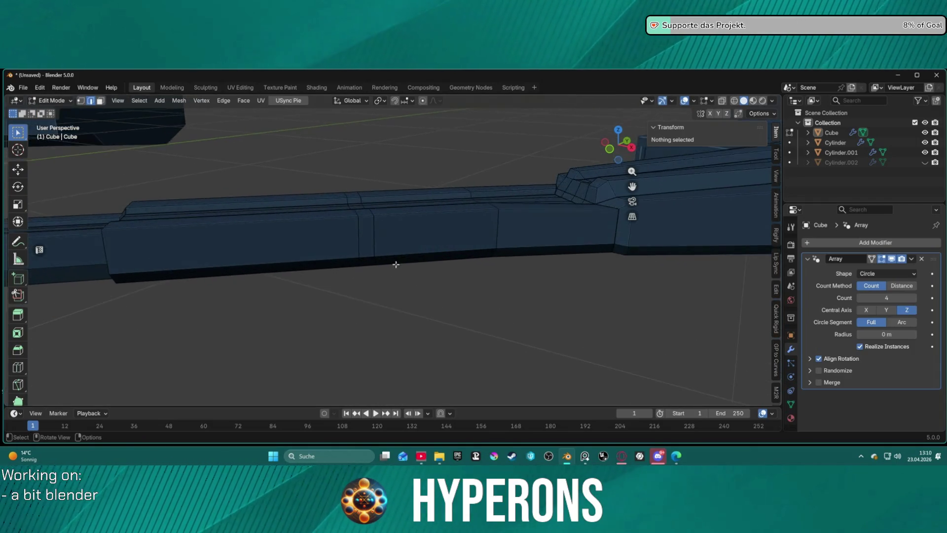
- Add a Mirror modifier to the beam with Clipping on and Axis set to Z
click(855, 241)
mouse_move(846, 245)
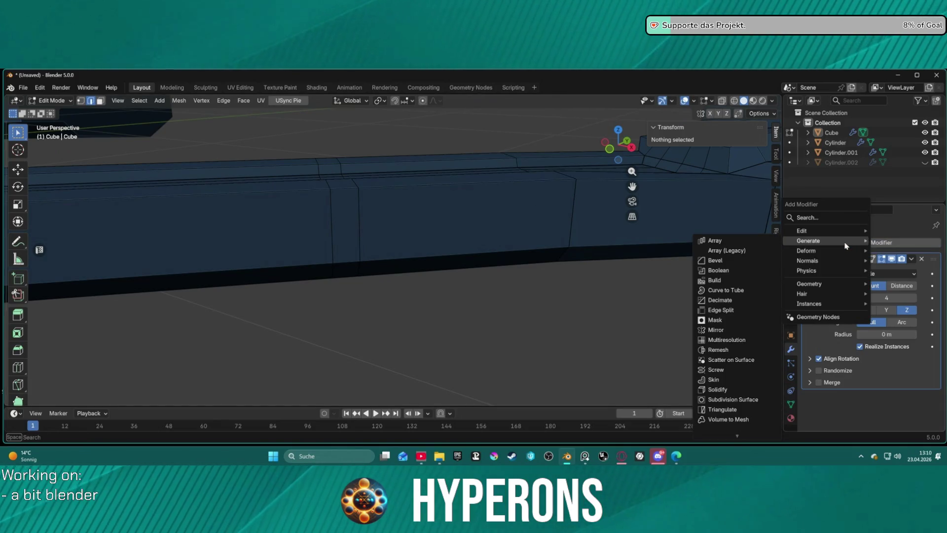
click(734, 330)
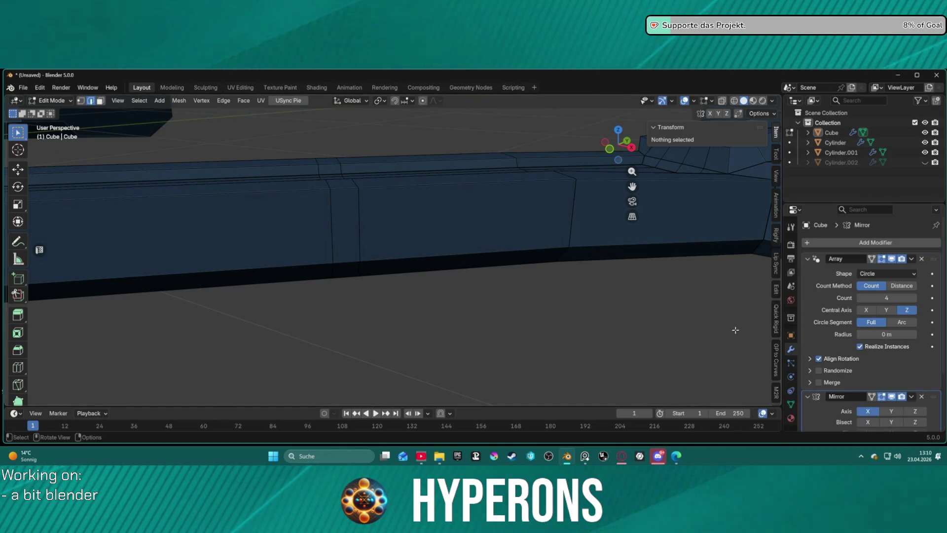
scroll(885, 397, down, 3)
click(861, 400)
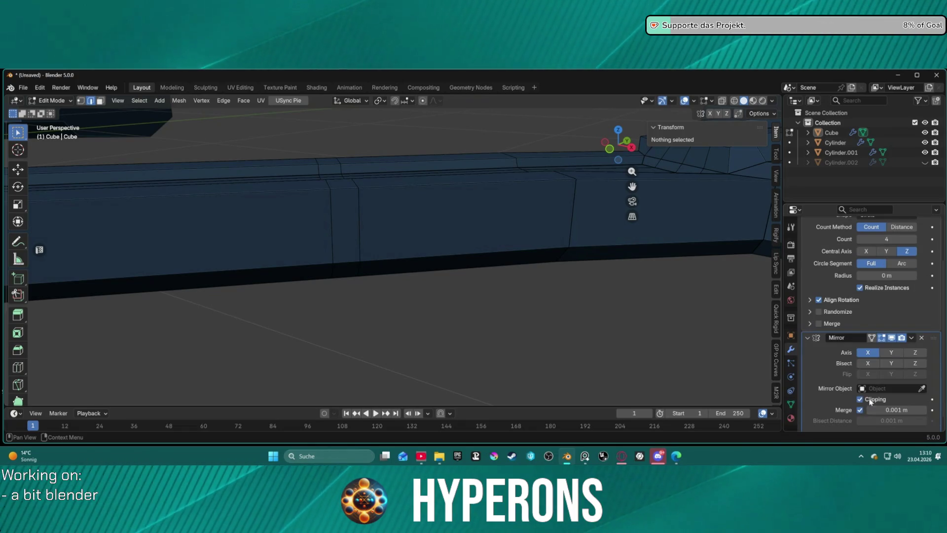
click(915, 352)
mouse_move(592, 346)
middle_down()
mouse_move(464, 334)
mouse_move(391, 249)
mouse_move(332, 220)
mouse_move(406, 273)
middle_up()
click(398, 274)
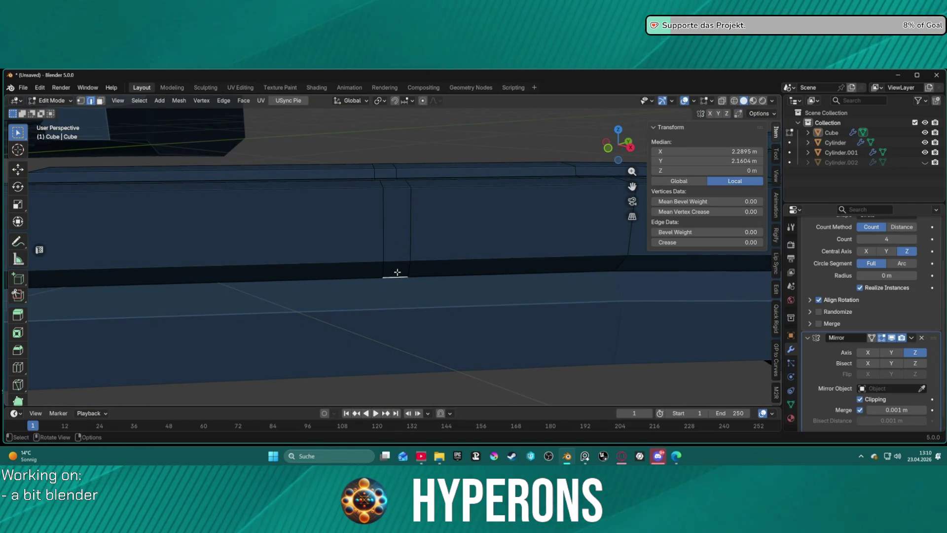
- Select the vertical column of side faces on the spoke's box module
key(3)
click(396, 270)
shift+click(397, 233)
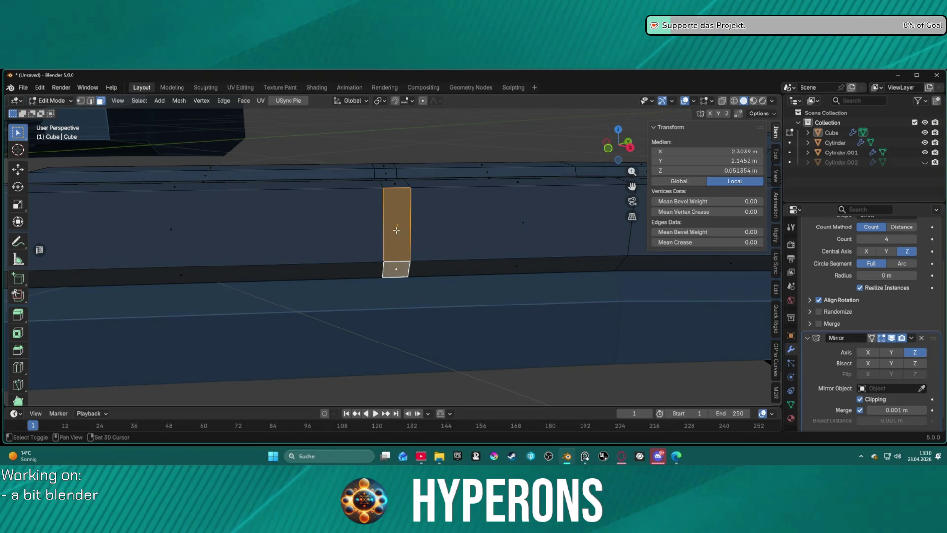
mouse_move(394, 181)
middle_down()
mouse_move(429, 205)
mouse_move(415, 140)
middle_up()
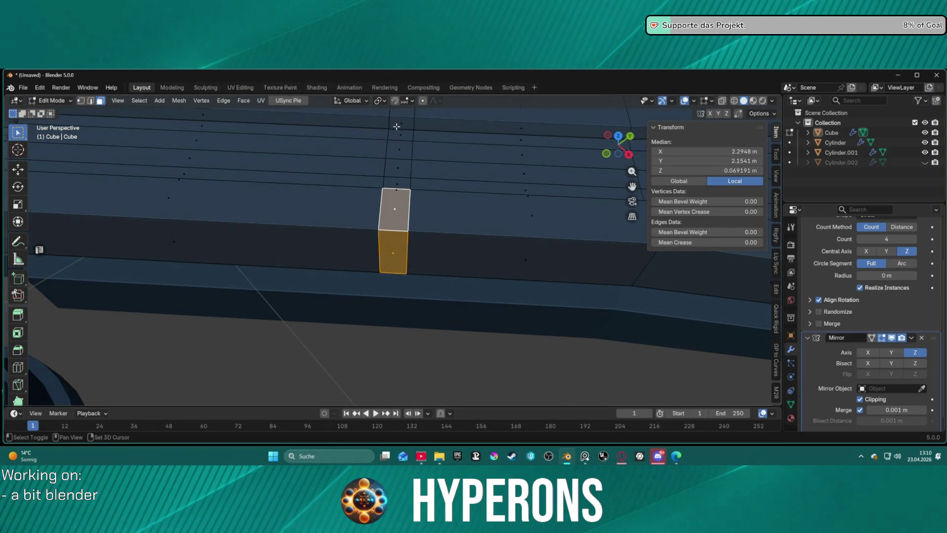
drag(402, 197, 402, 197)
mouse_move(484, 142)
middle_down()
mouse_move(296, 165)
mouse_move(306, 173)
middle_up()
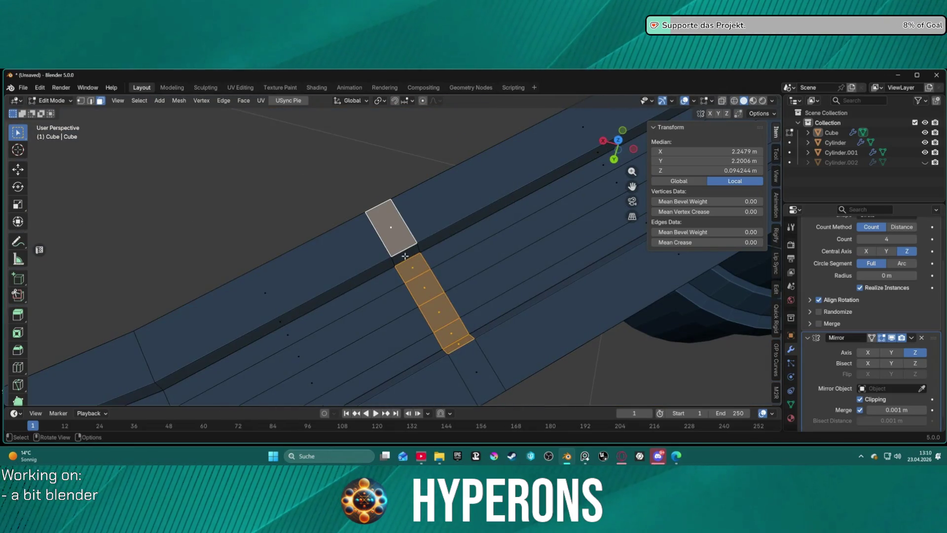
click(405, 254)
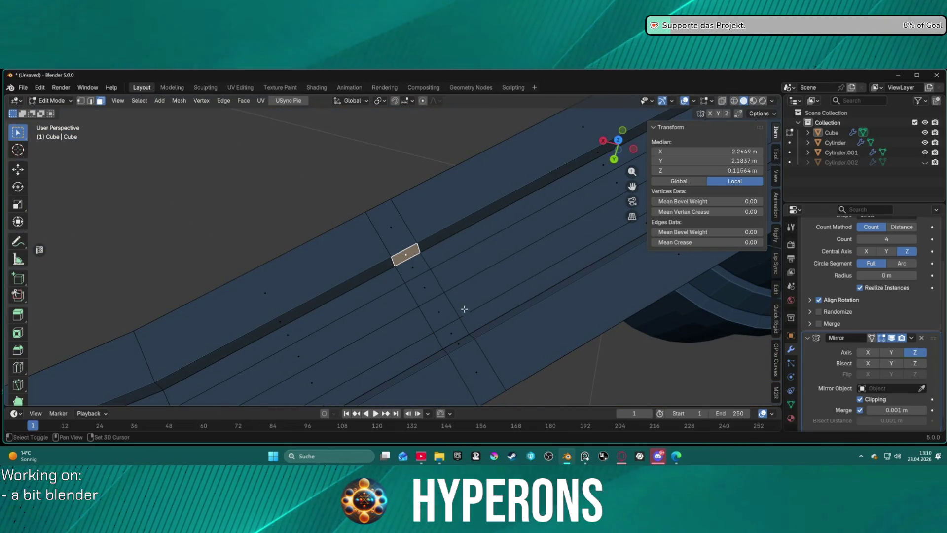
alt+click(411, 258)
mouse_move(475, 357)
middle_down()
mouse_move(487, 351)
mouse_move(470, 289)
middle_up()
alt+click(376, 258)
mouse_move(376, 258)
middle_down()
mouse_move(550, 280)
mouse_move(499, 243)
mouse_move(632, 260)
mouse_move(602, 288)
middle_up()
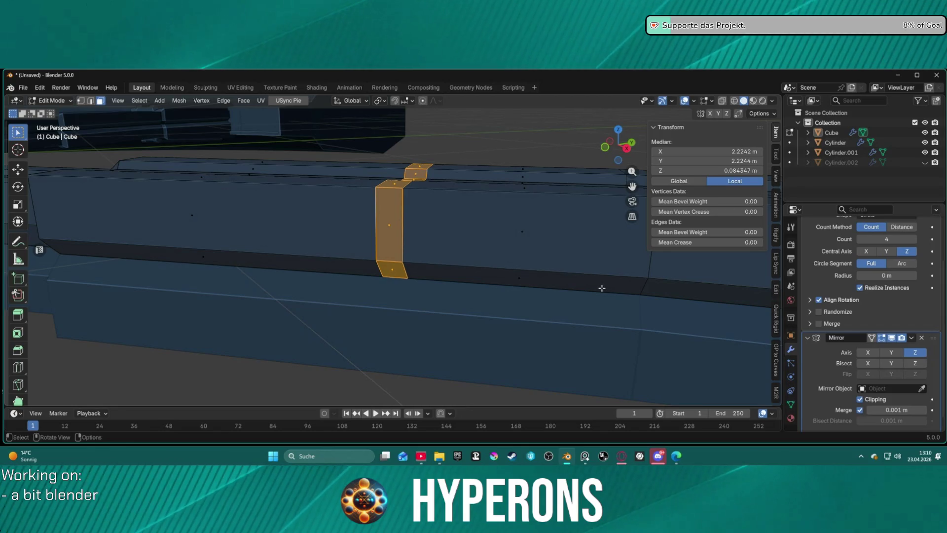
- Inset the selected faces with depth to recess a vertical groove
key(i)
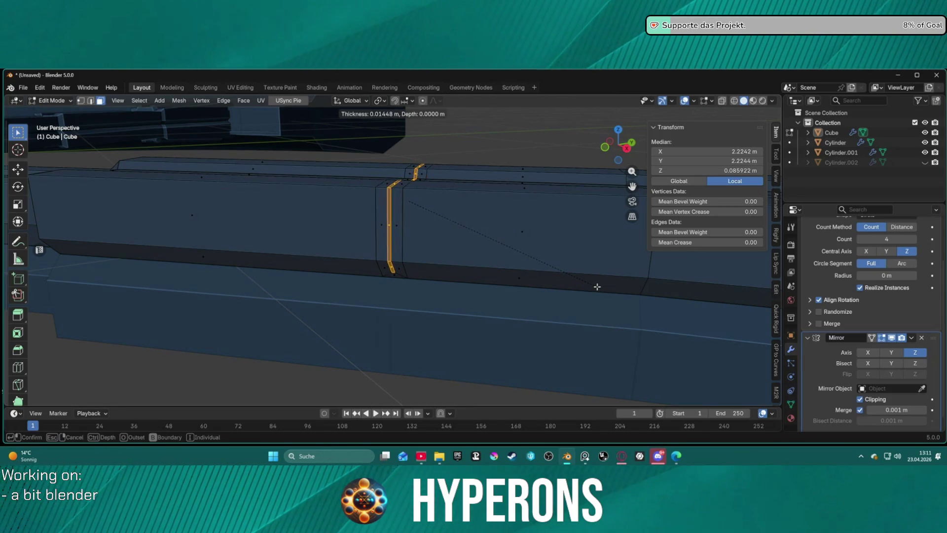
key(ctrl)
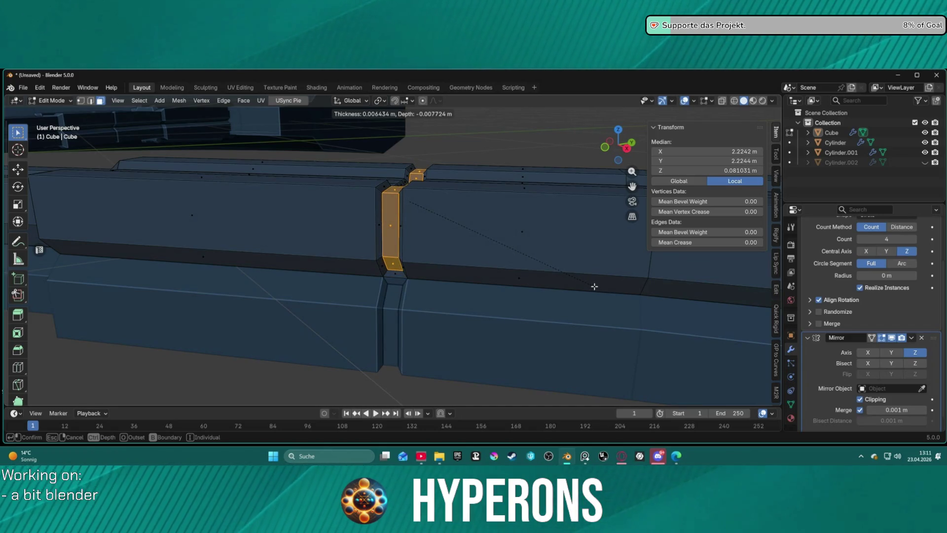
click(595, 287)
key(alt+a)
mouse_move(505, 311)
middle_down()
mouse_move(421, 309)
mouse_move(476, 273)
mouse_move(474, 260)
mouse_move(398, 285)
mouse_move(415, 307)
mouse_move(390, 323)
mouse_move(283, 327)
mouse_move(350, 332)
mouse_move(363, 381)
mouse_move(395, 347)
mouse_move(416, 292)
mouse_move(380, 361)
mouse_move(432, 281)
mouse_move(462, 290)
mouse_move(425, 321)
mouse_move(401, 311)
mouse_move(408, 258)
middle_up()
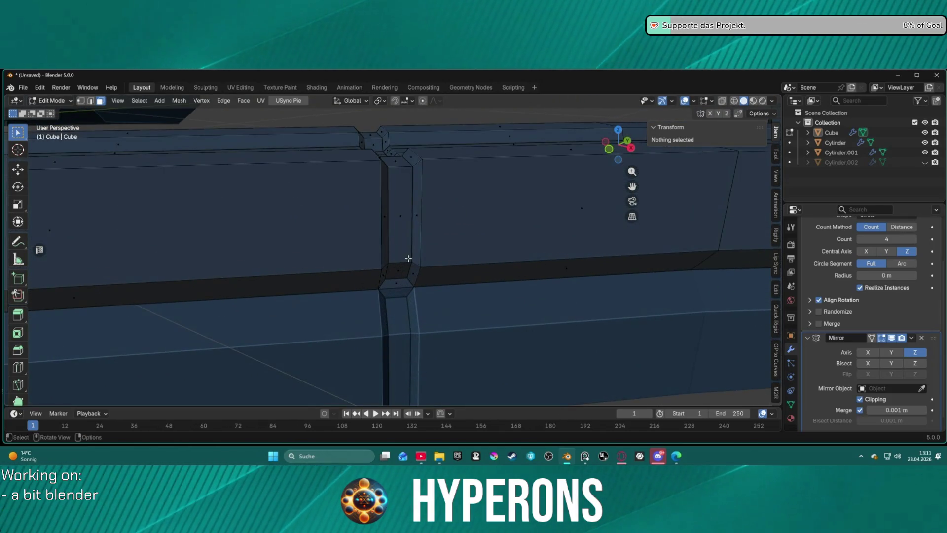
- Scale the joint face loop along Y to narrow the band between sections
click(403, 279)
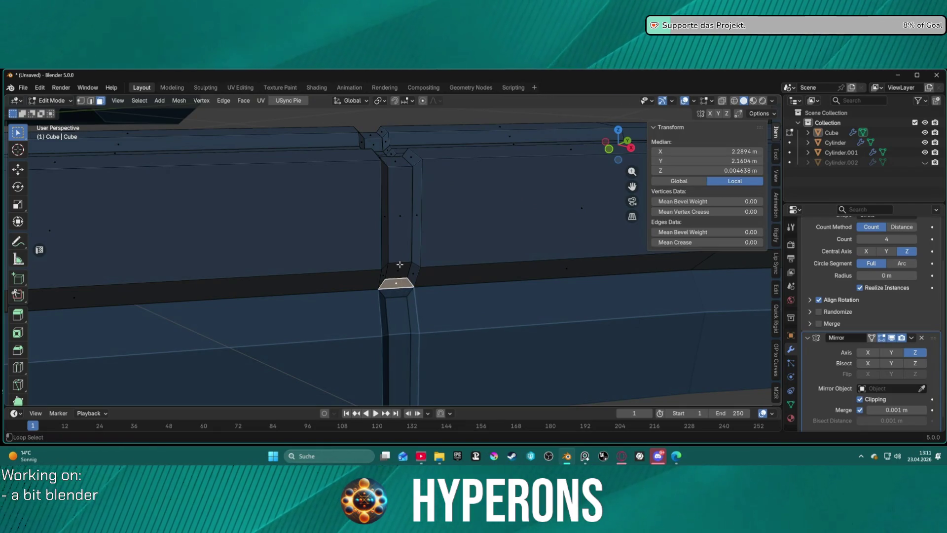
alt+click(400, 265)
middle_drag(400, 265, 390, 206)
key(s)
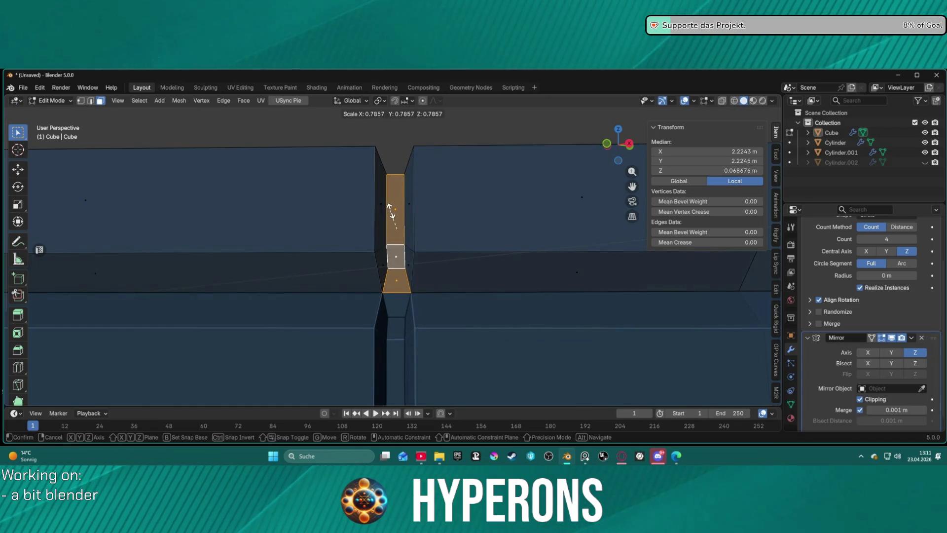
key(x)
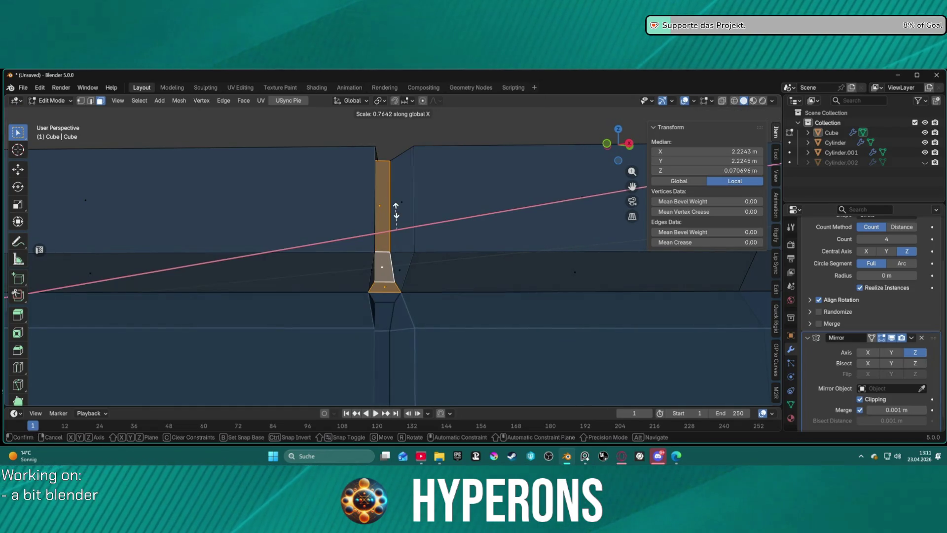
key(y)
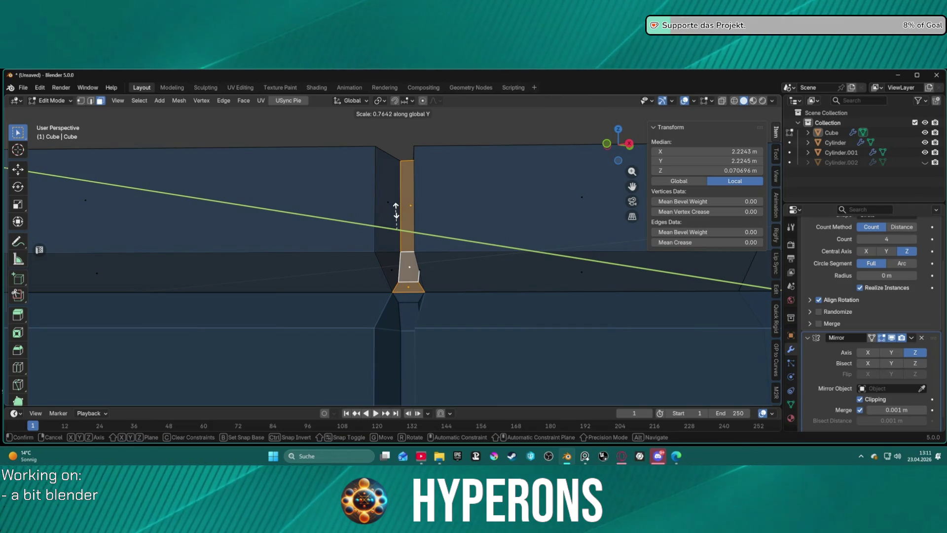
click(396, 211)
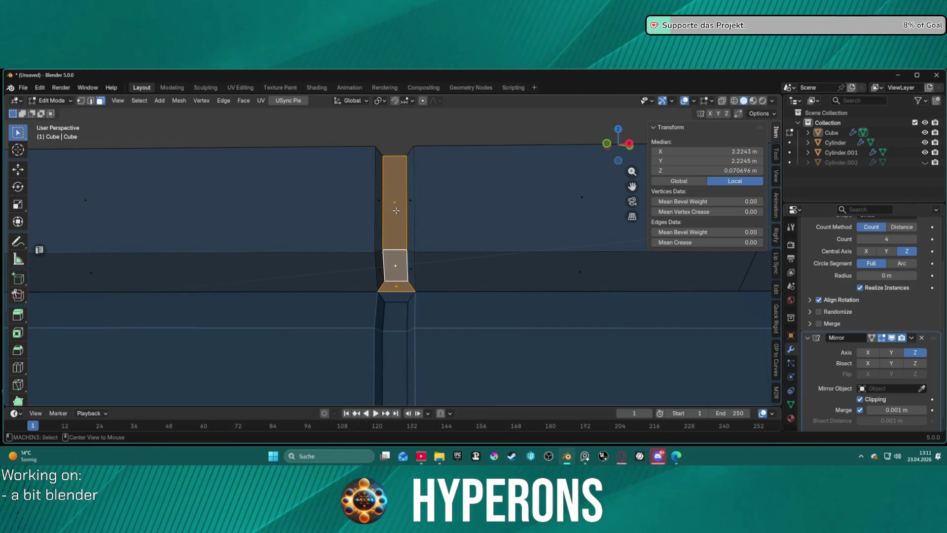
- Shrink the joint faces inward along their normals with Alt+S
key(alt+s)
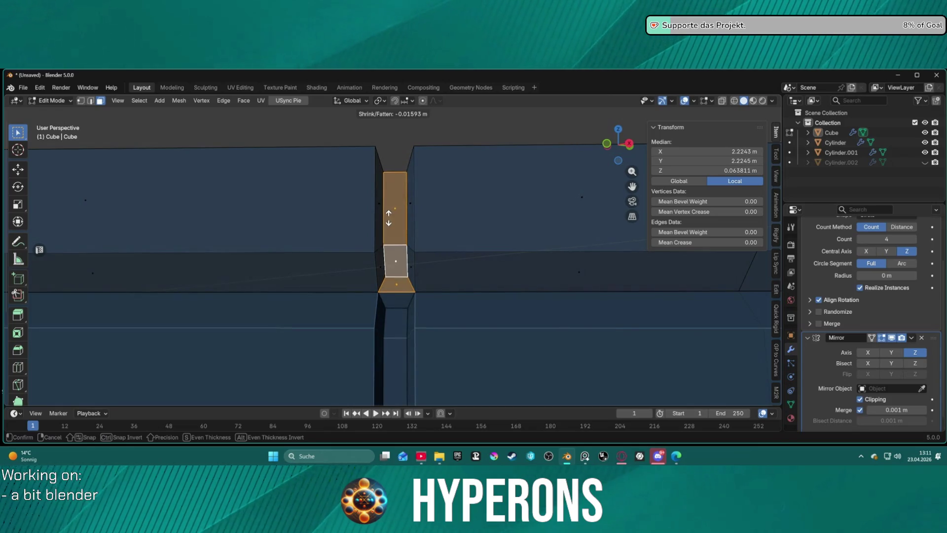
click(412, 218)
key(alt+a)
scroll(465, 314, down, 2)
mouse_move(464, 314)
middle_down()
mouse_move(311, 299)
mouse_move(417, 296)
mouse_move(464, 355)
mouse_move(421, 388)
mouse_move(417, 276)
mouse_move(455, 271)
mouse_move(508, 298)
mouse_move(514, 284)
mouse_move(444, 262)
mouse_move(353, 265)
middle_up()
- Switch to vertex select and pick edge loops along the mirror seam
key(1)
alt+click(246, 264)
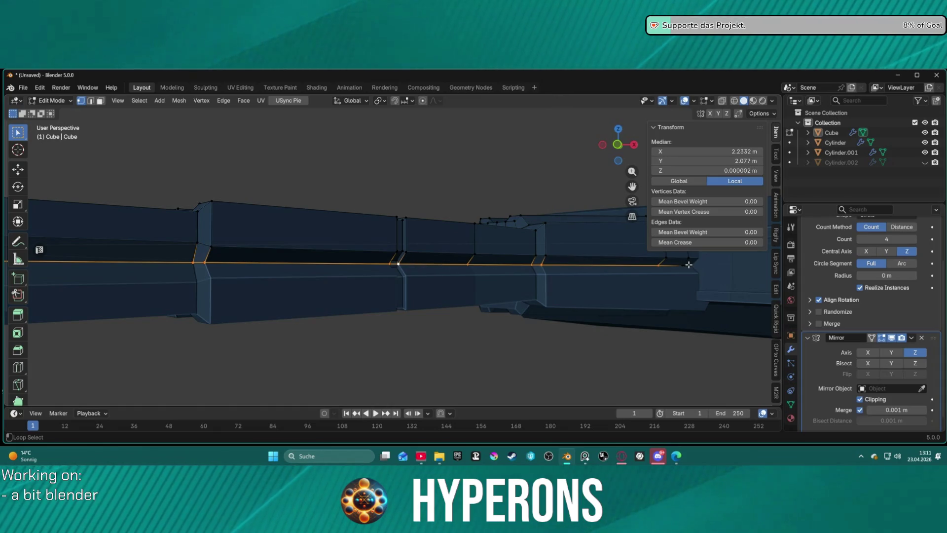
alt+click(402, 263)
mouse_move(402, 258)
middle_down()
mouse_move(406, 275)
mouse_move(351, 271)
mouse_move(494, 280)
middle_up()
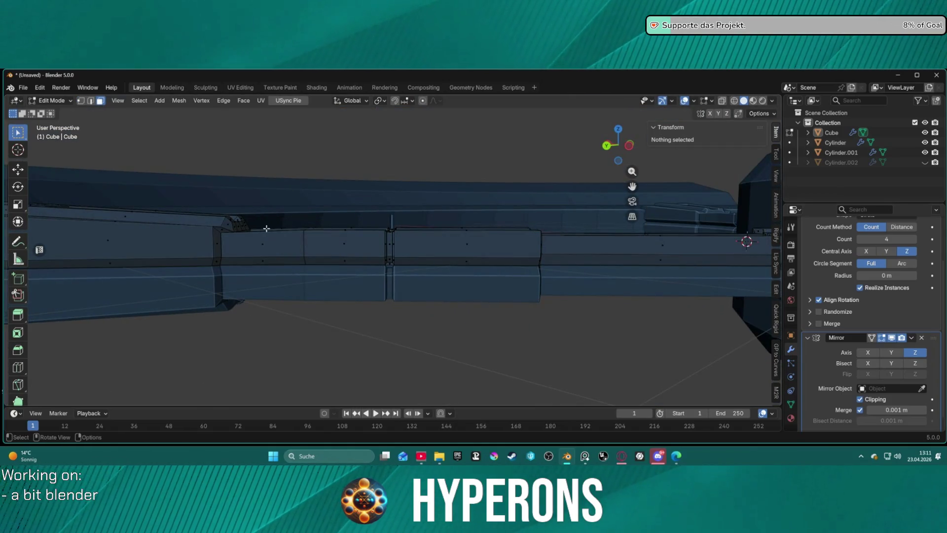
scroll(301, 238, down, 3)
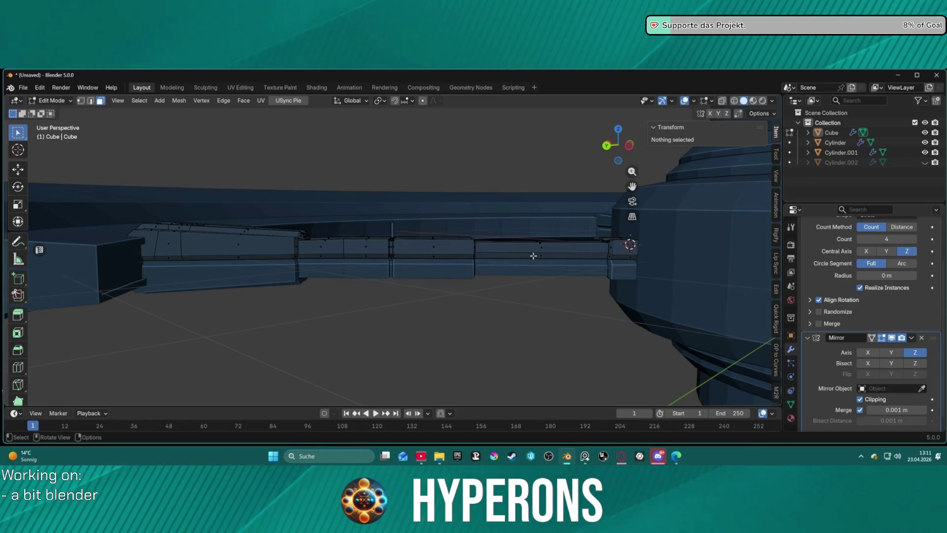
- Select the linked upper module section, then try and cancel an extrude along normals
key(l)
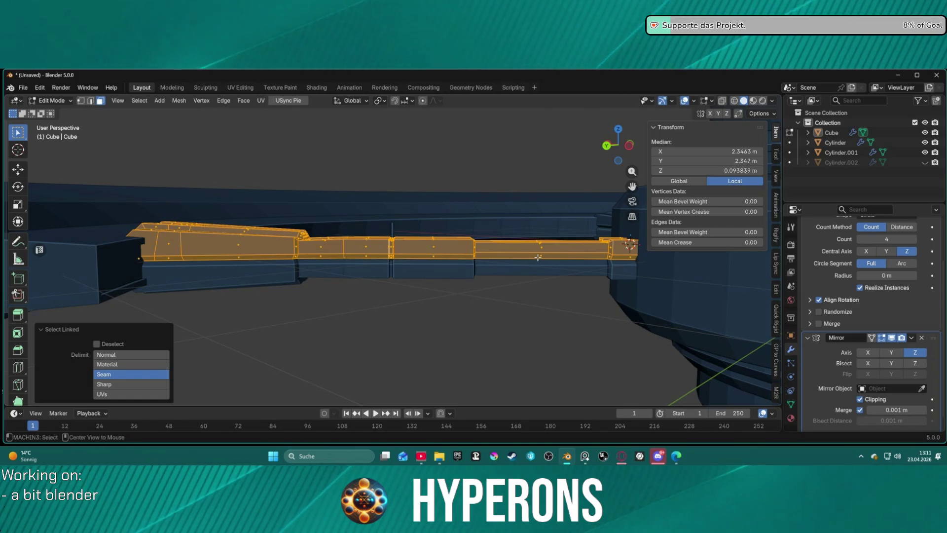
key(alt+e)
click(508, 266)
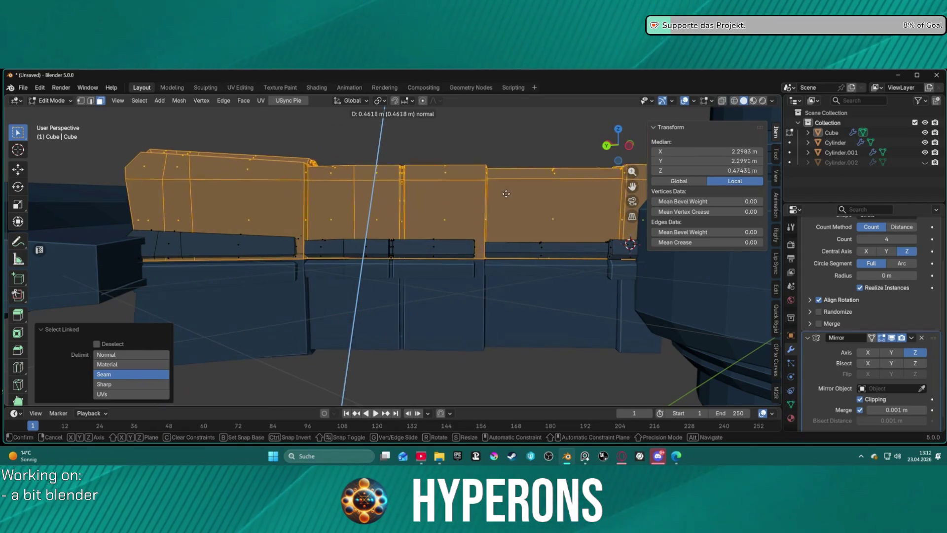
key(Escape)
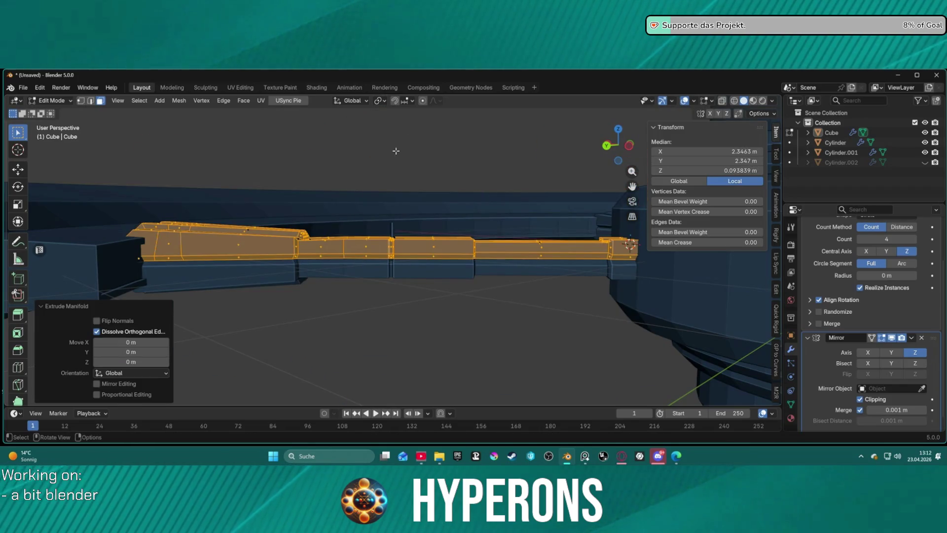
key(ctrl+z)
- Set the pivot point to Bounding Box Center
click(379, 100)
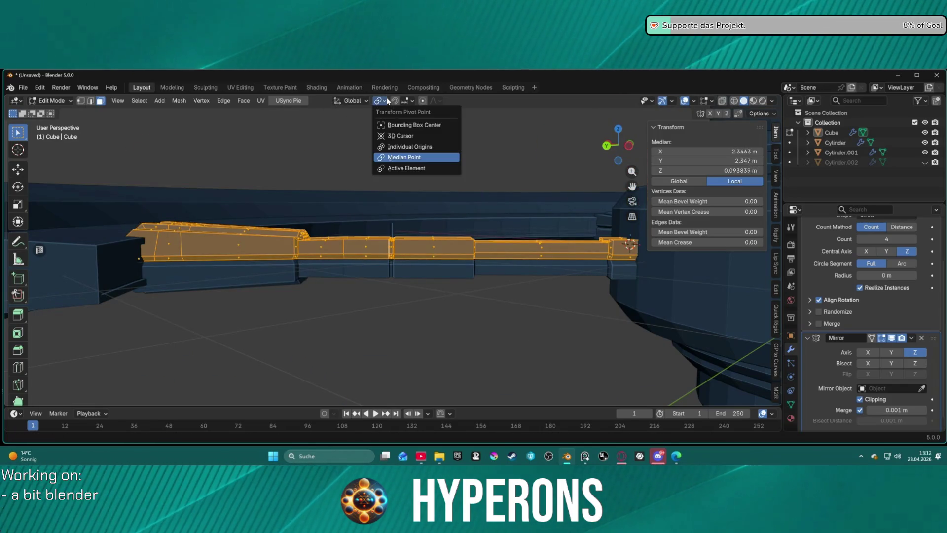
click(390, 125)
mouse_move(421, 258)
middle_down()
mouse_move(345, 296)
mouse_move(368, 296)
middle_up()
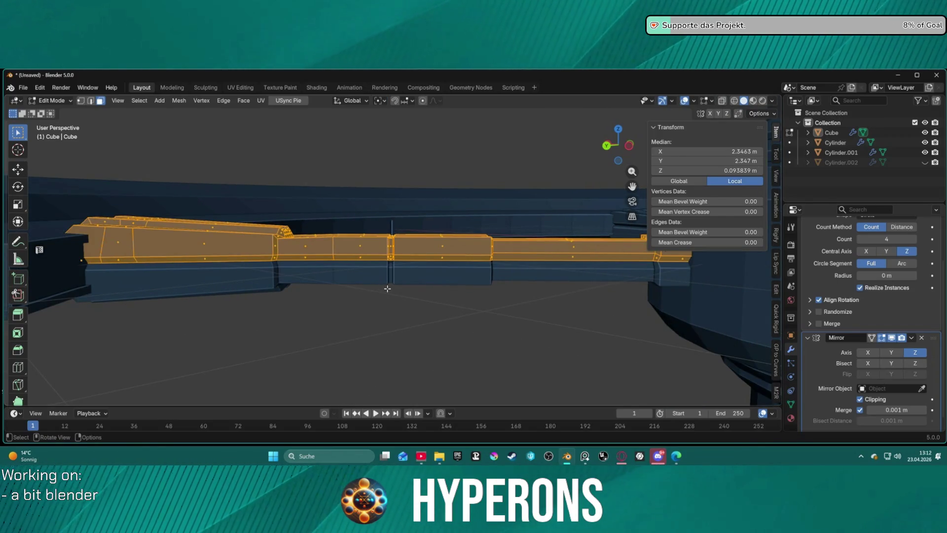
- Merge by Distance at 0.0101 m, removing 18 duplicate vertices
key(m)
click(389, 288)
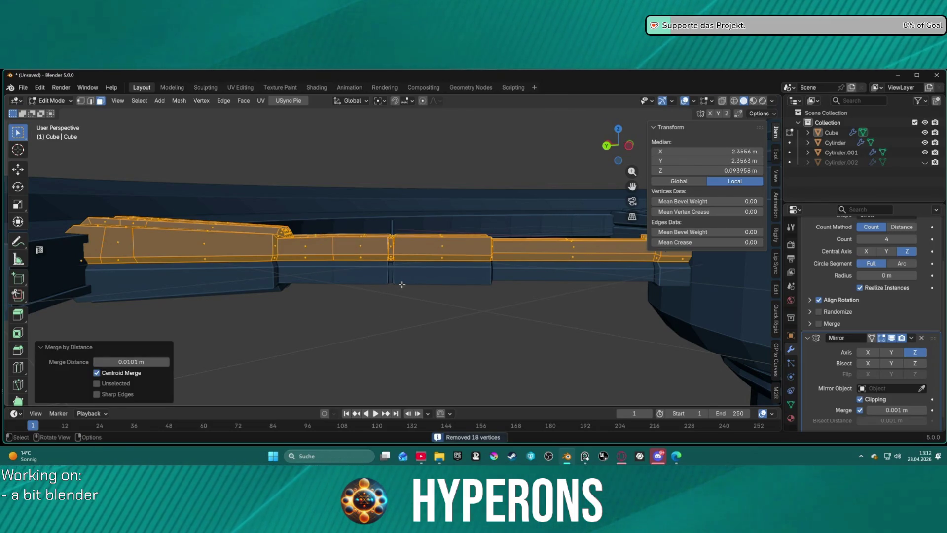
right_click(402, 285)
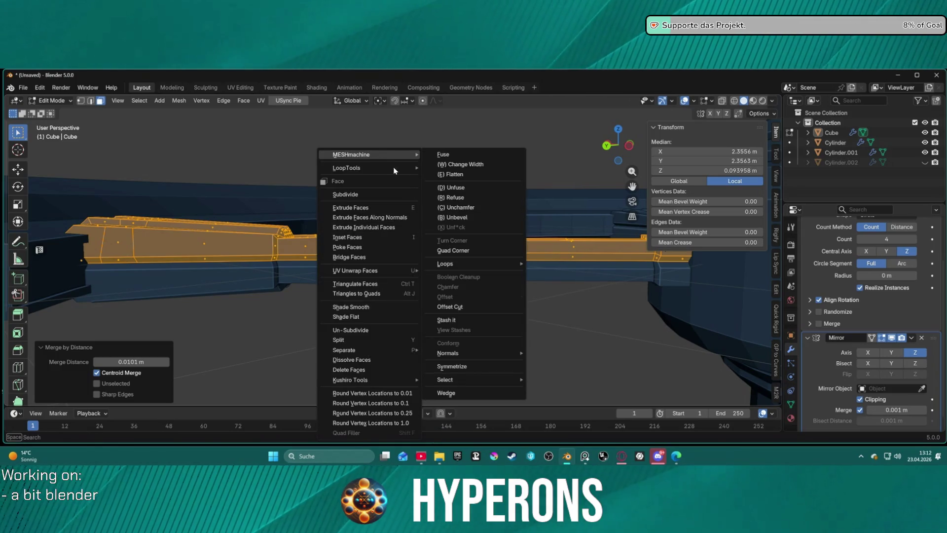
mouse_move(380, 168)
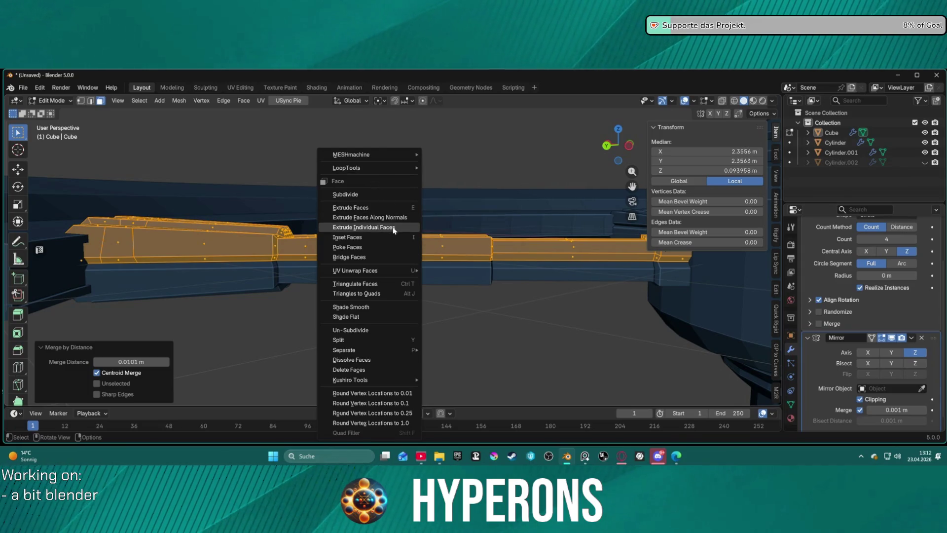
click(556, 316)
key(alt+e)
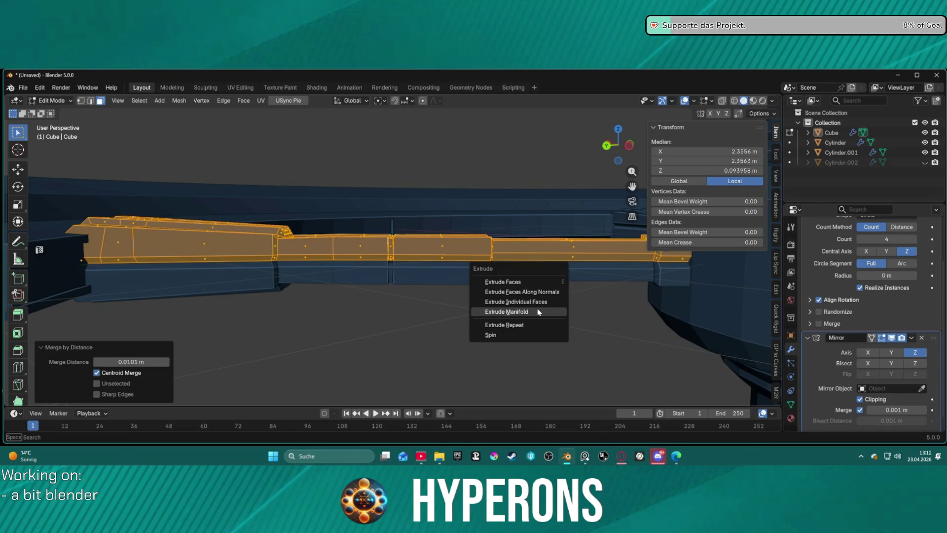
click(539, 311)
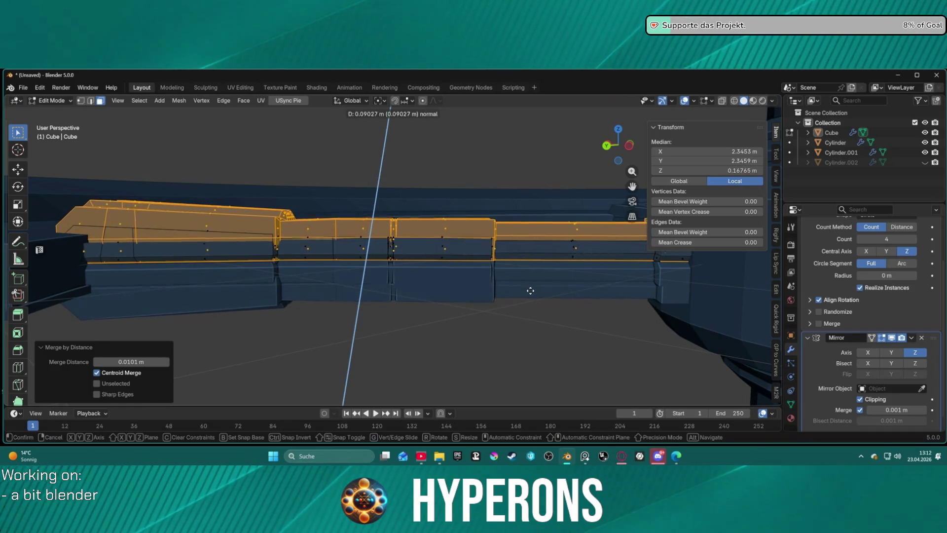
right_click(535, 306)
key(ctrl+z)
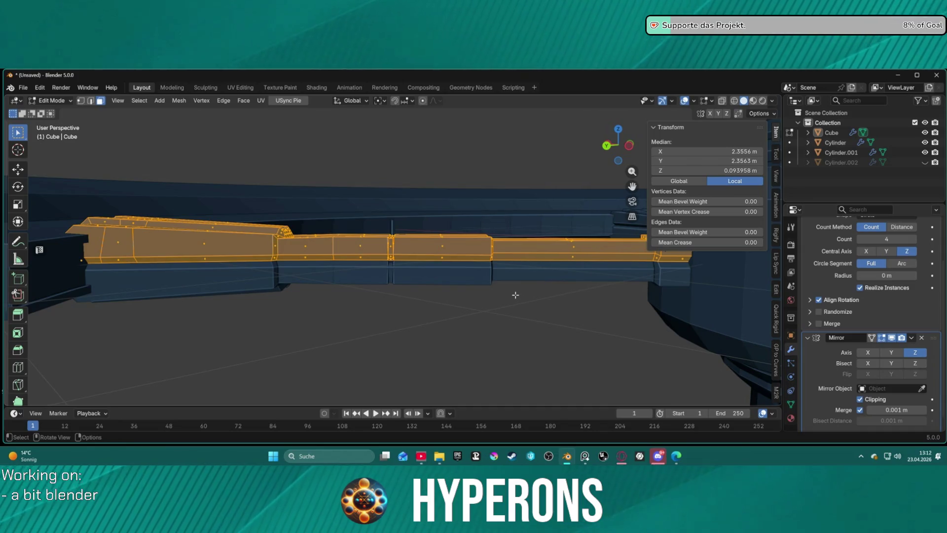
key(g)
key(z)
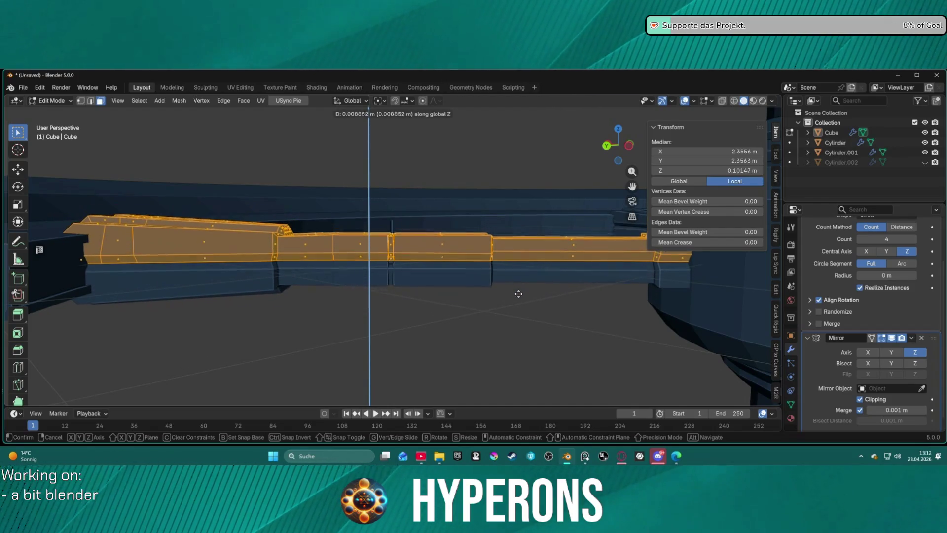
click(517, 289)
mouse_move(517, 280)
middle_down()
mouse_move(409, 289)
mouse_move(372, 274)
mouse_move(459, 259)
mouse_move(432, 267)
middle_up()
scroll(372, 273, up, 2)
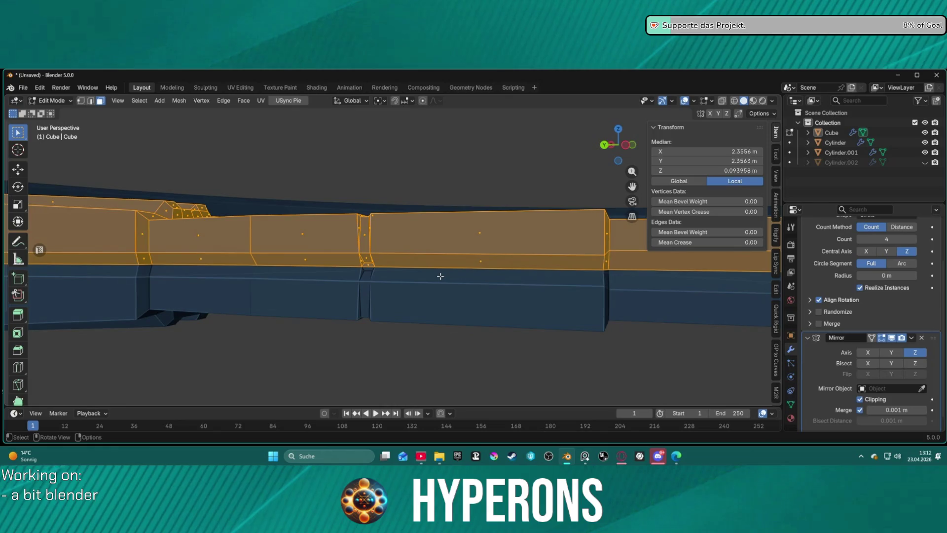
key(g)
key(z)
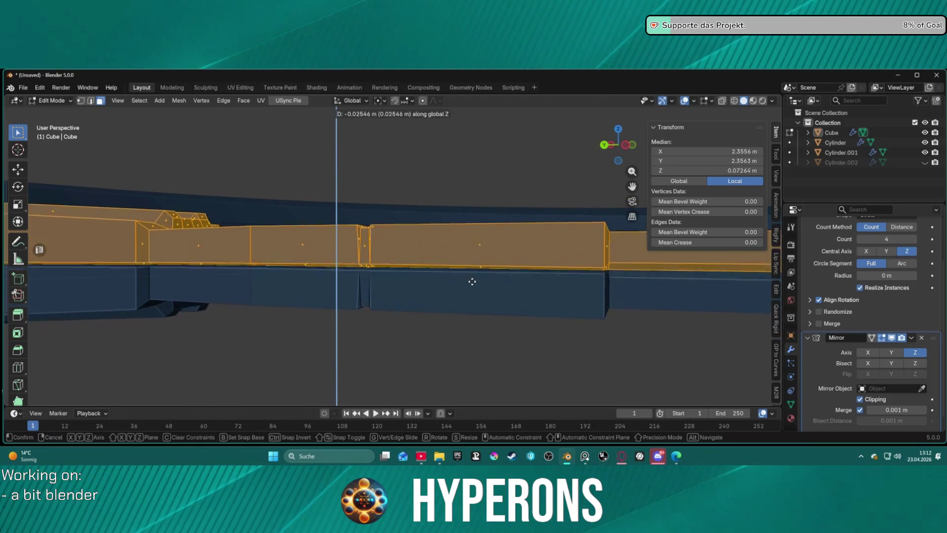
- Confirm lowering the upper half, then raise it along Z with Mirror Z toggled off and on
click(473, 254)
mouse_move(519, 284)
middle_down()
mouse_move(463, 277)
mouse_move(493, 277)
mouse_move(491, 332)
mouse_move(491, 296)
middle_up()
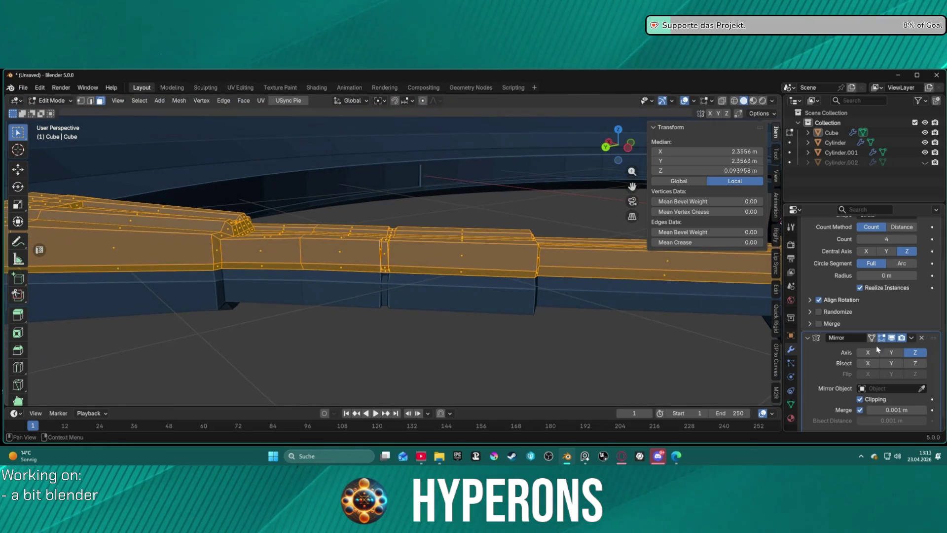
click(916, 353)
mouse_move(592, 334)
middle_down()
mouse_move(556, 281)
mouse_move(522, 294)
mouse_move(603, 270)
mouse_move(517, 279)
mouse_move(525, 289)
middle_up()
key(g)
key(z)
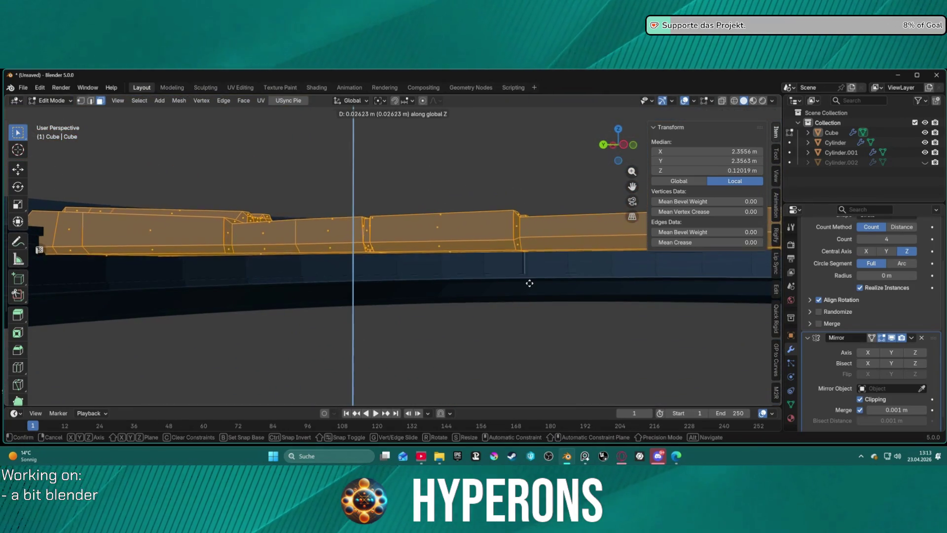
click(530, 279)
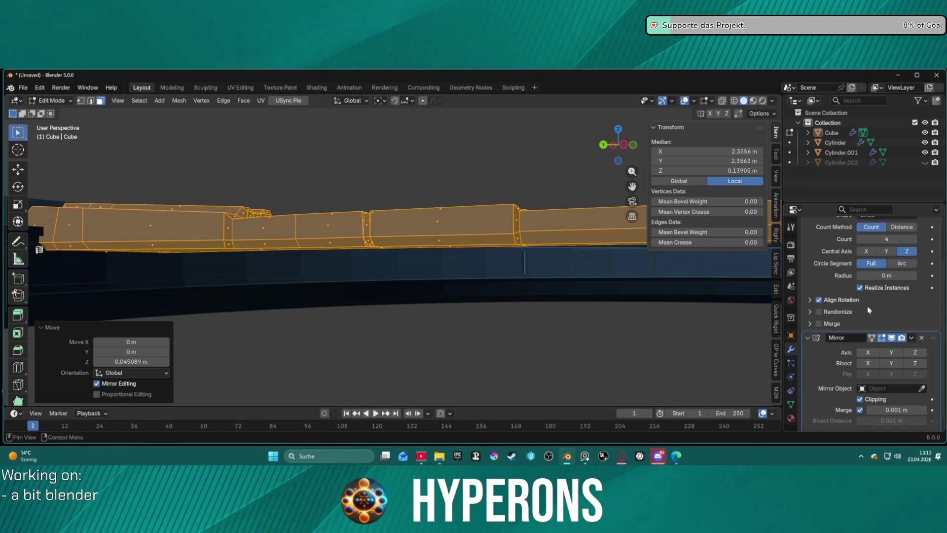
click(917, 352)
mouse_move(477, 308)
middle_down()
mouse_move(575, 309)
mouse_move(437, 309)
mouse_move(524, 304)
mouse_move(511, 298)
mouse_move(558, 277)
mouse_move(513, 292)
mouse_move(491, 288)
mouse_move(522, 290)
mouse_move(522, 332)
mouse_move(552, 275)
mouse_move(500, 257)
middle_up()
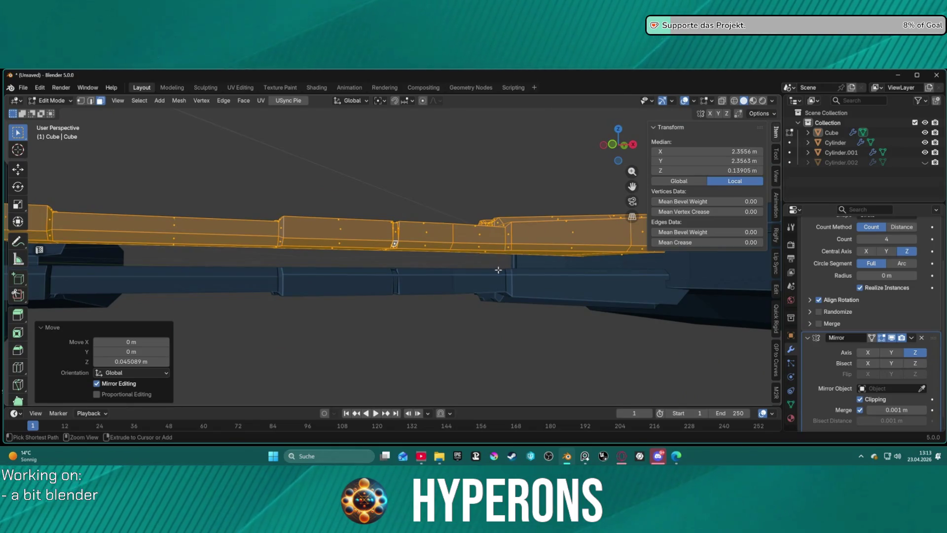
- Cancel further Z moves, undo the raise, and deselect the mesh
key(g)
key(z)
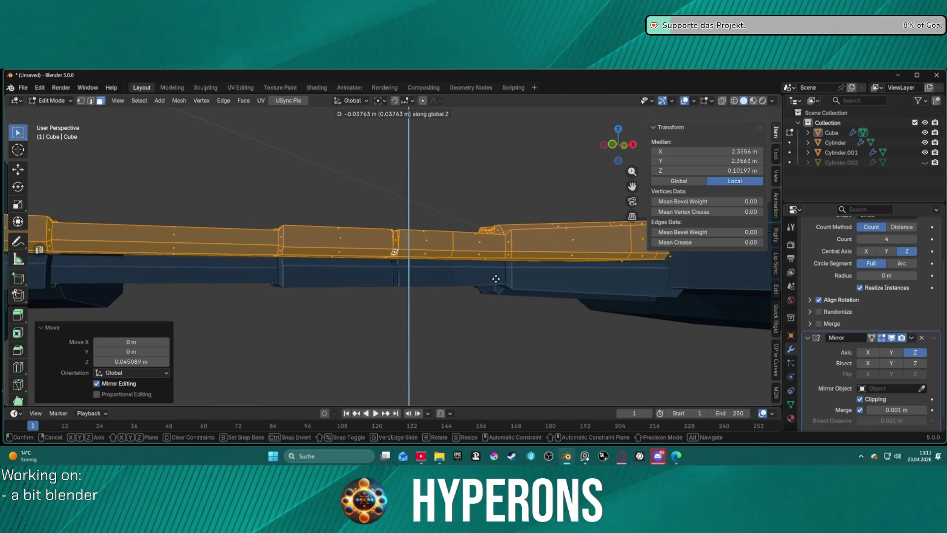
right_click(496, 278)
scroll(463, 284, up, 3)
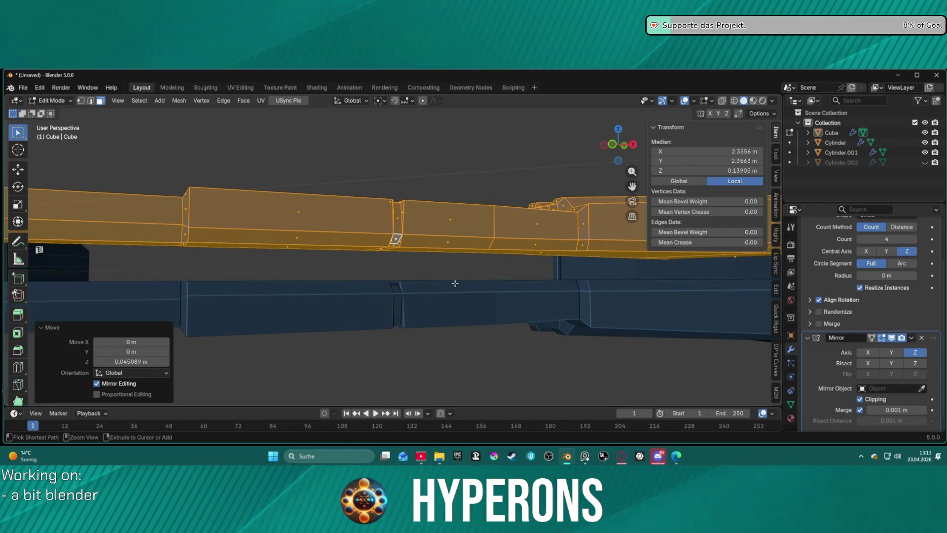
key(ctrl+z)
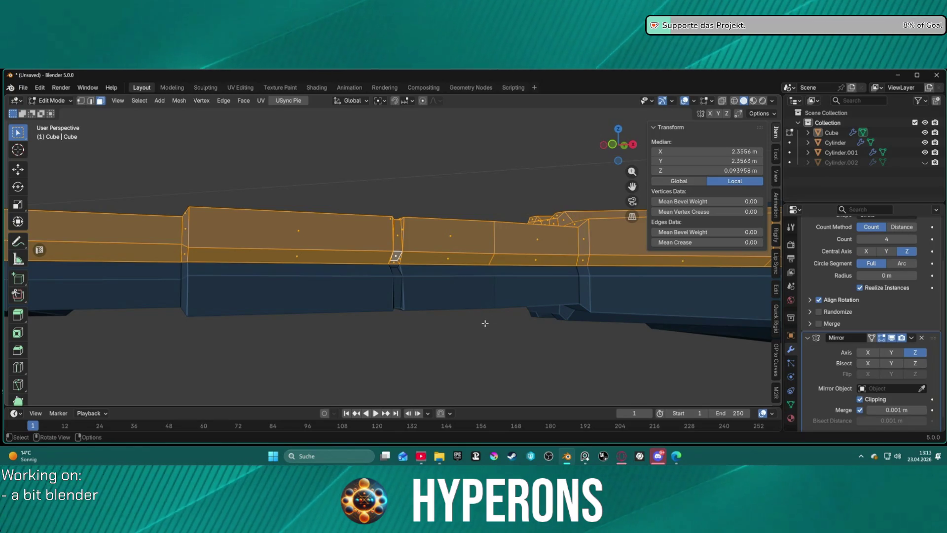
key(g)
key(z)
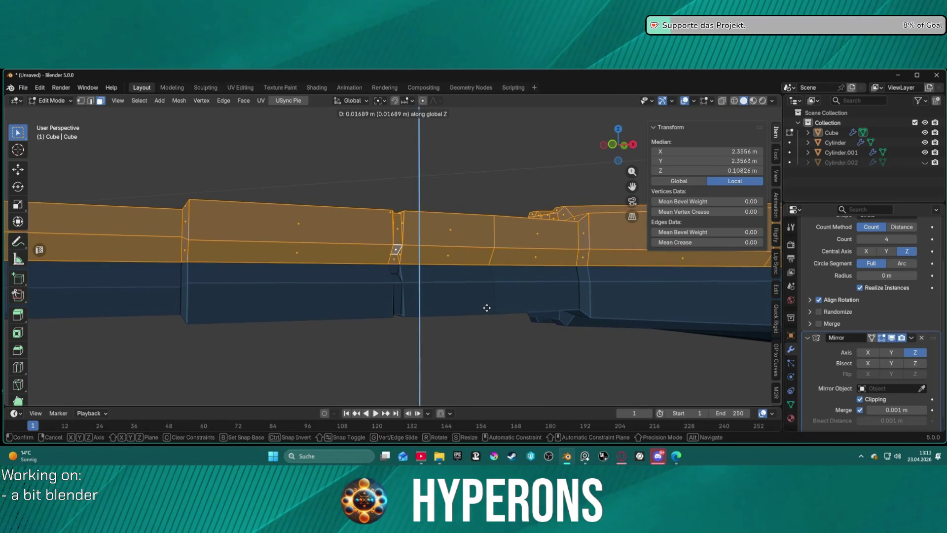
right_click(488, 304)
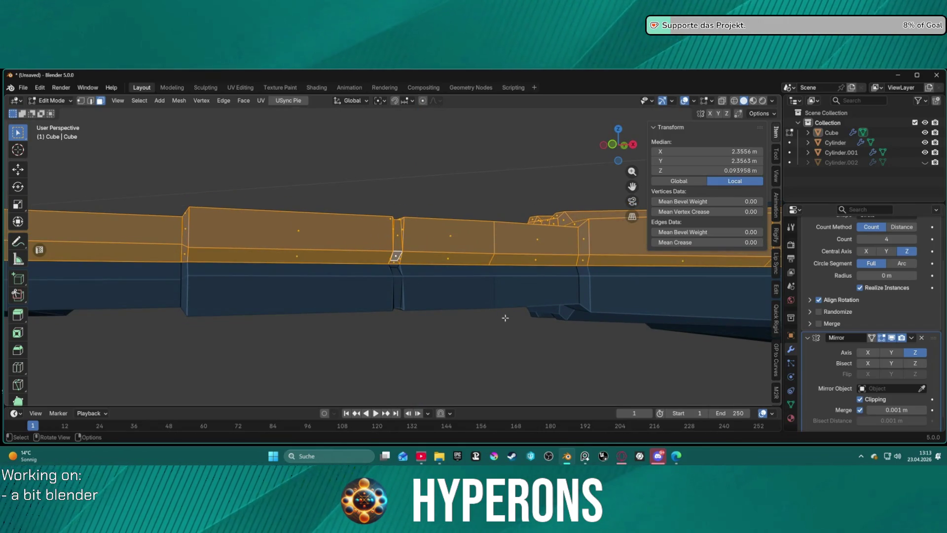
scroll(506, 334, down, 2)
click(506, 334)
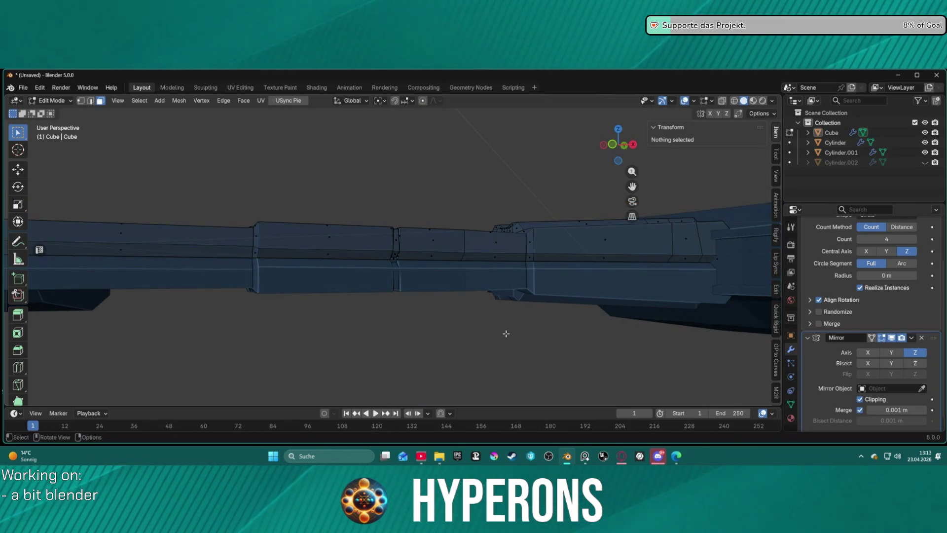
- With Mirror Z off, raise the upper half about 0.038 m, then re-enable Mirror Z
key(ctrl+z)
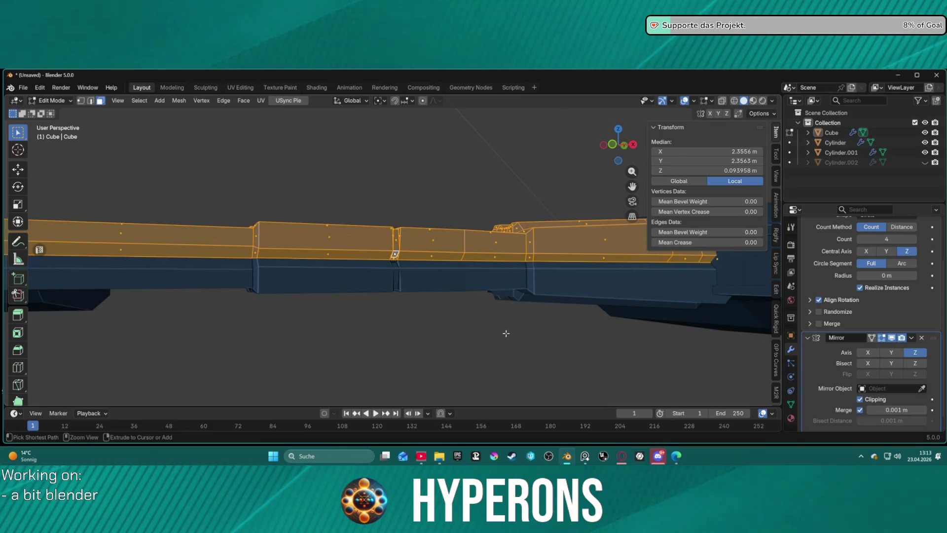
key(g)
key(z)
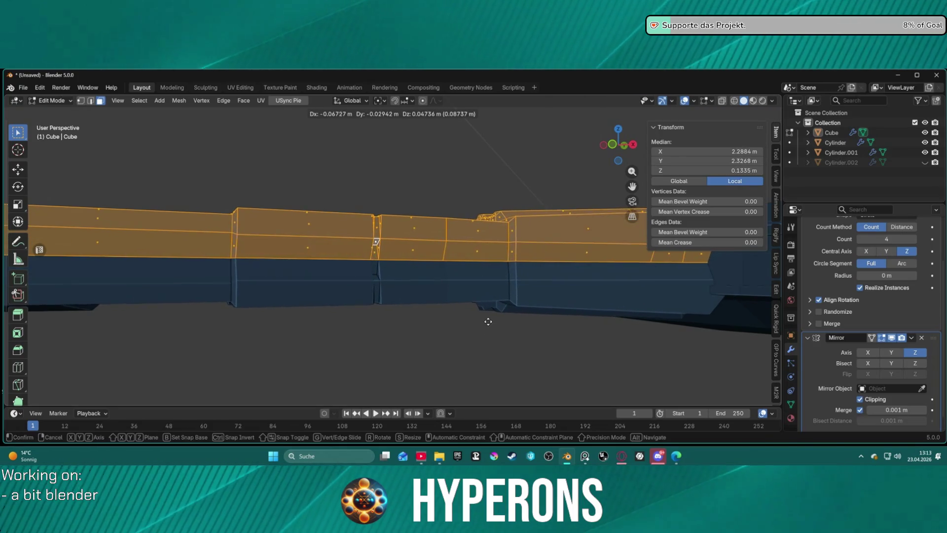
click(488, 328)
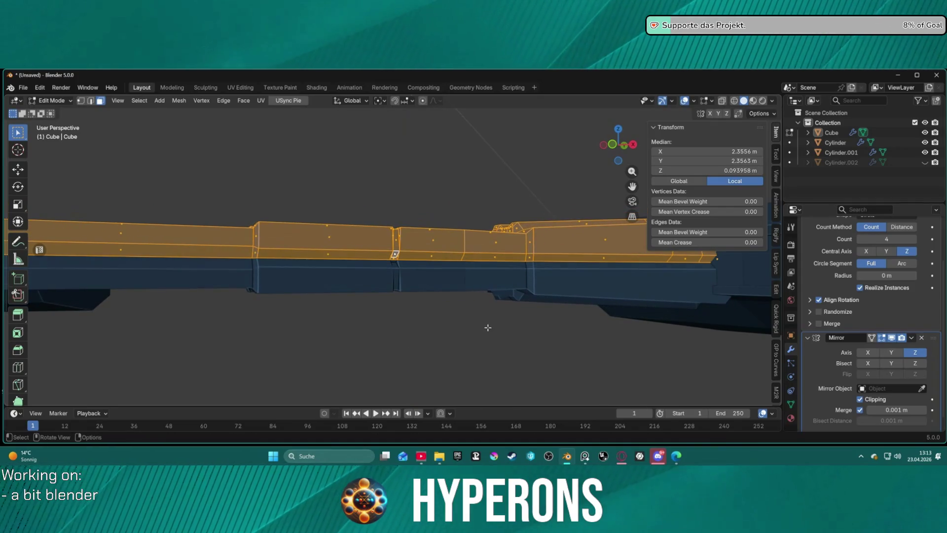
click(915, 353)
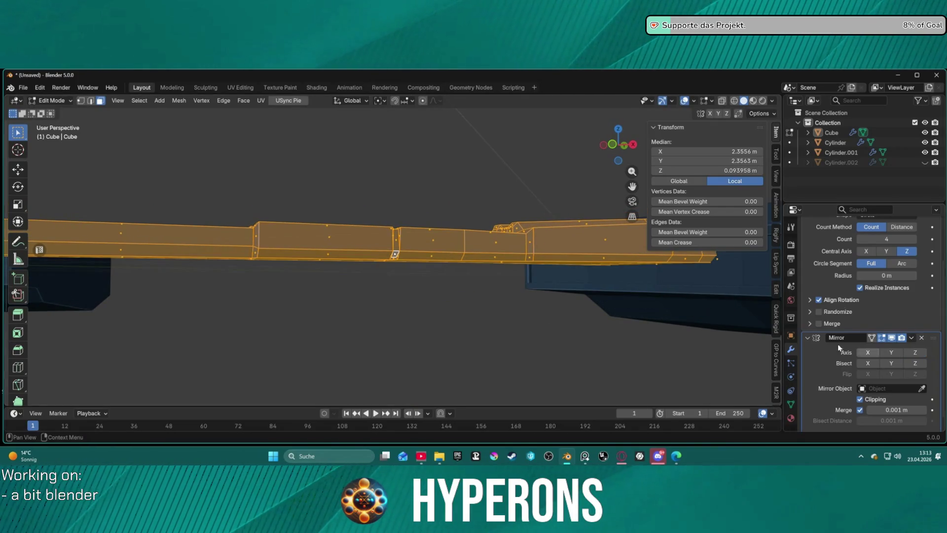
key(g)
key(z)
click(462, 312)
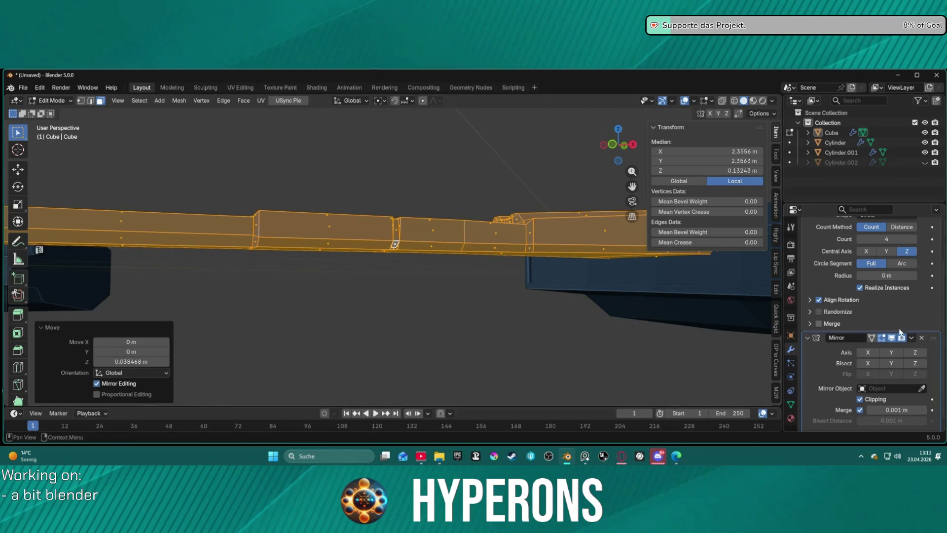
click(916, 352)
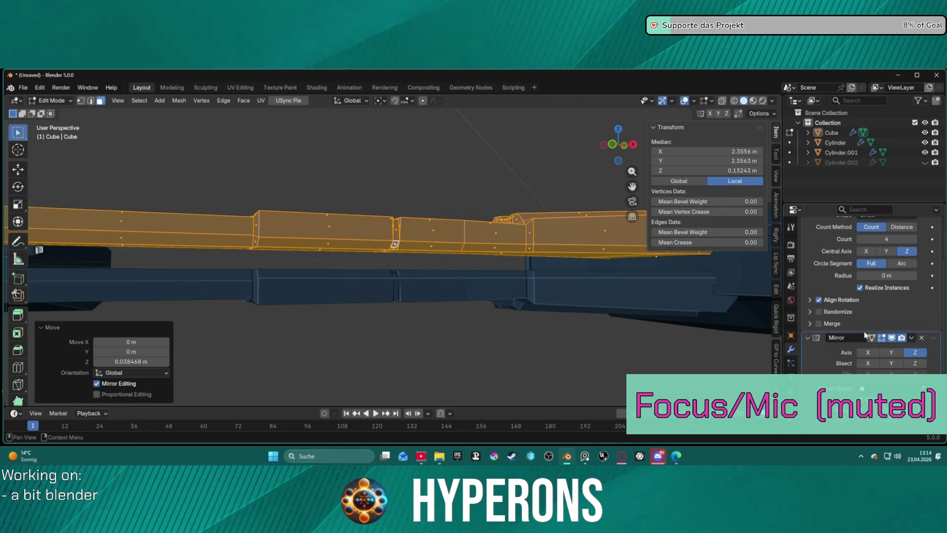
- Lower the upper half 0.025 m along Z to leave a thin seam gap, then deselect
key(z)
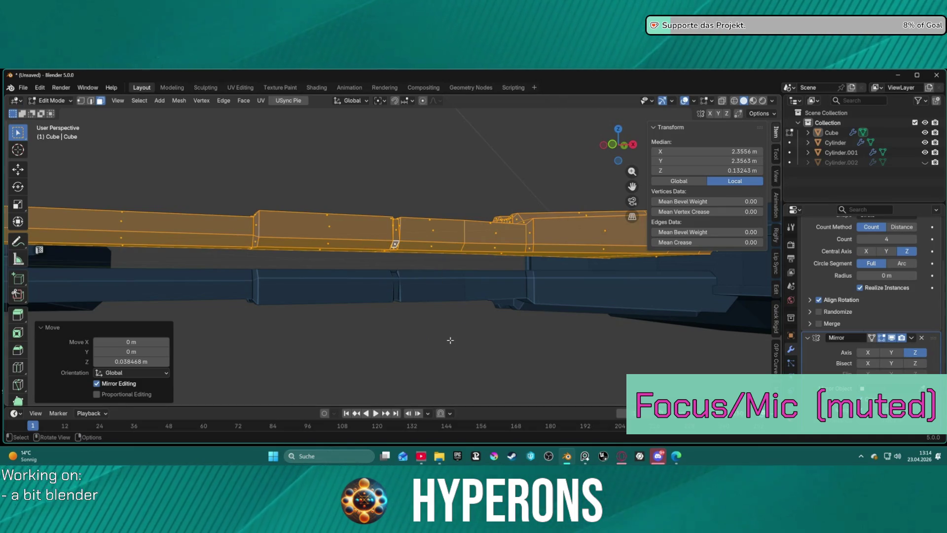
key(g)
key(z)
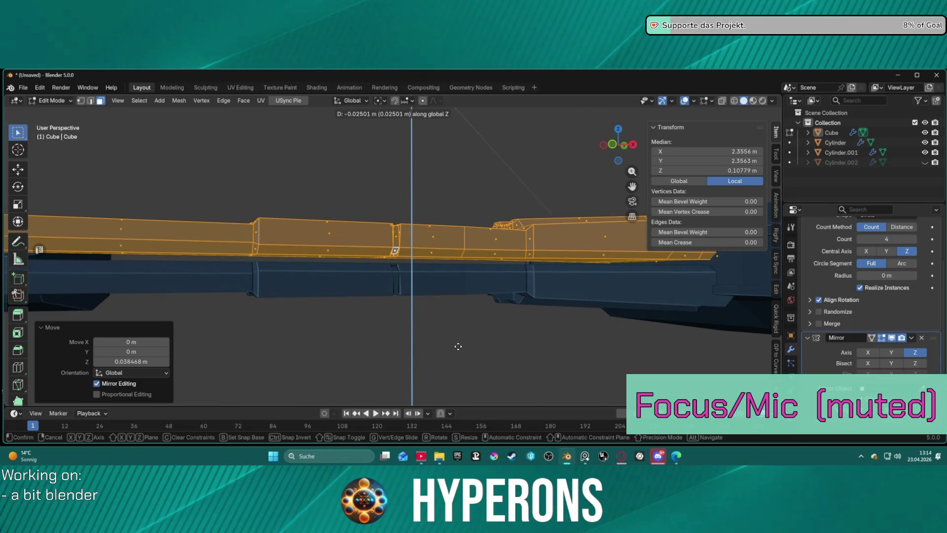
click(458, 346)
scroll(415, 276, up, 5)
middle_drag(390, 257, 374, 270)
click(334, 282)
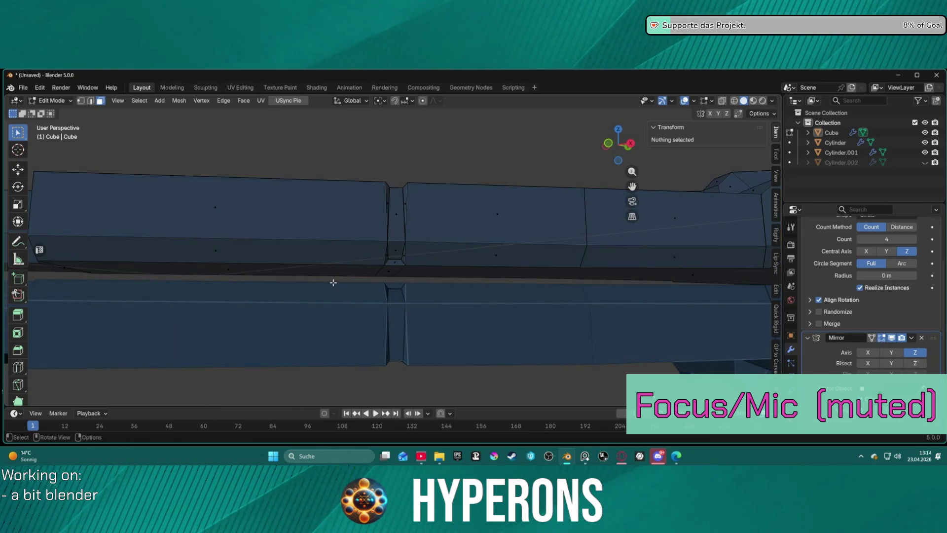
- Select the narrow face loop between the halves, isolate the mesh in Local view, and disable Z mirroring
click(288, 270)
shift+click(396, 270)
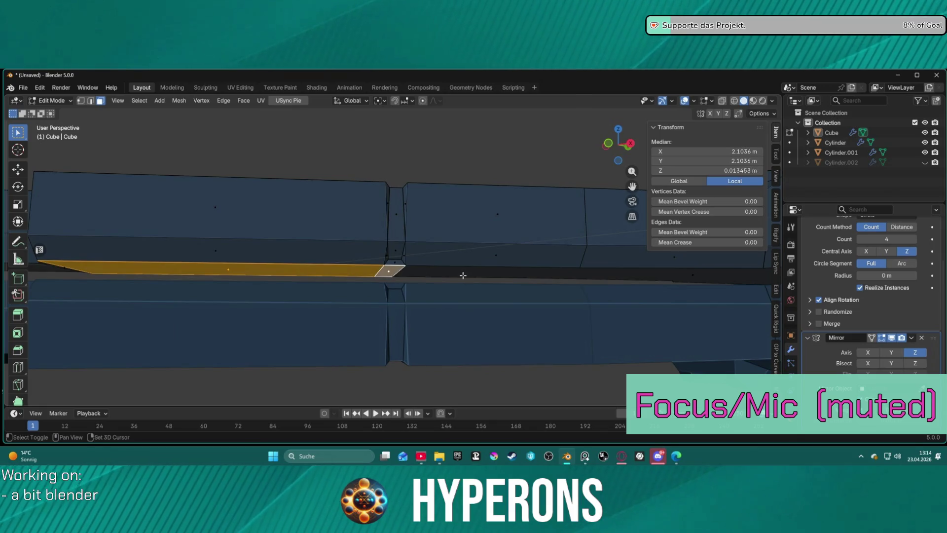
alt+shift+click(396, 270)
mouse_move(396, 270)
middle_down()
mouse_move(11, 272)
mouse_move(379, 251)
middle_up()
scroll(379, 251, down, 2)
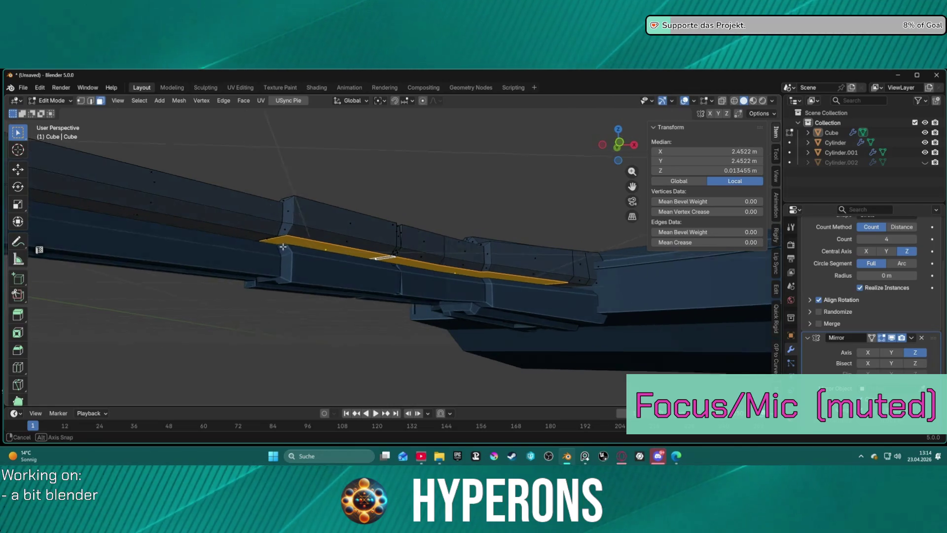
scroll(345, 250, up, 5)
scroll(339, 245, down, 4)
scroll(344, 245, up, 2)
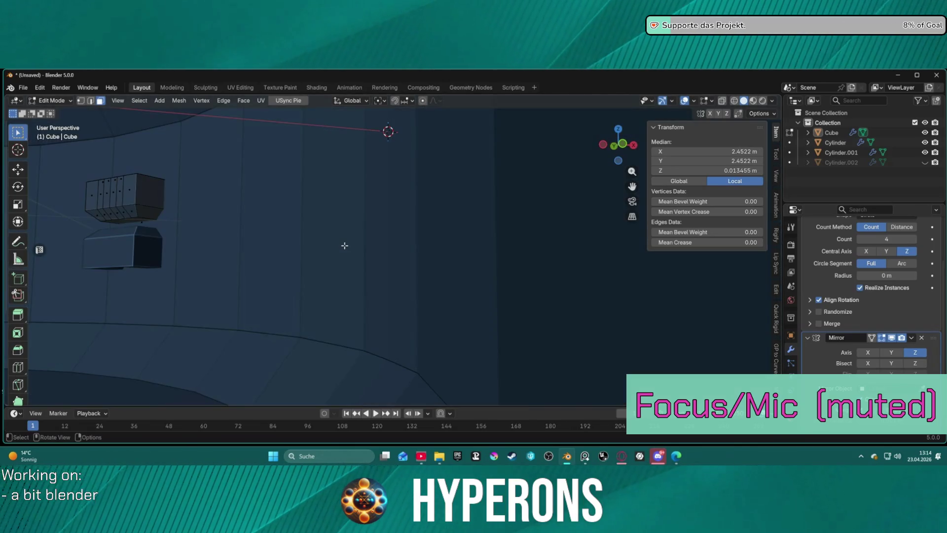
key(KP_Divide)
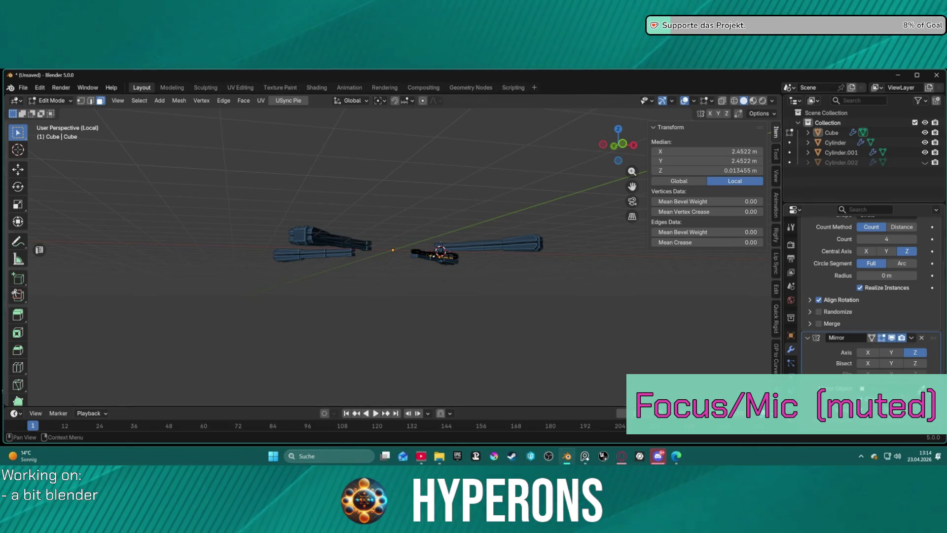
click(916, 353)
scroll(494, 281, up, 5)
mouse_move(531, 287)
middle_down()
mouse_move(529, 264)
mouse_move(555, 247)
mouse_move(566, 254)
middle_up()
key(KP_Decimal)
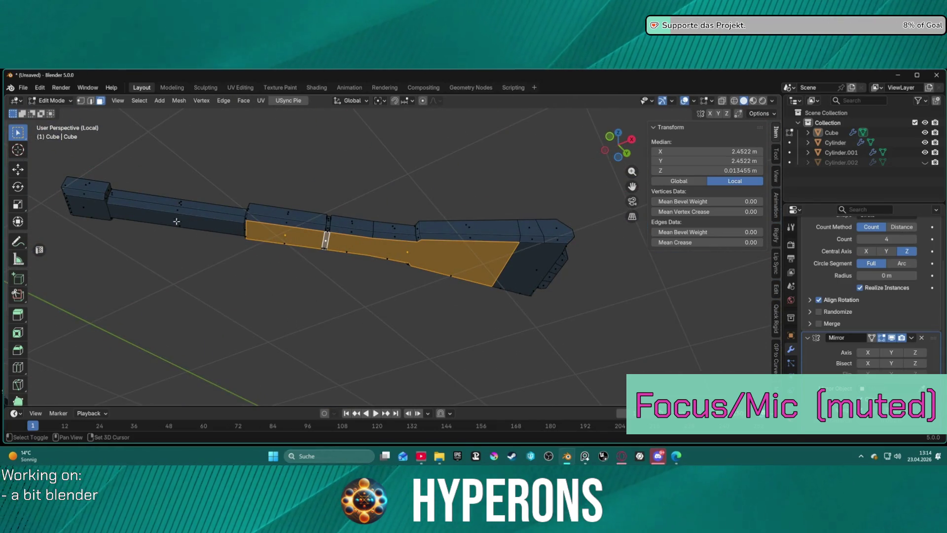
- Add the end, side, thin top and top-row faces to the selection, then drop one end face
shift+click(78, 206)
shift+click(226, 229)
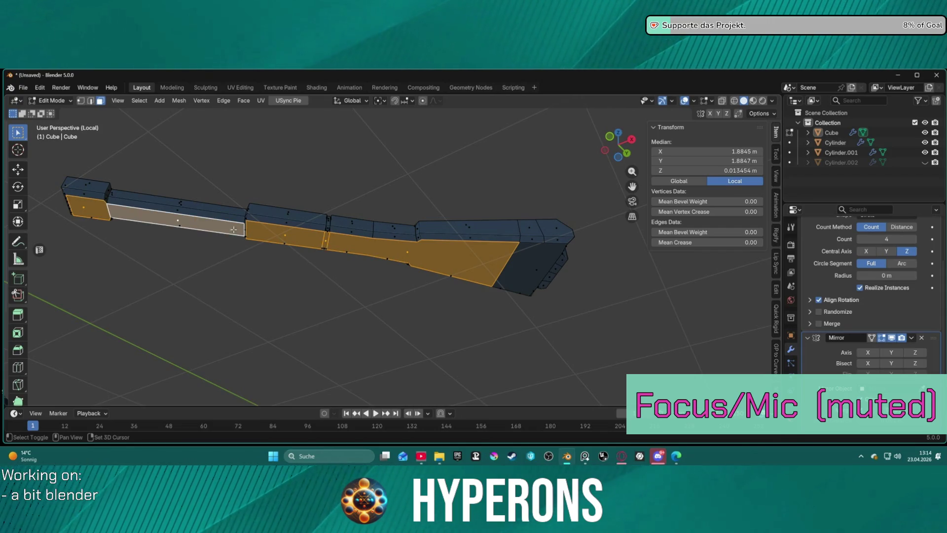
shift+click(513, 261)
mouse_move(578, 276)
middle_down()
mouse_move(533, 271)
mouse_move(487, 299)
mouse_move(510, 151)
mouse_move(430, 244)
middle_up()
shift+click(430, 244)
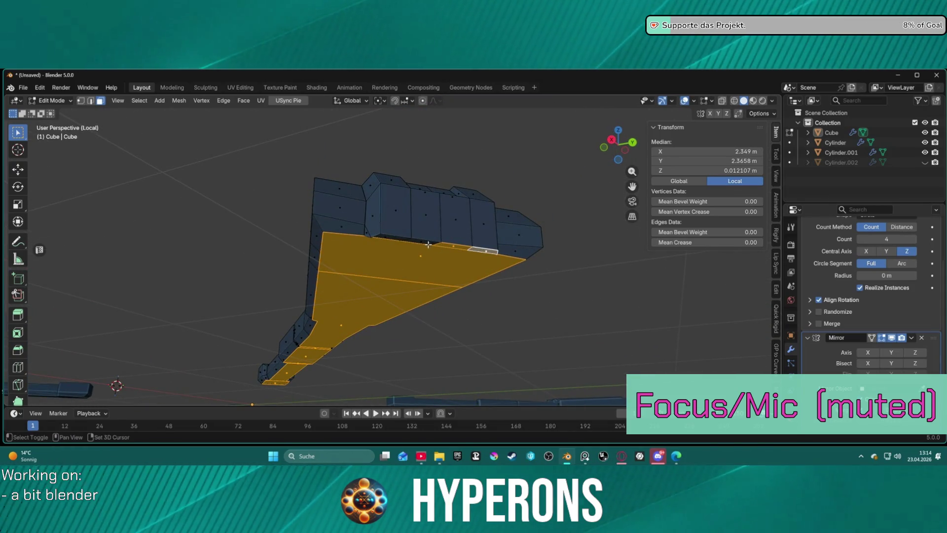
mouse_move(396, 243)
middle_down()
mouse_move(474, 275)
mouse_move(499, 298)
mouse_move(465, 181)
mouse_move(484, 195)
mouse_move(478, 204)
middle_up()
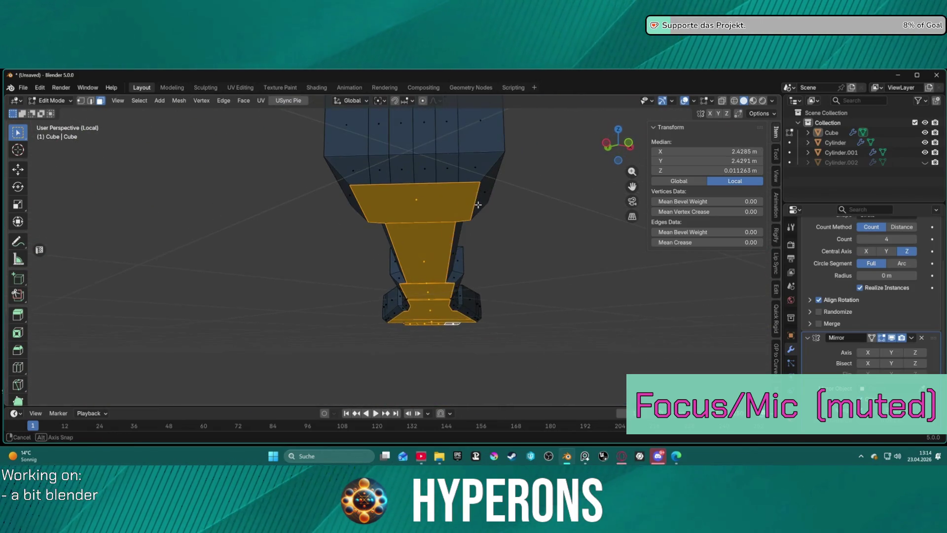
shift+click(424, 171)
shift+click(402, 170)
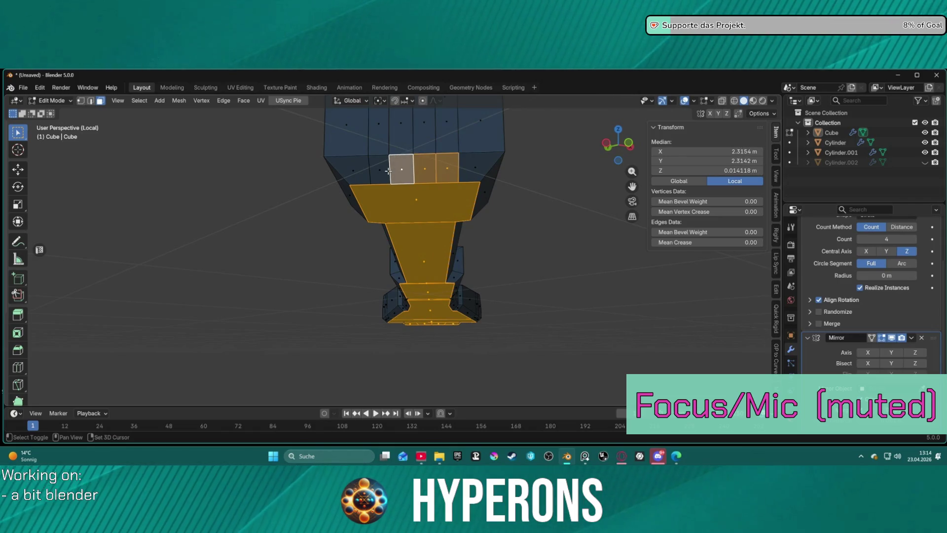
shift+click(384, 171)
shift+click(360, 172)
shift+click(479, 173)
mouse_move(527, 191)
middle_down()
mouse_move(460, 196)
mouse_move(476, 229)
middle_up()
shift+click(215, 244)
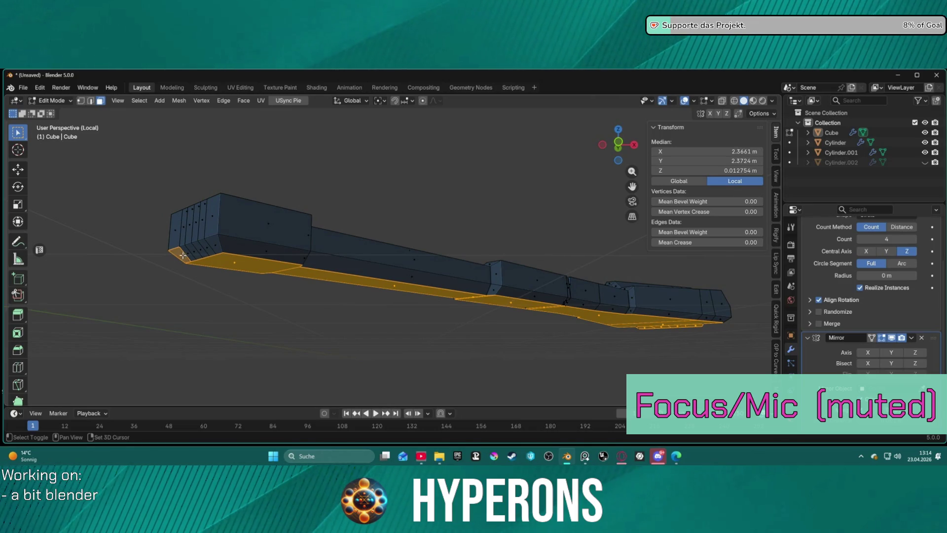
- Extrude the selected faces 0.018707 m along their normals and re-enable the Mirror modifier's Z axis
key(g)
key(z)
key(z)
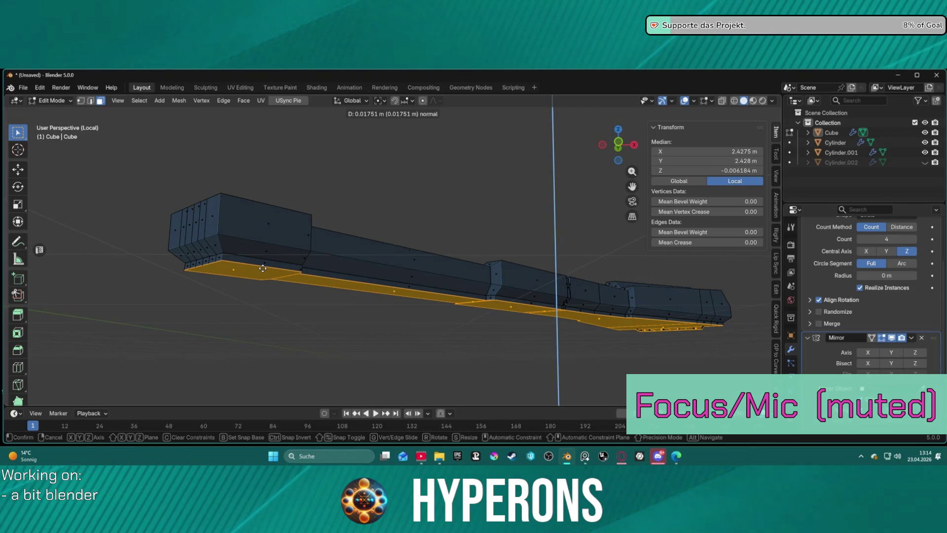
click(265, 268)
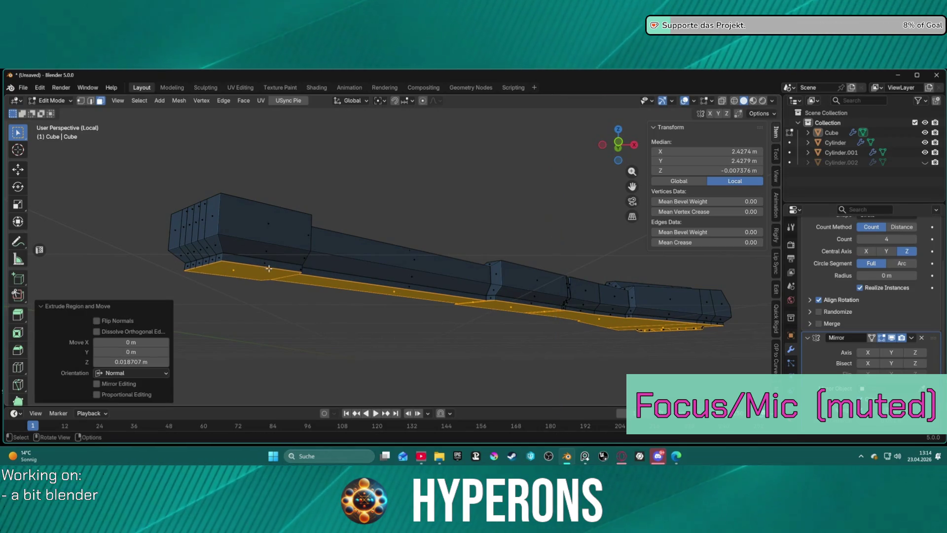
click(912, 353)
mouse_move(341, 266)
middle_down()
mouse_move(344, 300)
mouse_move(395, 306)
middle_up()
scroll(448, 321, up, 5)
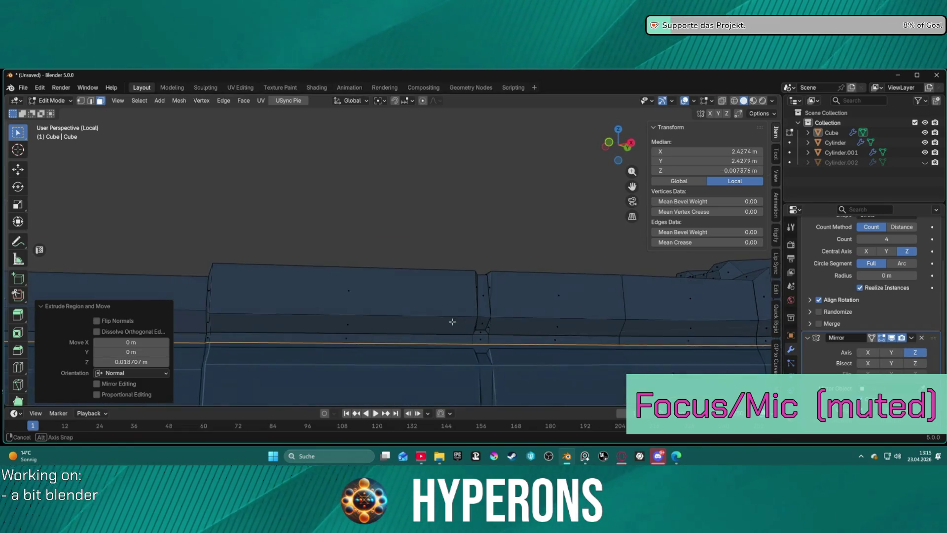
- Move the extruded faces along Z down to Z=0, then deselect everything
key(g)
key(z)
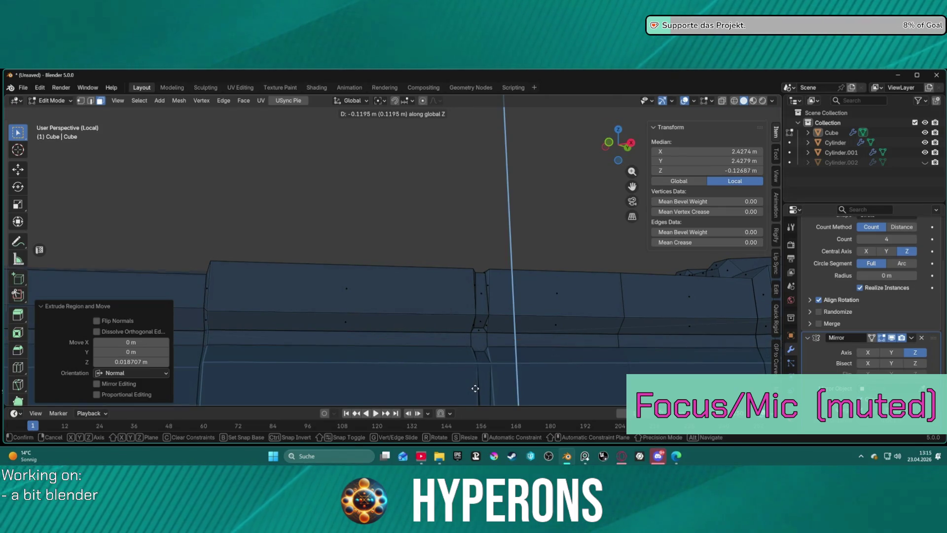
click(467, 306)
key(alt+a)
mouse_move(404, 341)
middle_down()
mouse_move(588, 320)
mouse_move(499, 315)
mouse_move(518, 316)
middle_up()
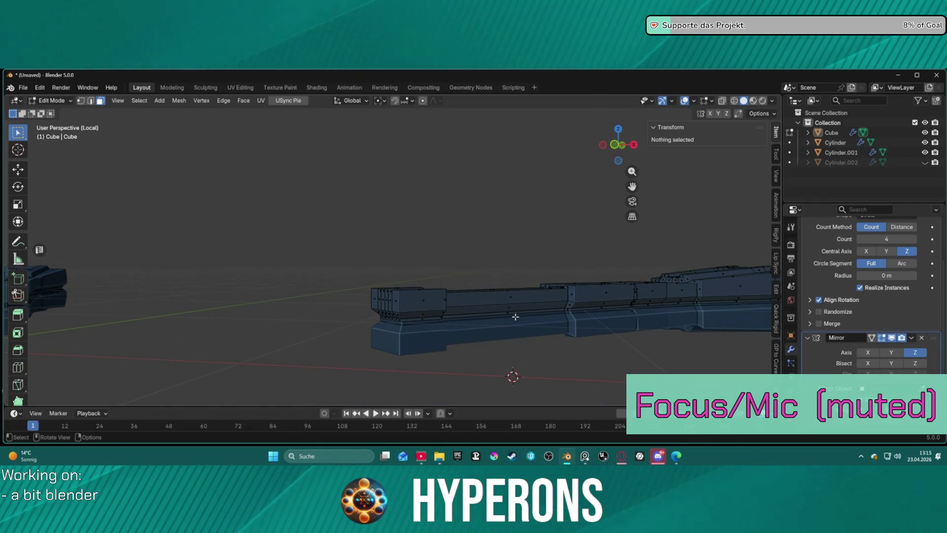
click(528, 301)
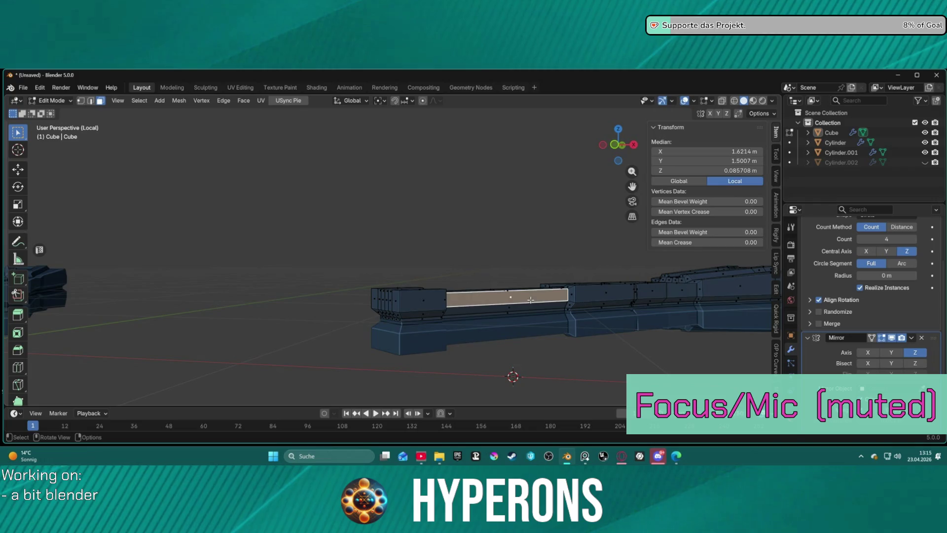
key(KP_Decimal)
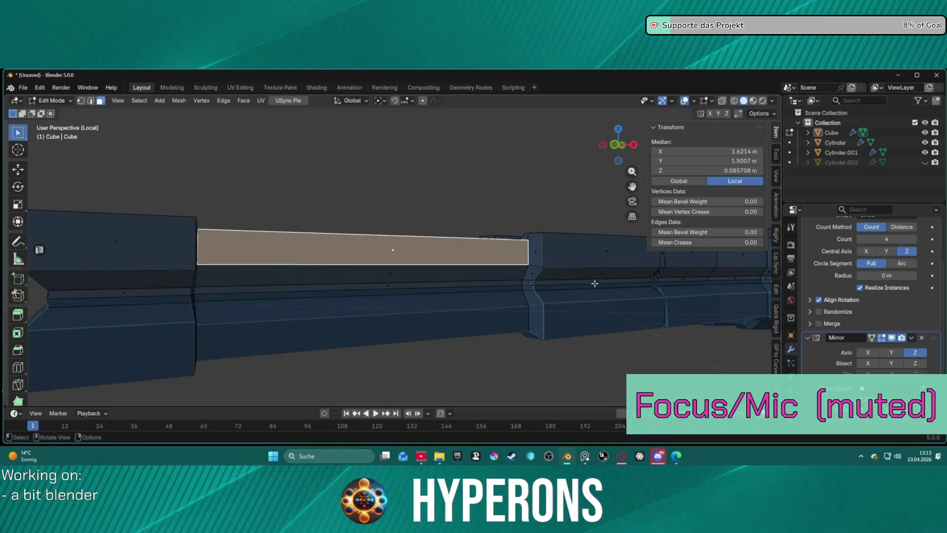
scroll(591, 284, down, 6)
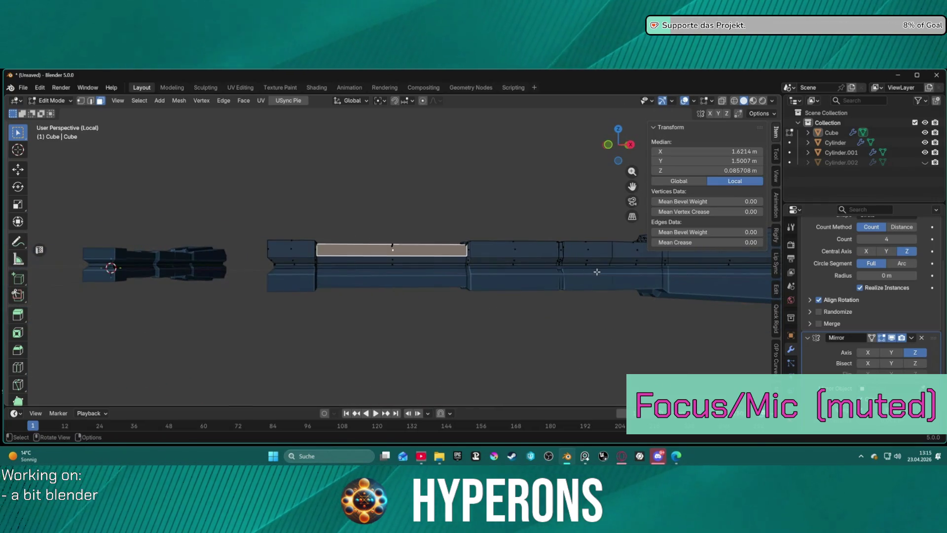
mouse_move(541, 278)
middle_down()
mouse_move(413, 301)
mouse_move(521, 293)
middle_up()
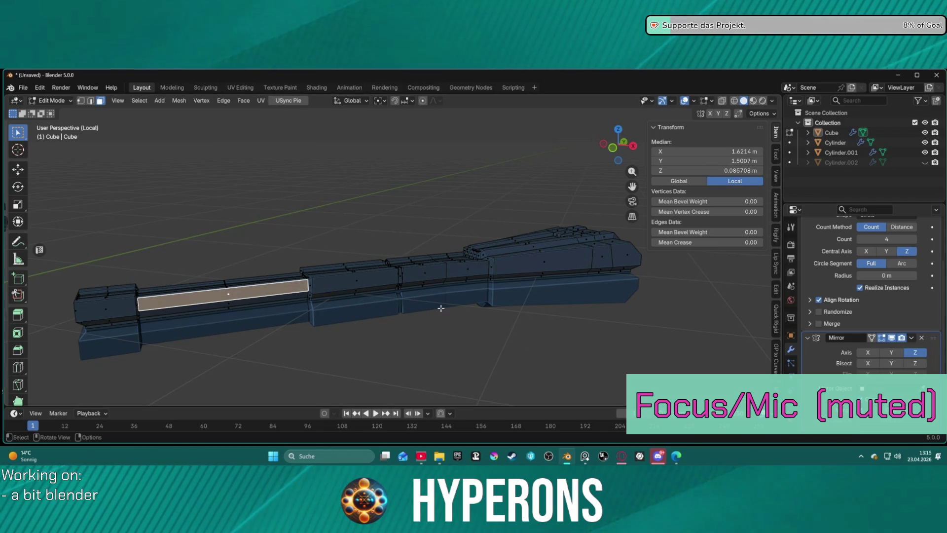
click(914, 352)
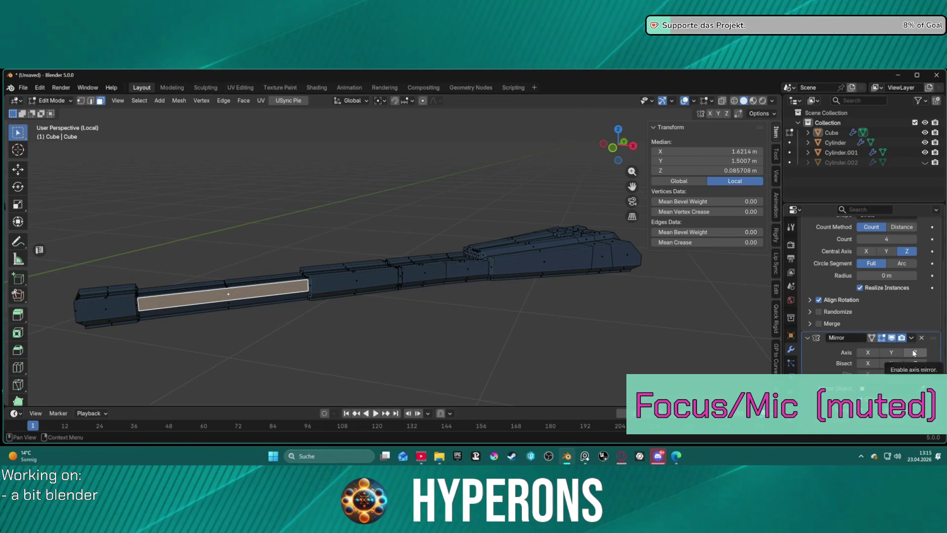
click(914, 352)
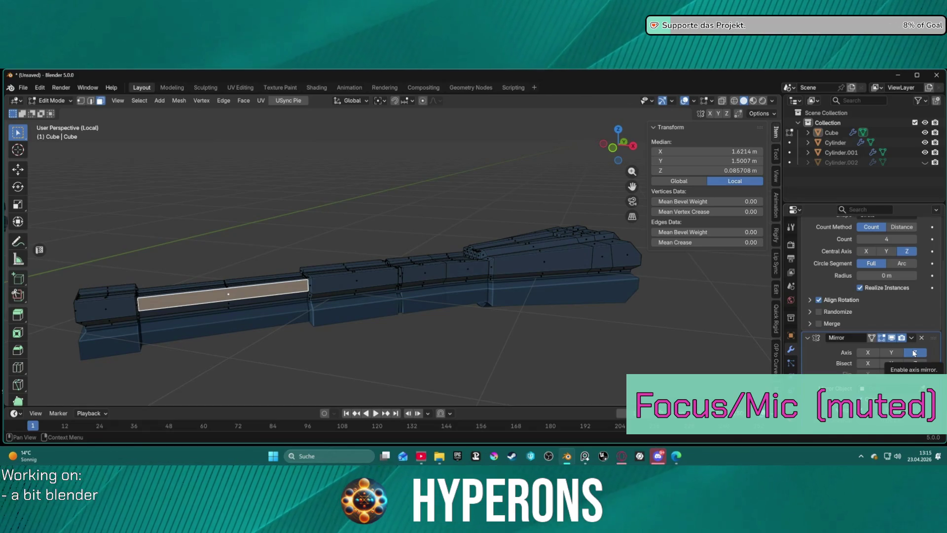
click(915, 352)
mouse_move(619, 332)
middle_down()
mouse_move(635, 257)
mouse_move(695, 292)
middle_up()
click(348, 191)
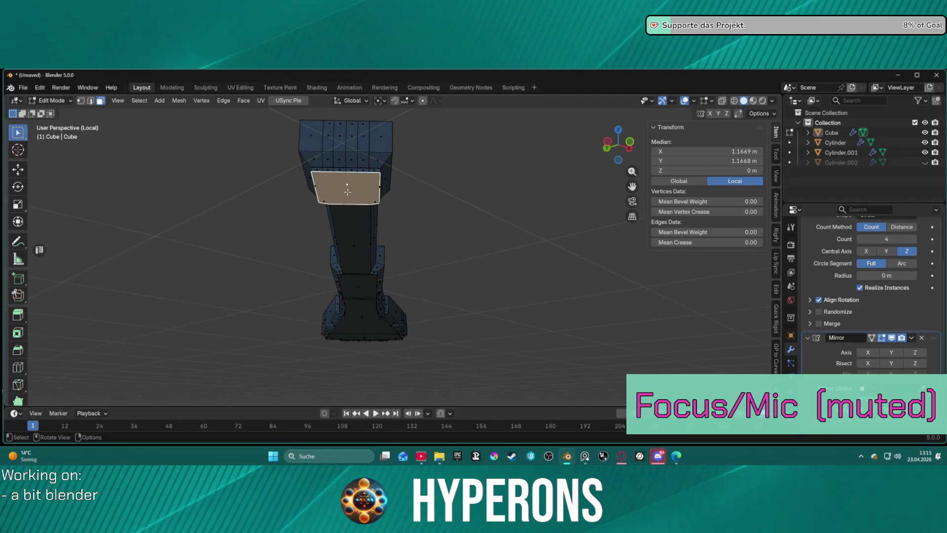
shift+click(343, 248)
shift+click(363, 318)
shift+click(362, 288)
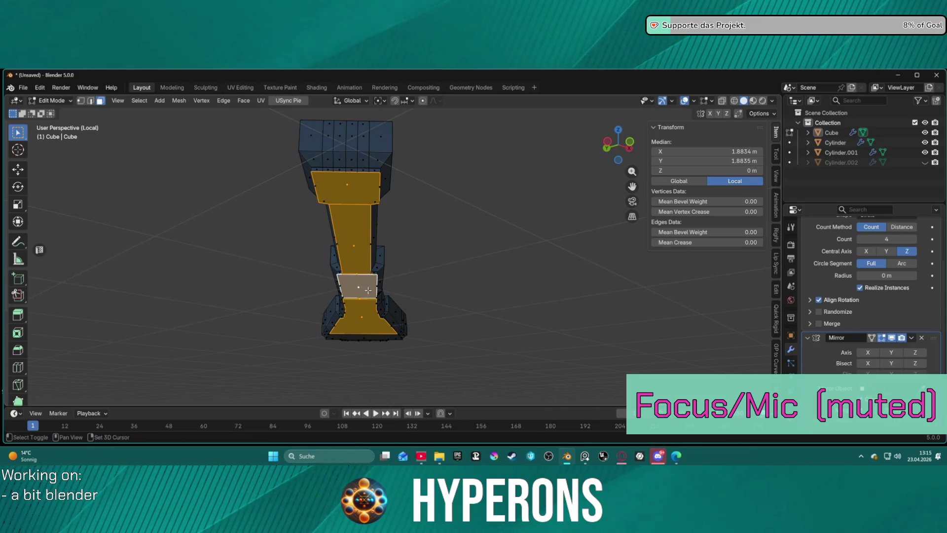
click(529, 276)
mouse_move(529, 277)
middle_down()
mouse_move(434, 294)
mouse_move(767, 316)
middle_up()
click(915, 353)
mouse_move(653, 316)
middle_down()
mouse_move(550, 334)
mouse_move(412, 324)
mouse_move(641, 319)
mouse_move(570, 305)
middle_up()
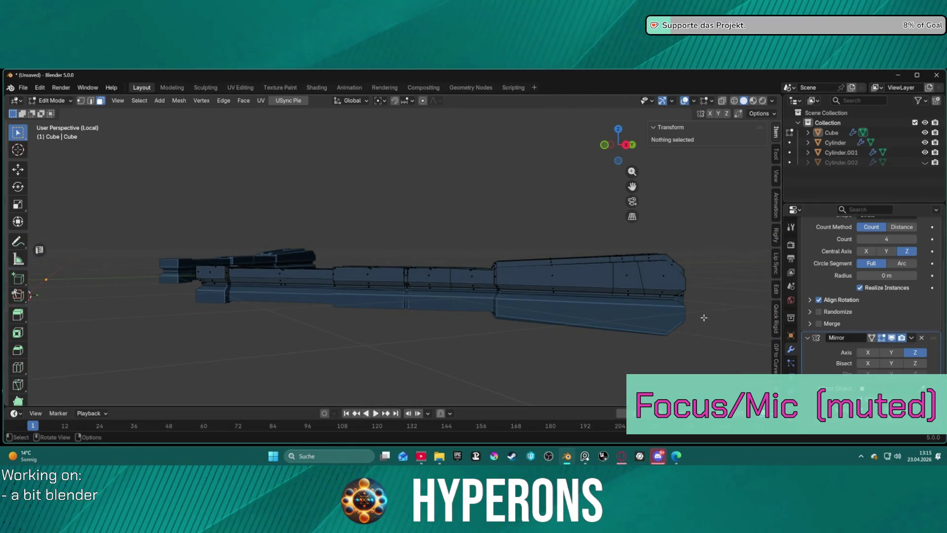
- Exit Local view with numpad / and zoom in close on a junction of the strip mesh
key(KP_Divide)
mouse_move(570, 294)
middle_down()
mouse_move(493, 258)
mouse_move(438, 280)
mouse_move(399, 124)
middle_up()
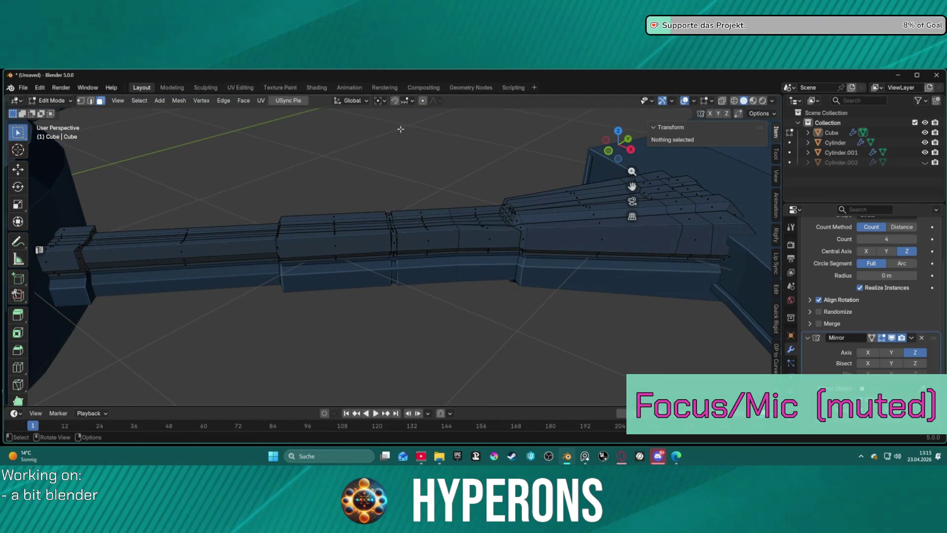
scroll(380, 213, up, 3)
scroll(380, 213, down, 2)
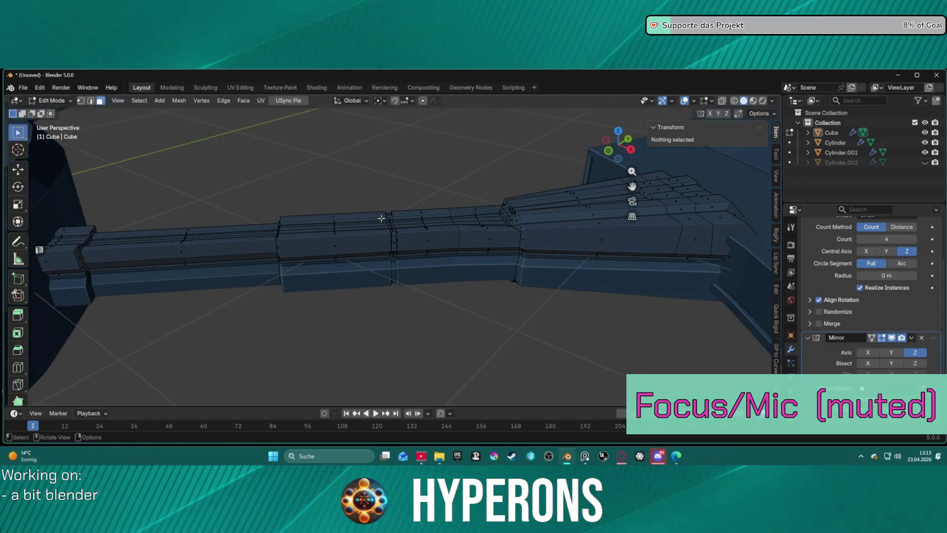
mouse_move(433, 250)
ctrl+middle_down()
mouse_move(488, 298)
mouse_move(444, 262)
mouse_move(456, 209)
mouse_move(491, 184)
mouse_move(503, 192)
mouse_move(457, 180)
mouse_move(460, 197)
mouse_move(409, 257)
mouse_move(355, 247)
mouse_move(360, 205)
mouse_move(315, 196)
mouse_move(358, 166)
mouse_move(393, 170)
ctrl+middle_up()
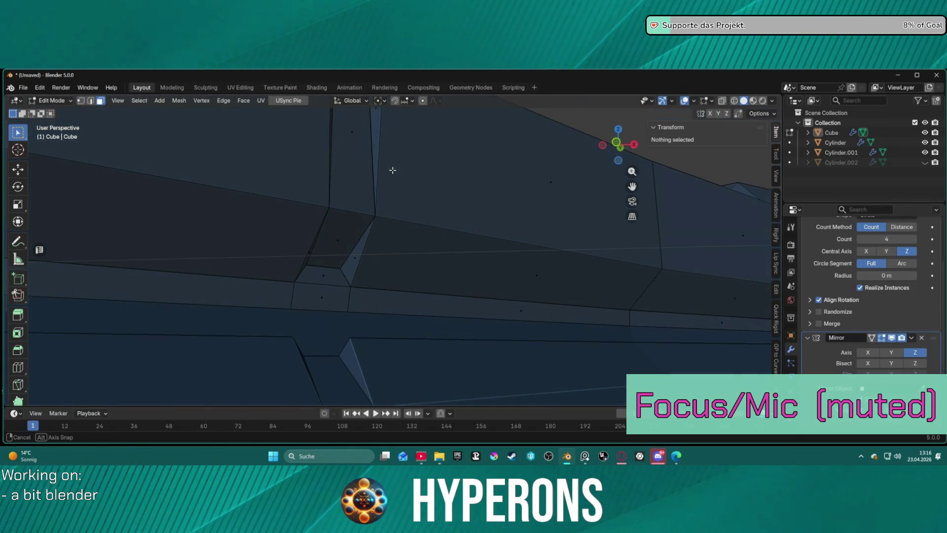
- In vertex mode, select the two junction vertices and bevel that edge with Ctrl+B
click(353, 208)
key(1)
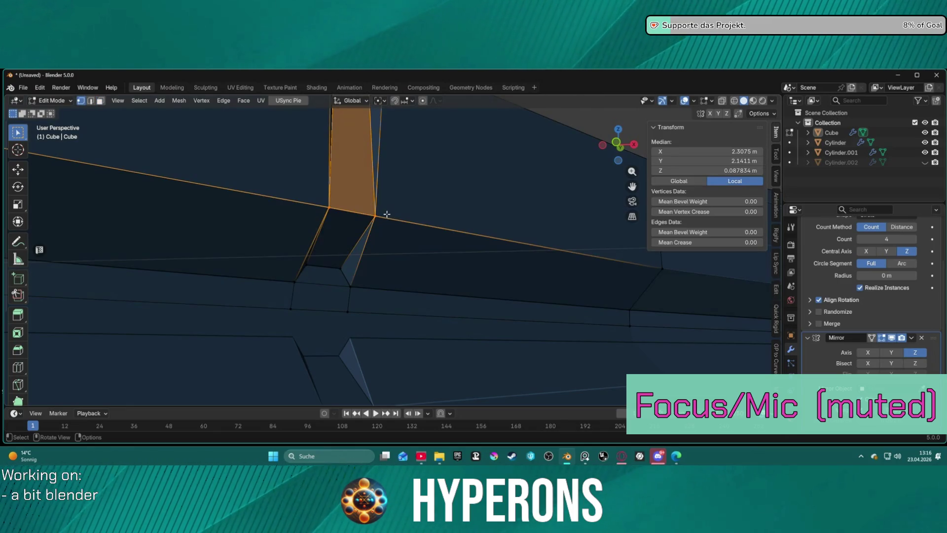
click(373, 220)
shift+click(330, 207)
middle_drag(332, 209, 350, 230)
key(ctrl+b)
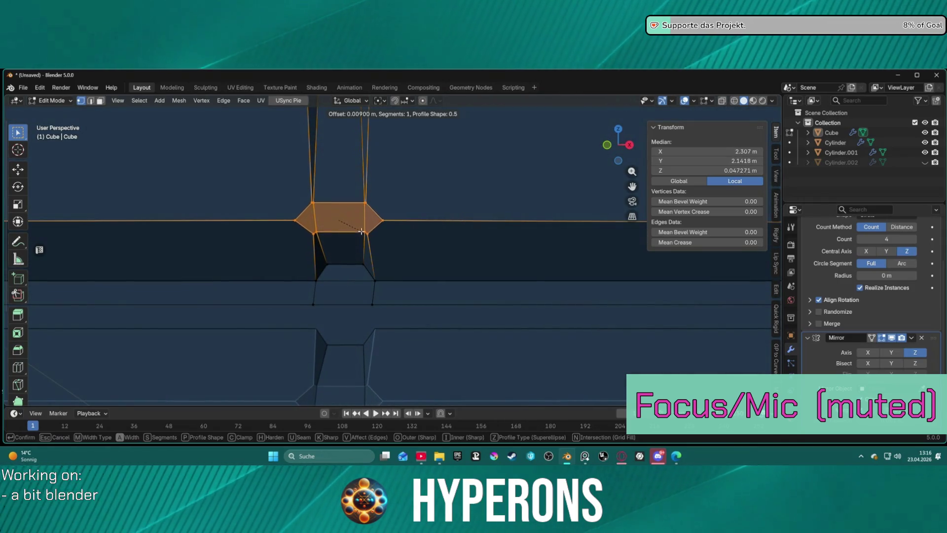
click(366, 232)
mouse_move(366, 232)
middle_down()
mouse_move(420, 218)
mouse_move(455, 227)
mouse_move(338, 238)
mouse_move(340, 249)
mouse_move(400, 210)
mouse_move(400, 222)
middle_up()
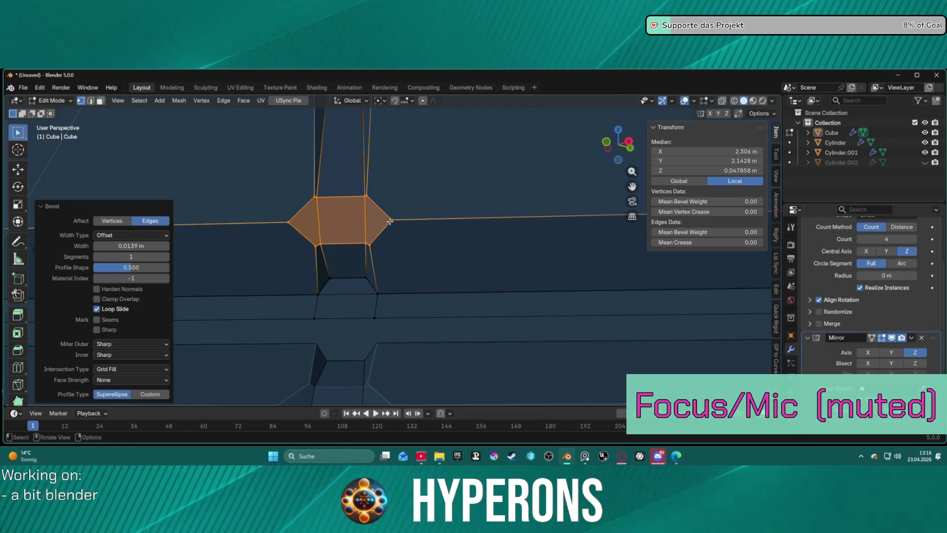
- Join the opposite bevel corner vertices with a new edge using J, then clear the selection
click(298, 220)
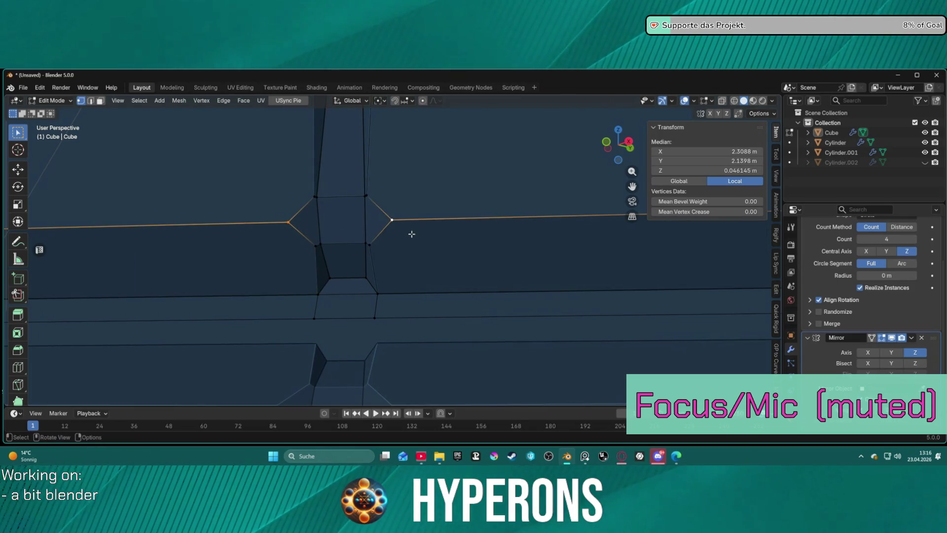
key(j)
scroll(397, 208, up, 1)
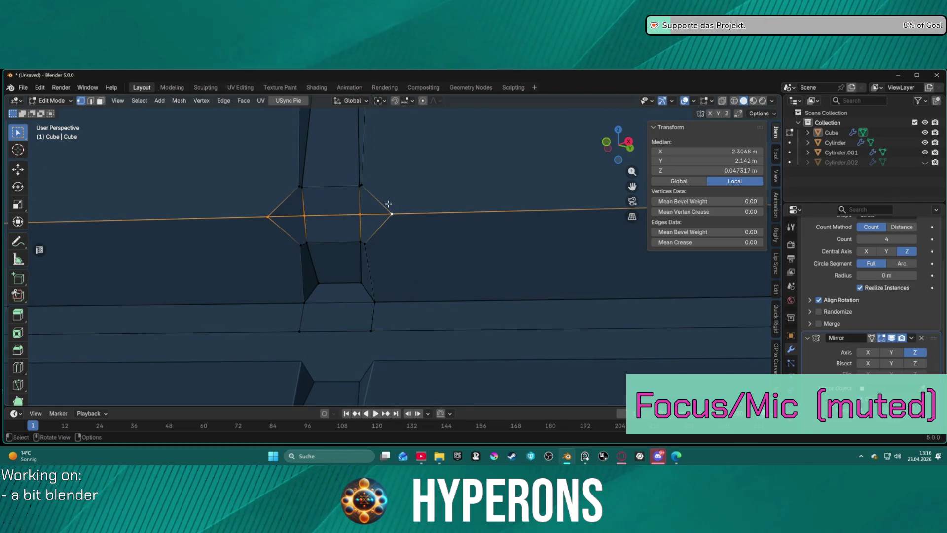
click(410, 242)
mouse_move(400, 235)
middle_down()
mouse_move(377, 220)
mouse_move(464, 258)
mouse_move(322, 274)
mouse_move(325, 264)
mouse_move(340, 324)
mouse_move(361, 246)
middle_up()
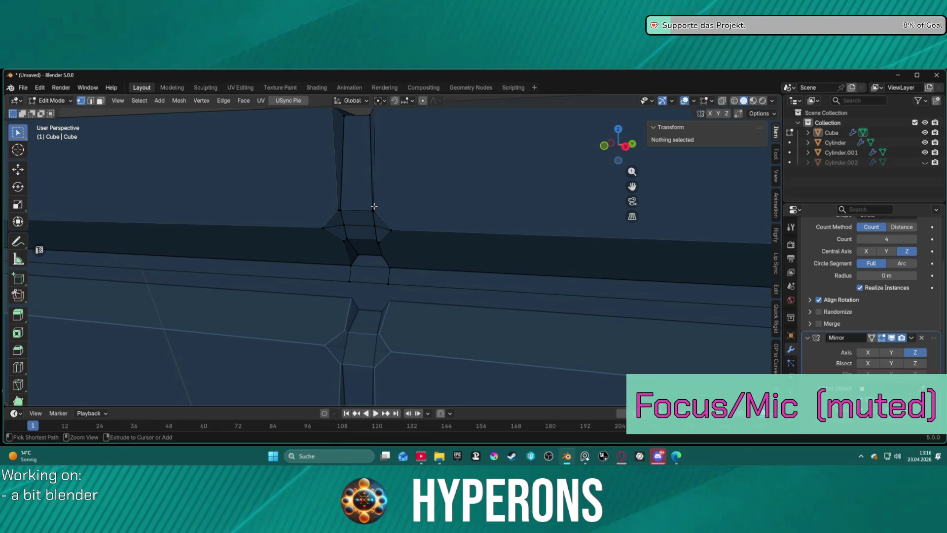
- Bevel the top junction edge to 0.0447 m width with 1 segment
ctrl+click(374, 206)
ctrl+click(374, 206)
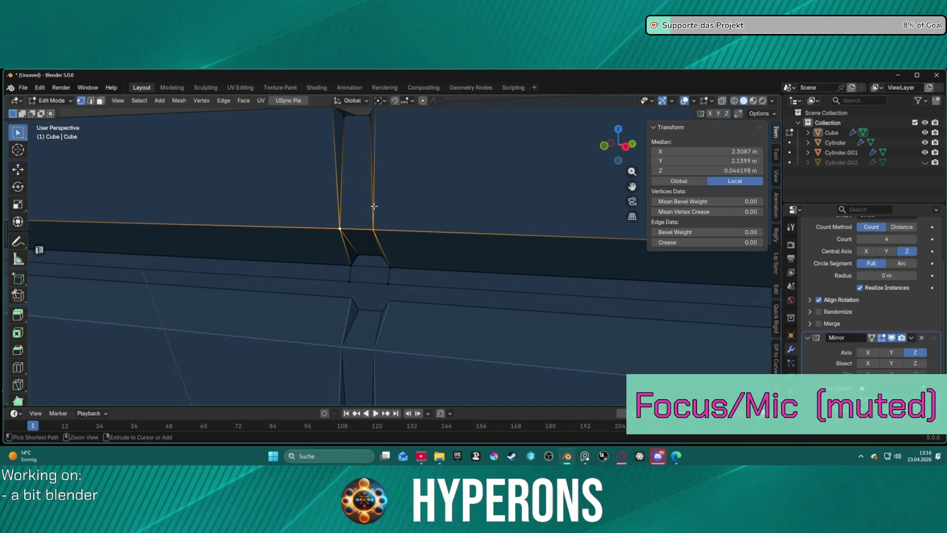
click(427, 221)
mouse_move(427, 220)
middle_down()
mouse_move(475, 207)
mouse_move(355, 194)
mouse_move(365, 200)
middle_up()
click(364, 197)
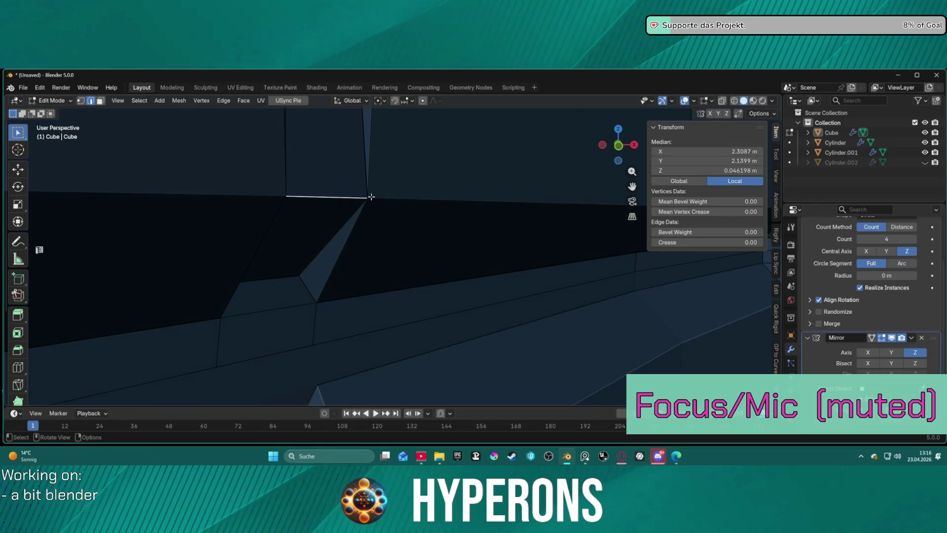
key(ctrl+b)
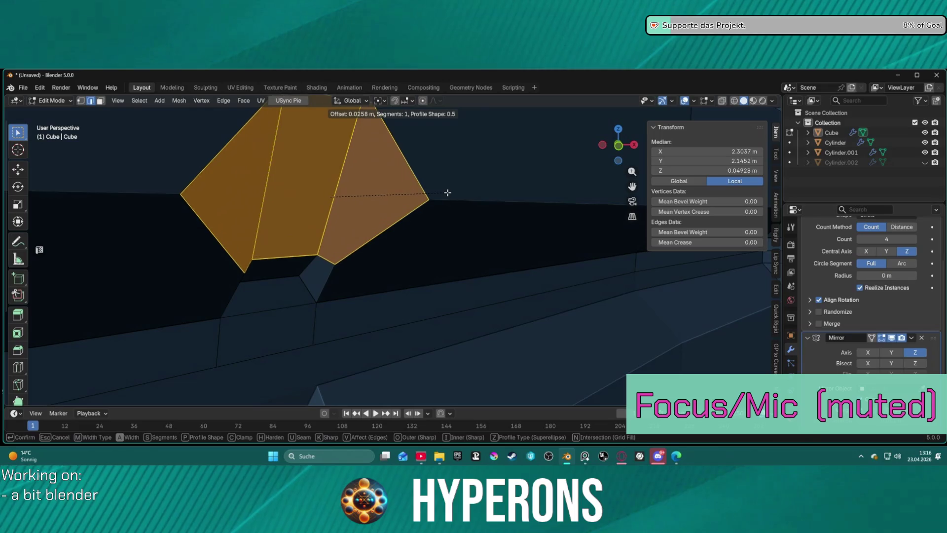
click(484, 195)
- Inspect the bevelled block from several angles and pick a single edge of the mesh
mouse_move(444, 224)
middle_down()
mouse_move(346, 227)
mouse_move(324, 205)
mouse_move(434, 226)
mouse_move(385, 241)
mouse_move(370, 209)
mouse_move(376, 201)
mouse_move(377, 231)
middle_up()
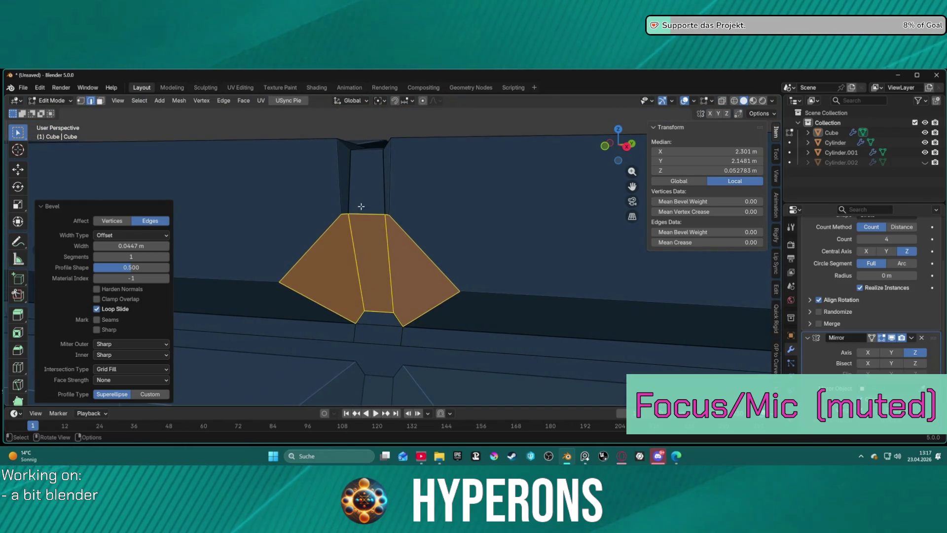
scroll(361, 206, up, 2)
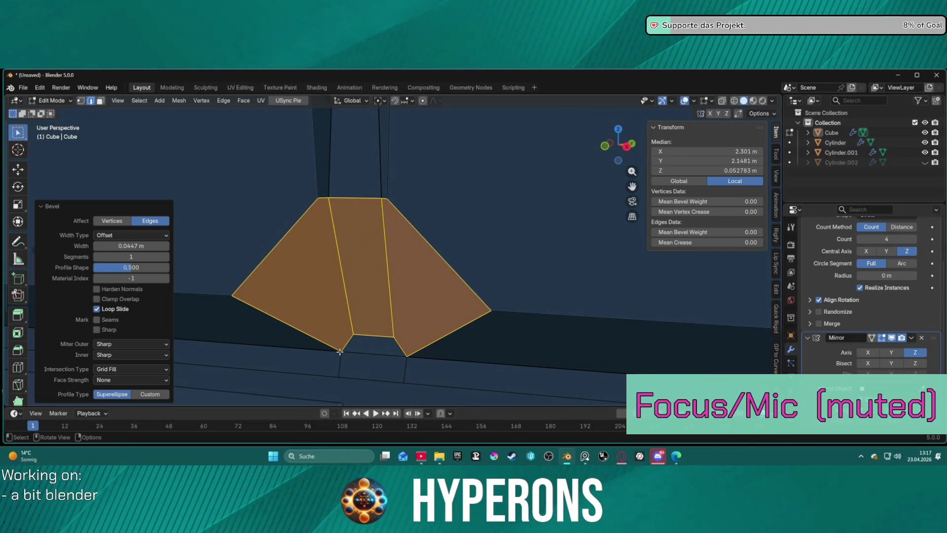
scroll(332, 311, down, 5)
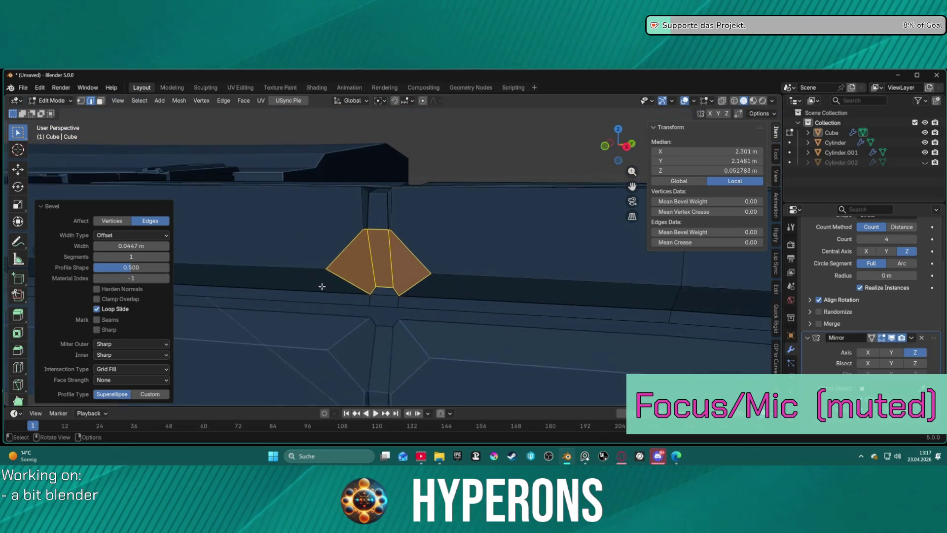
mouse_move(375, 296)
middle_down()
mouse_move(408, 294)
mouse_move(416, 332)
mouse_move(402, 272)
middle_up()
click(397, 271)
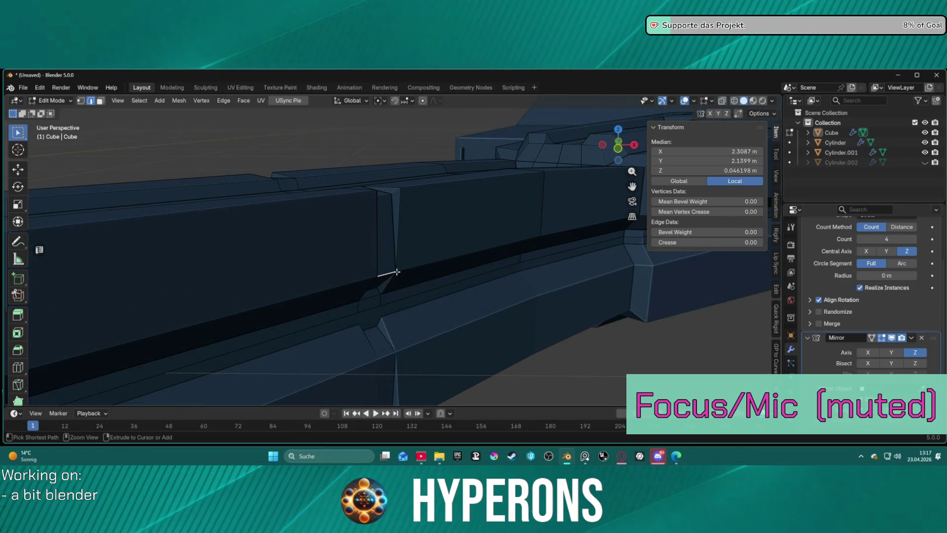
scroll(469, 273, down, 4)
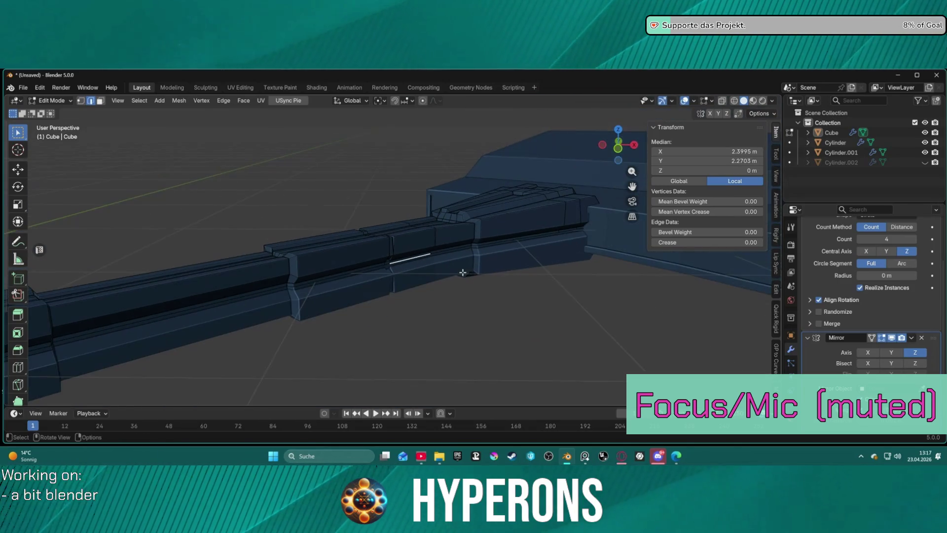
click(487, 308)
scroll(487, 309, up, 10)
mouse_move(574, 238)
middle_down()
mouse_move(245, 239)
mouse_move(519, 245)
mouse_move(383, 216)
mouse_move(511, 215)
mouse_move(476, 201)
mouse_move(425, 211)
middle_up()
scroll(526, 231, down, 10)
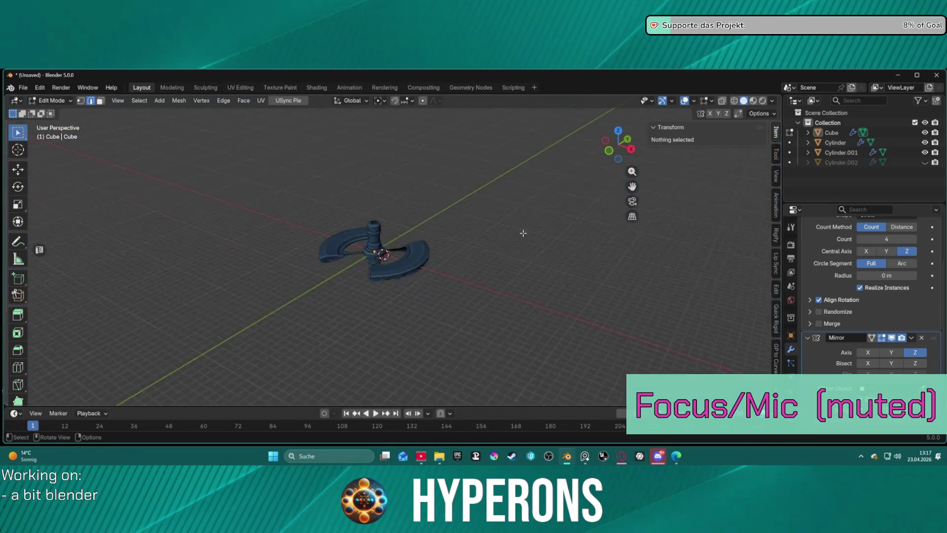
mouse_move(420, 268)
middle_down()
mouse_move(385, 258)
mouse_move(509, 262)
mouse_move(372, 241)
mouse_move(429, 257)
mouse_move(431, 277)
mouse_move(429, 261)
middle_up()
scroll(427, 251, up, 5)
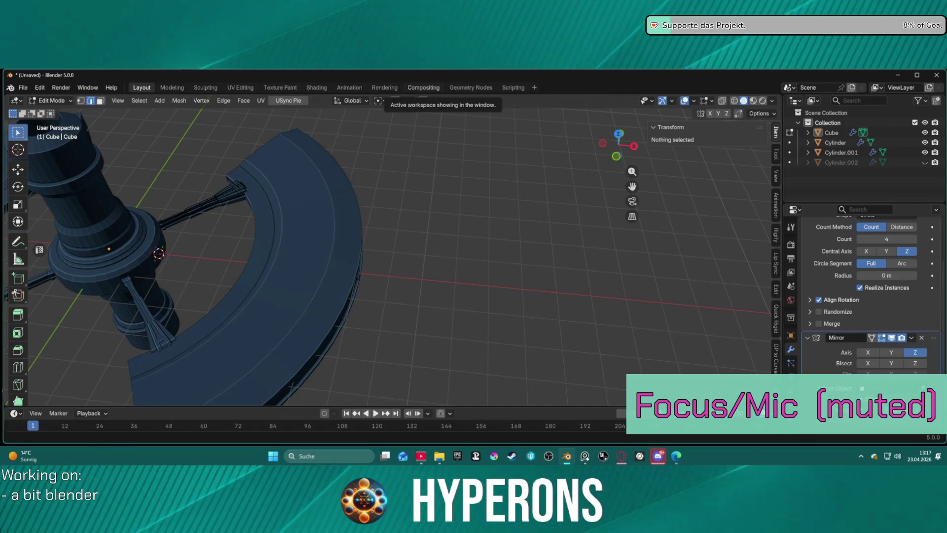
key(alt+Tab)
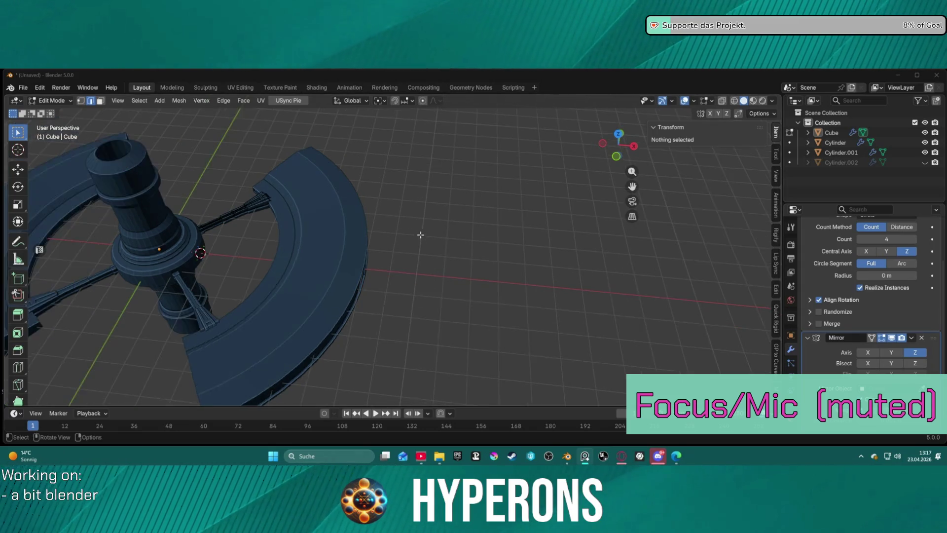
mouse_move(455, 274)
middle_down()
mouse_move(407, 235)
mouse_move(482, 220)
mouse_move(438, 242)
middle_up()
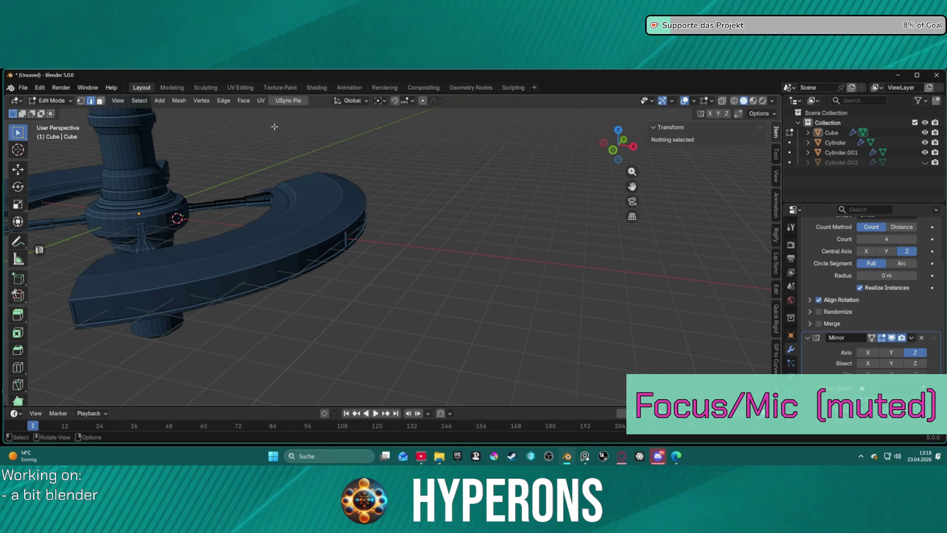
mouse_move(367, 255)
middle_down()
mouse_move(285, 226)
mouse_move(317, 276)
mouse_move(370, 265)
mouse_move(334, 266)
mouse_move(338, 250)
mouse_move(692, 217)
mouse_move(630, 265)
mouse_move(510, 186)
mouse_move(558, 127)
mouse_move(573, 383)
mouse_move(585, 124)
middle_up()
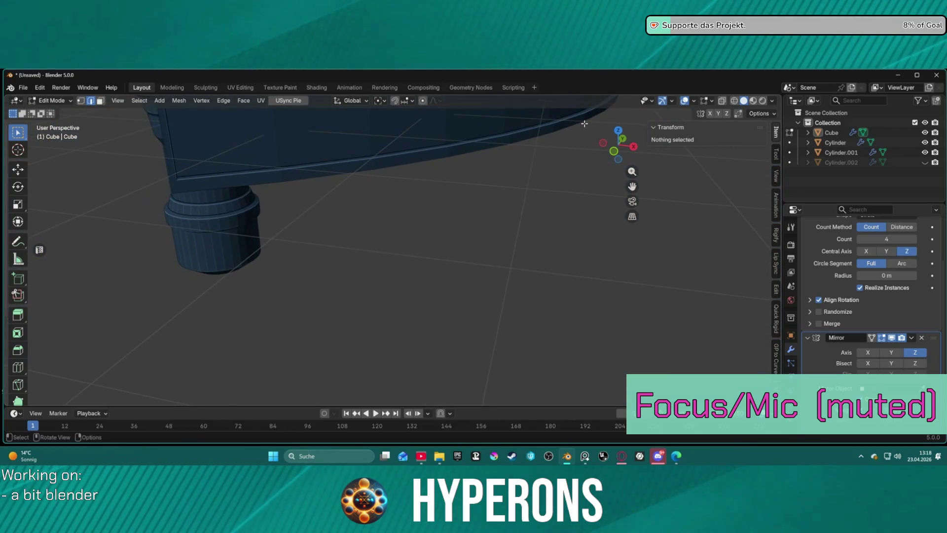
mouse_move(328, 184)
middle_down()
mouse_move(327, 234)
mouse_move(368, 210)
middle_up()
mouse_move(303, 199)
middle_down()
mouse_move(276, 202)
mouse_move(332, 209)
mouse_move(281, 212)
mouse_move(335, 232)
mouse_move(370, 201)
mouse_move(455, 213)
mouse_move(420, 196)
mouse_move(470, 186)
mouse_move(493, 197)
mouse_move(415, 258)
mouse_move(435, 170)
mouse_move(444, 173)
mouse_move(445, 216)
mouse_move(417, 136)
mouse_move(444, 169)
mouse_move(434, 168)
middle_up()
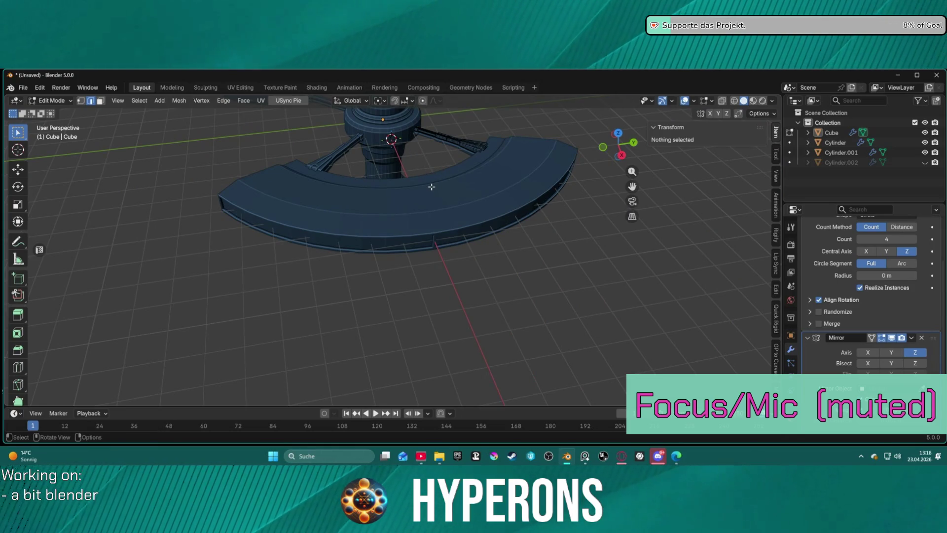
key(KP_3)
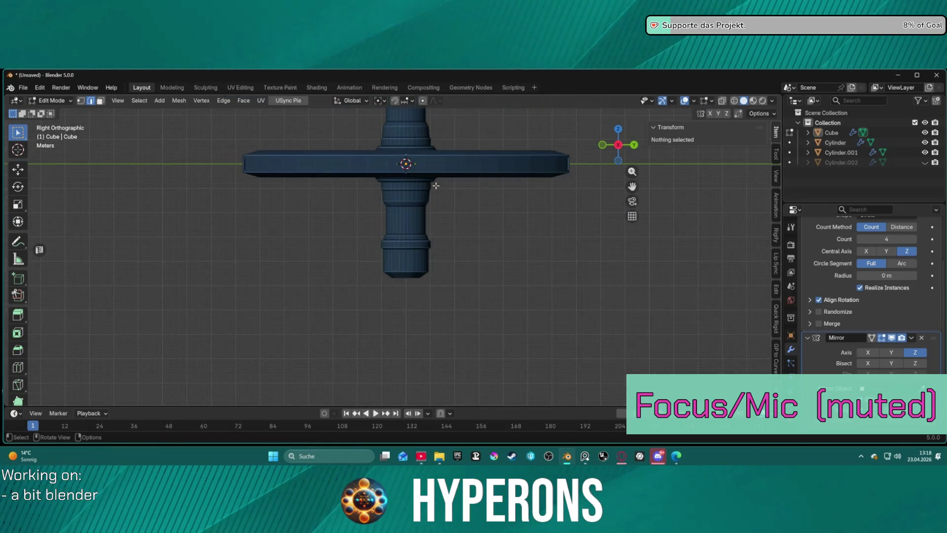
- Undo a cube mistakenly added into the tower mesh and return to Object Mode with nothing selected
scroll(416, 163, up, 2)
mouse_move(416, 163)
middle_down()
mouse_move(429, 159)
mouse_move(442, 176)
mouse_move(480, 166)
mouse_move(382, 276)
middle_up()
click(386, 280)
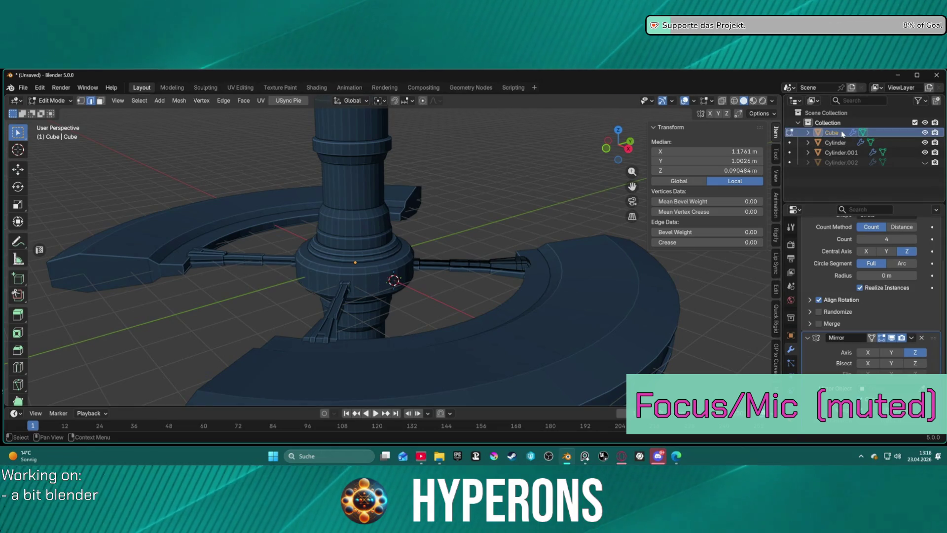
scroll(340, 242, down, 2)
middle_drag(340, 242, 334, 245)
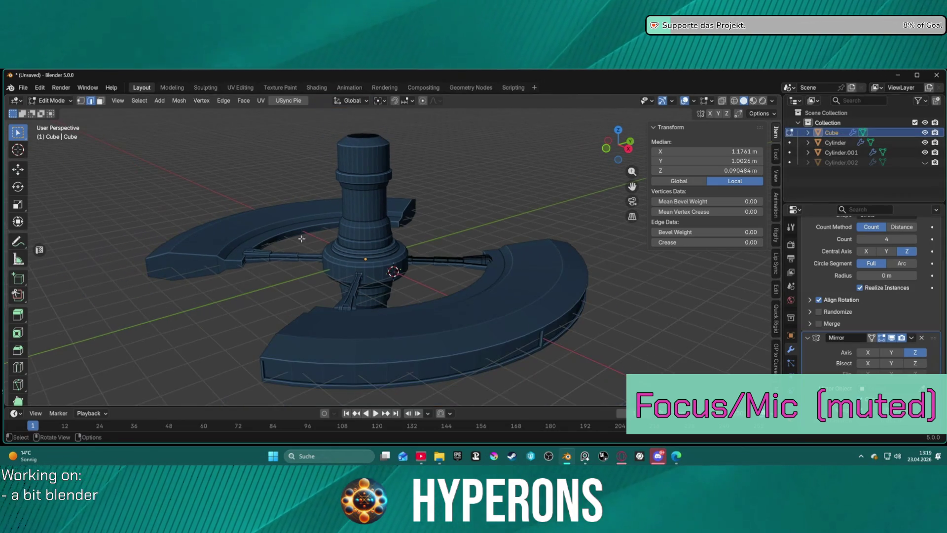
click(159, 102)
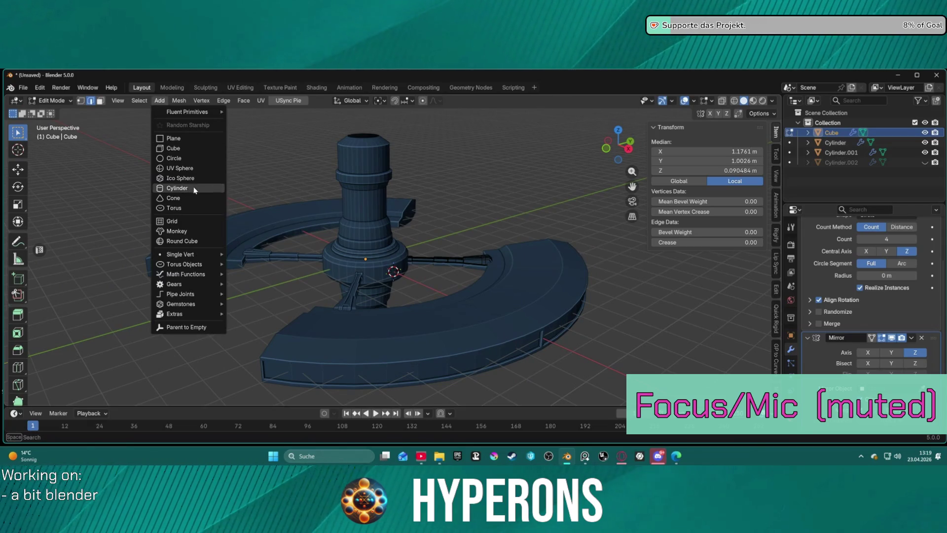
click(189, 154)
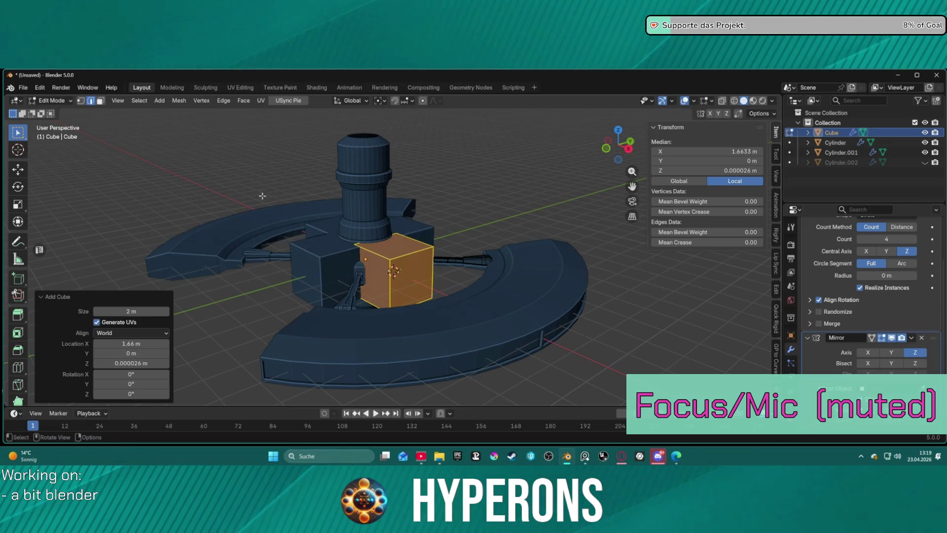
middle_drag(345, 236, 395, 247)
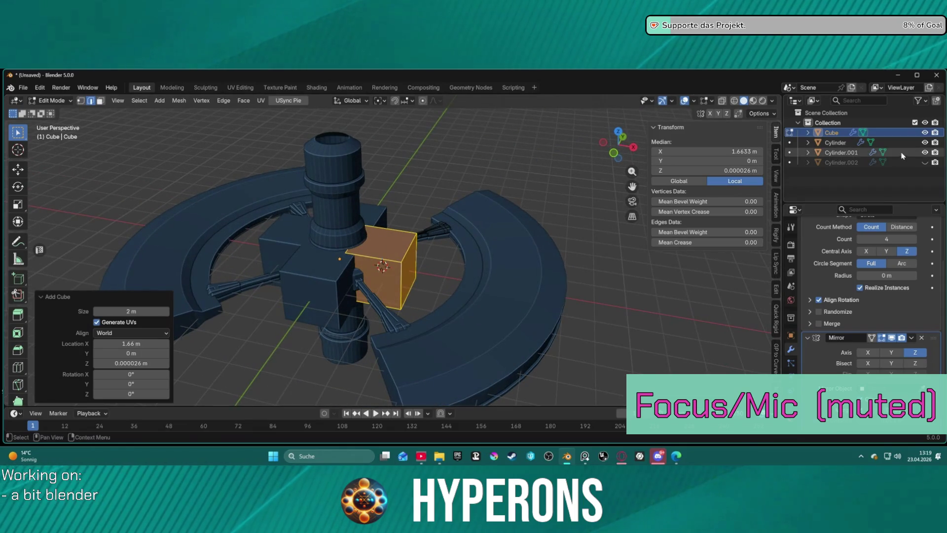
key(ctrl+z)
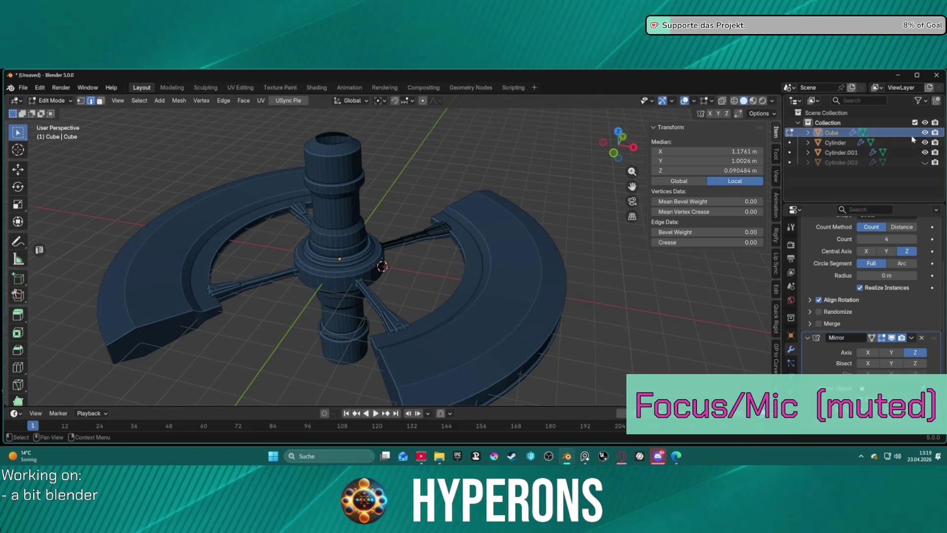
key(ctrl+Tab)
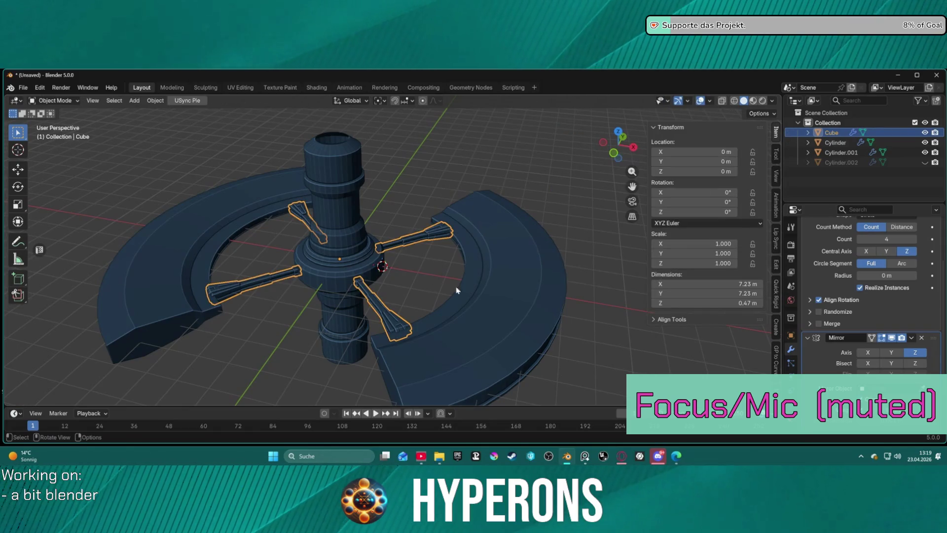
click(607, 365)
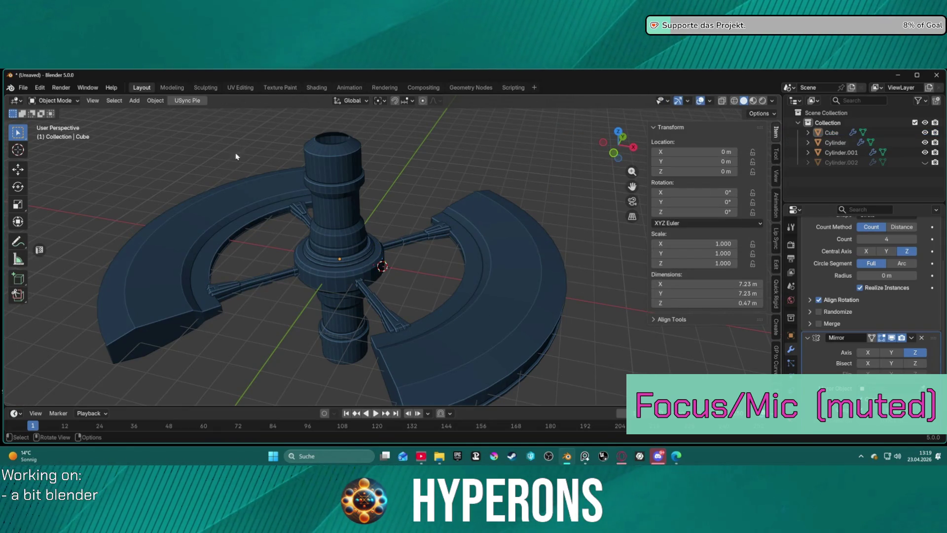
- Add a new Cube object via Add > Mesh > Cube and scale it to 0.283
click(140, 102)
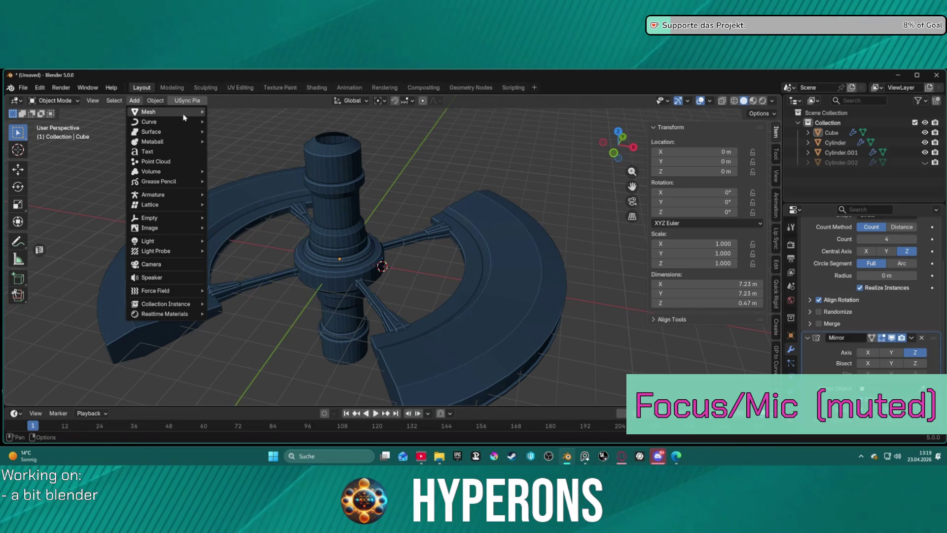
mouse_move(181, 116)
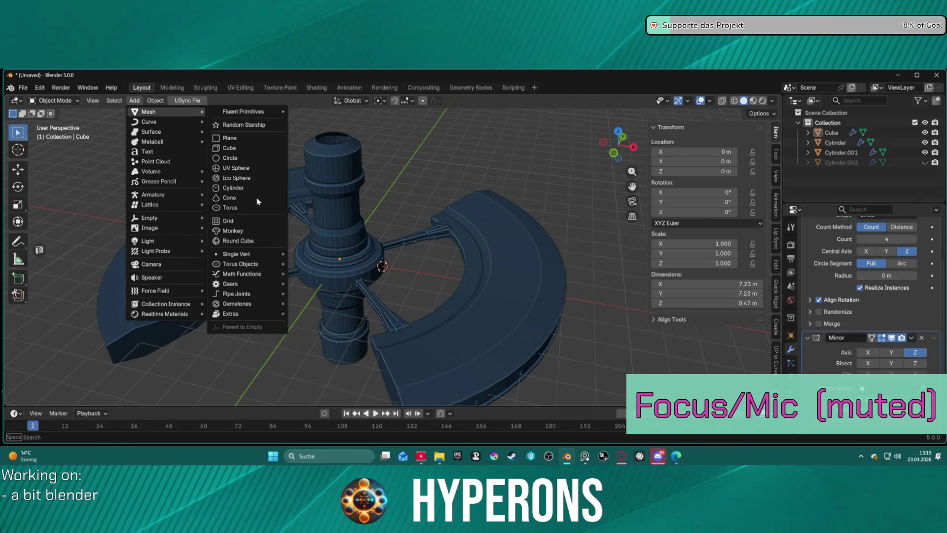
click(229, 148)
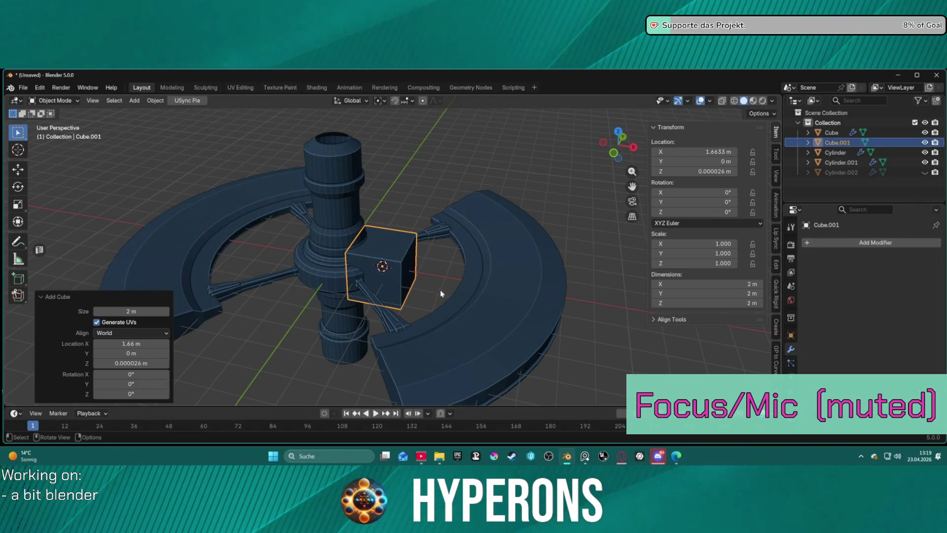
key(s)
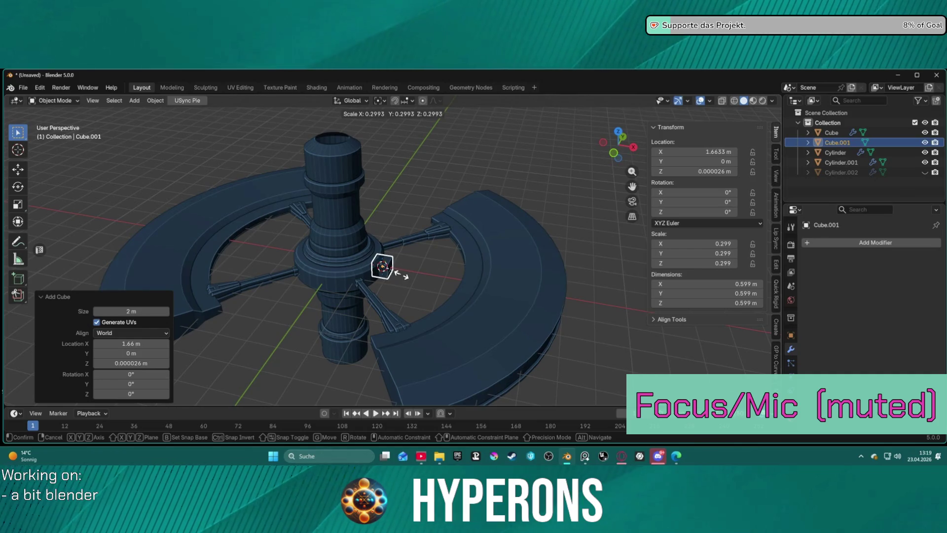
click(401, 275)
mouse_move(479, 288)
middle_down()
mouse_move(438, 265)
mouse_move(403, 209)
mouse_move(494, 257)
middle_up()
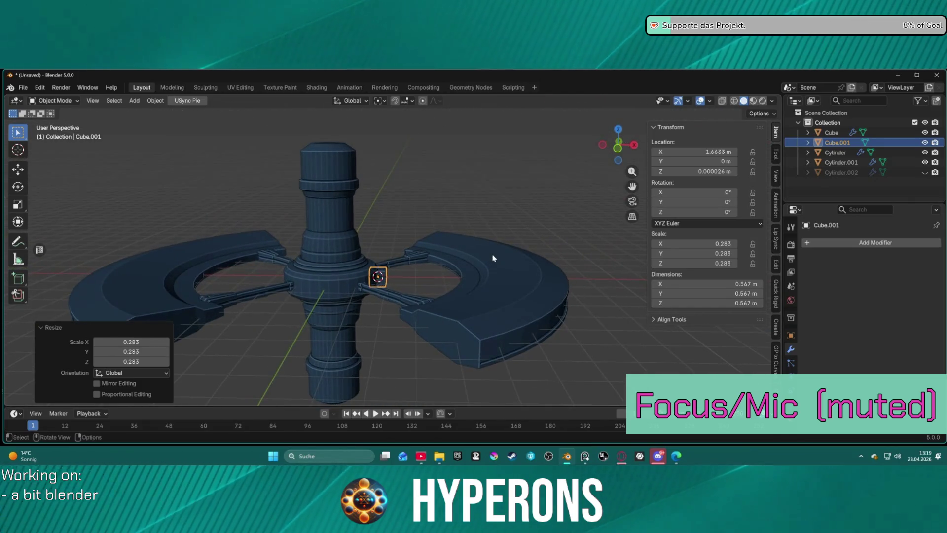
- Lower Cube.001 along Z to sit just below the tower hub
key(g)
key(z)
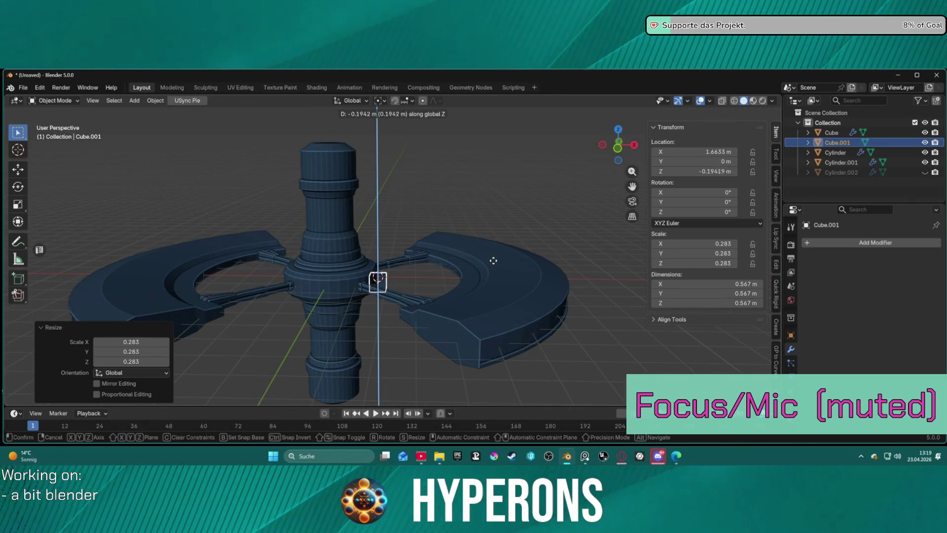
click(516, 270)
mouse_move(516, 270)
middle_down()
mouse_move(440, 244)
mouse_move(434, 220)
mouse_move(541, 274)
middle_up()
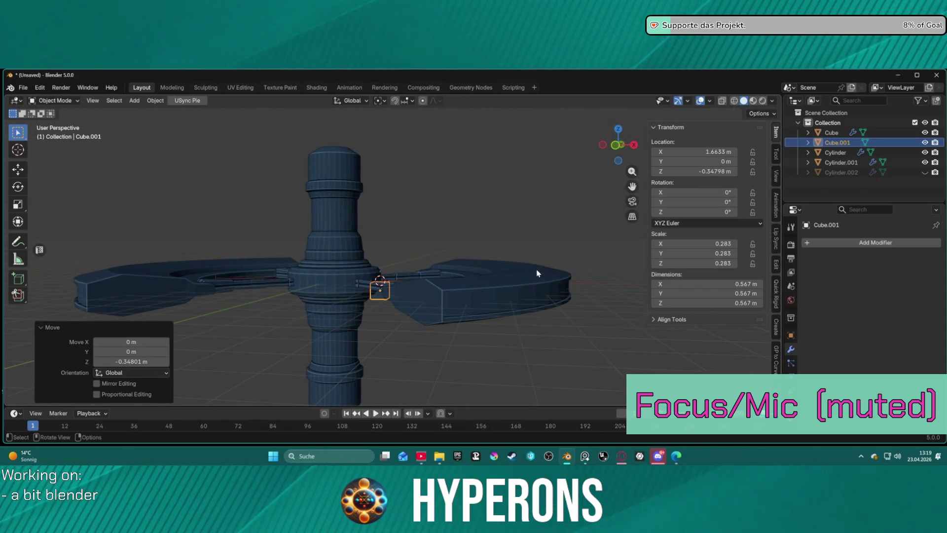
key(g)
key(z)
click(537, 274)
mouse_move(538, 274)
middle_down()
mouse_move(444, 296)
mouse_move(466, 303)
mouse_move(429, 310)
mouse_move(594, 313)
mouse_move(594, 340)
middle_up()
- Stretch Cube.001 by 2.607 along X to about 1.48 m long
key(s)
key(x)
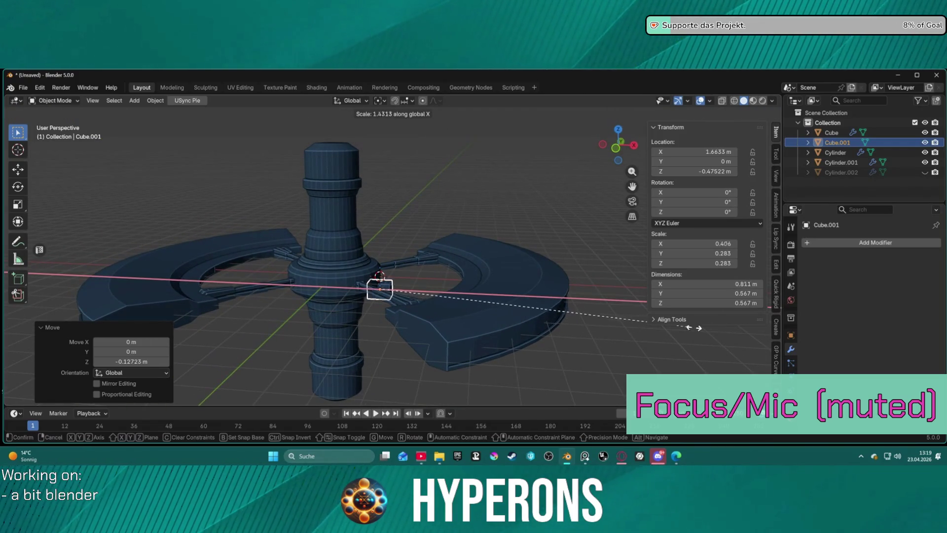
click(176, 281)
mouse_move(176, 281)
middle_down()
mouse_move(206, 236)
mouse_move(116, 249)
mouse_move(375, 316)
middle_up()
click(436, 283)
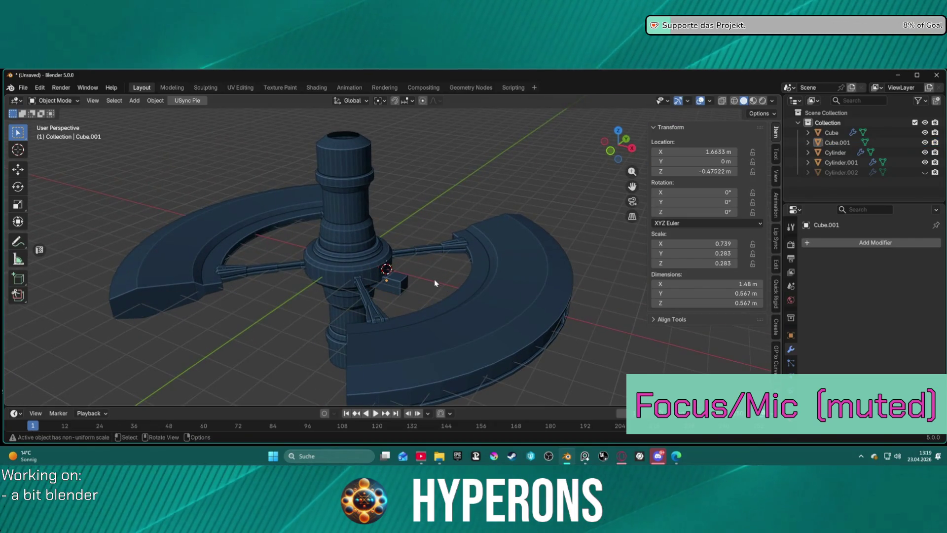
click(401, 287)
key(ctrl+Tab)
click(477, 285)
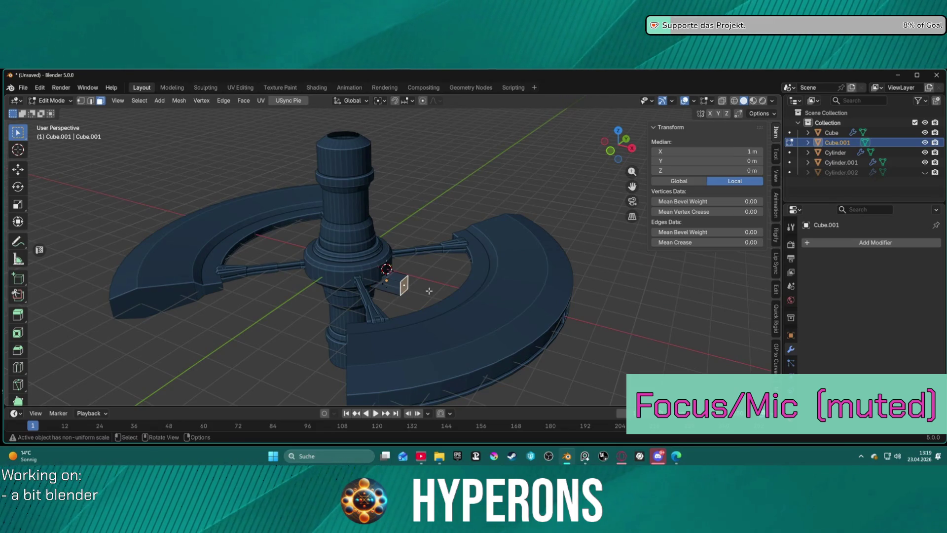
- Extrude Cube.001's end face outward along the spoke past the outer ring
key(e)
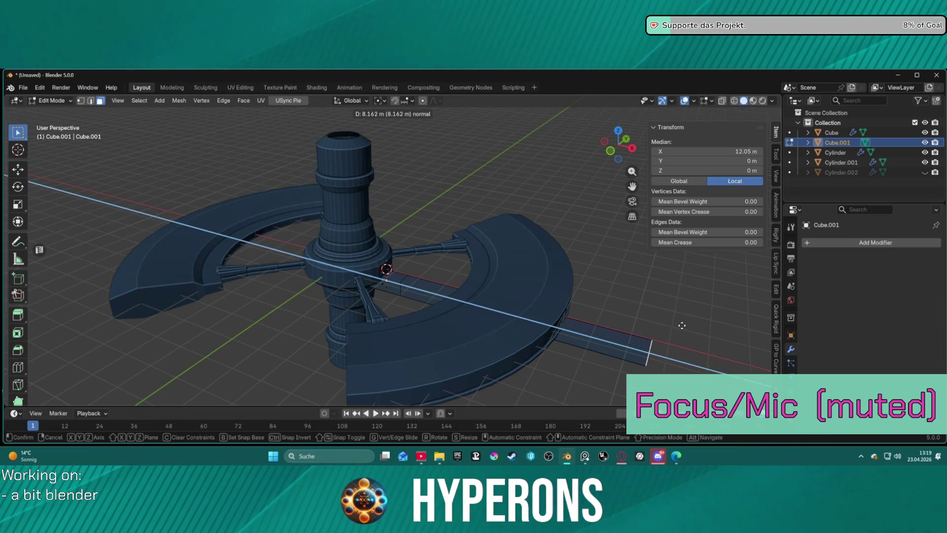
click(682, 326)
mouse_move(682, 326)
middle_down()
mouse_move(590, 237)
mouse_move(705, 359)
mouse_move(444, 277)
mouse_move(479, 280)
mouse_move(448, 260)
mouse_move(463, 251)
mouse_move(503, 256)
mouse_move(495, 283)
mouse_move(437, 282)
mouse_move(419, 258)
middle_up()
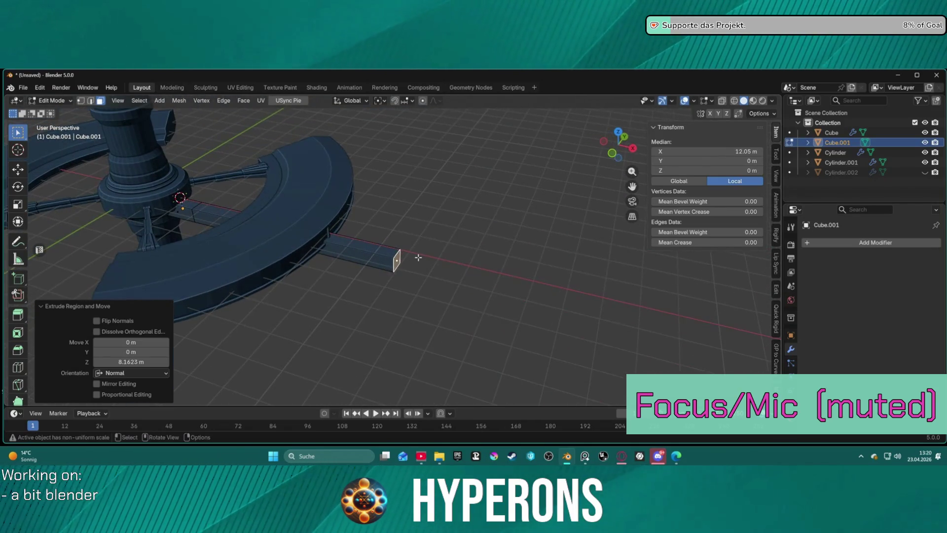
- Select the beam with L, then pick its long edge loops in edge select mode
click(416, 257)
key(l)
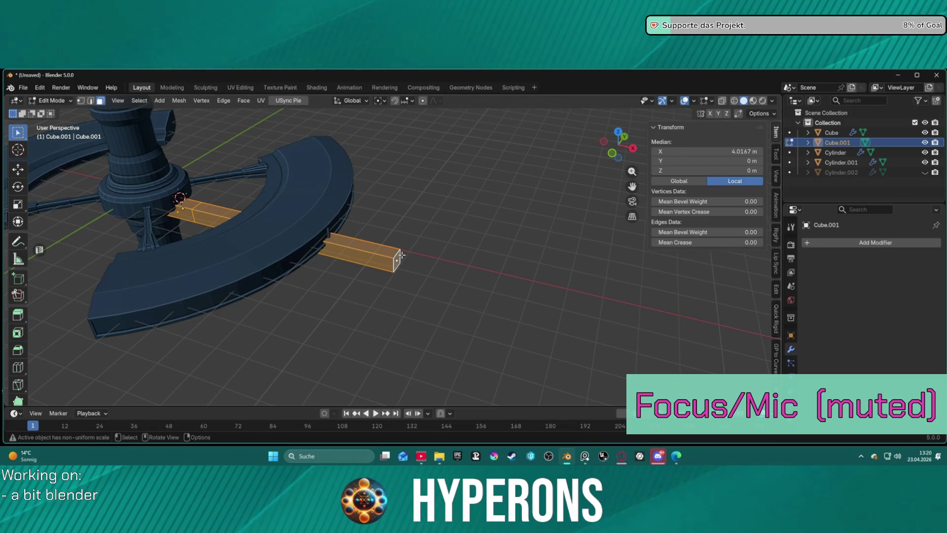
key(2)
click(384, 255)
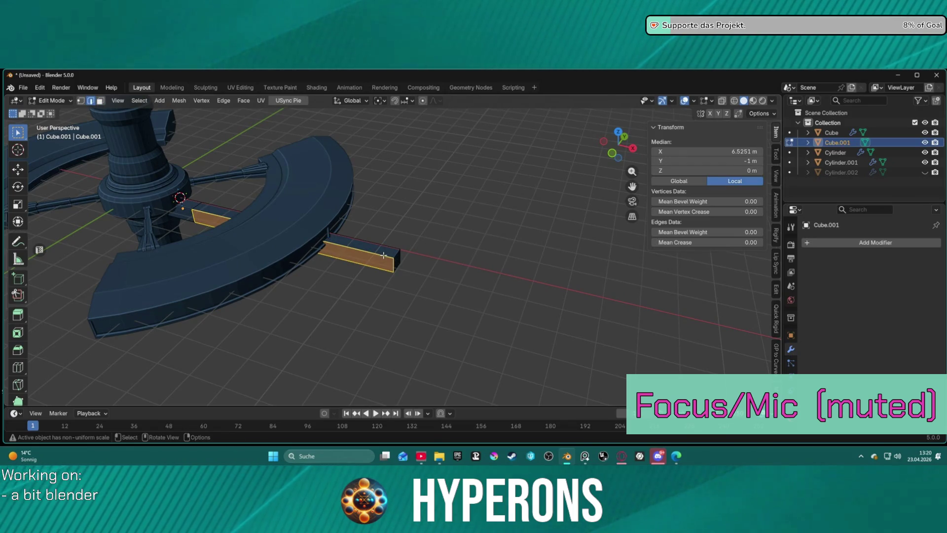
alt+click(385, 250)
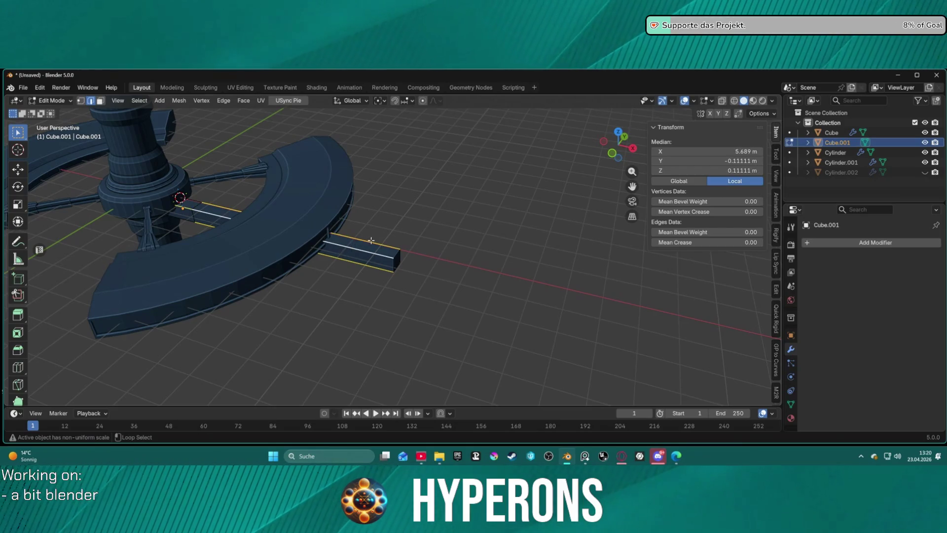
alt+click(371, 266)
mouse_move(437, 268)
middle_down()
mouse_move(334, 247)
mouse_move(397, 252)
mouse_move(514, 205)
mouse_move(560, 226)
mouse_move(404, 176)
mouse_move(438, 210)
mouse_move(385, 232)
mouse_move(393, 229)
mouse_move(377, 212)
mouse_move(342, 201)
mouse_move(484, 202)
middle_up()
mouse_move(420, 195)
middle_down()
mouse_move(479, 202)
mouse_move(444, 249)
mouse_move(262, 230)
mouse_move(448, 246)
middle_up()
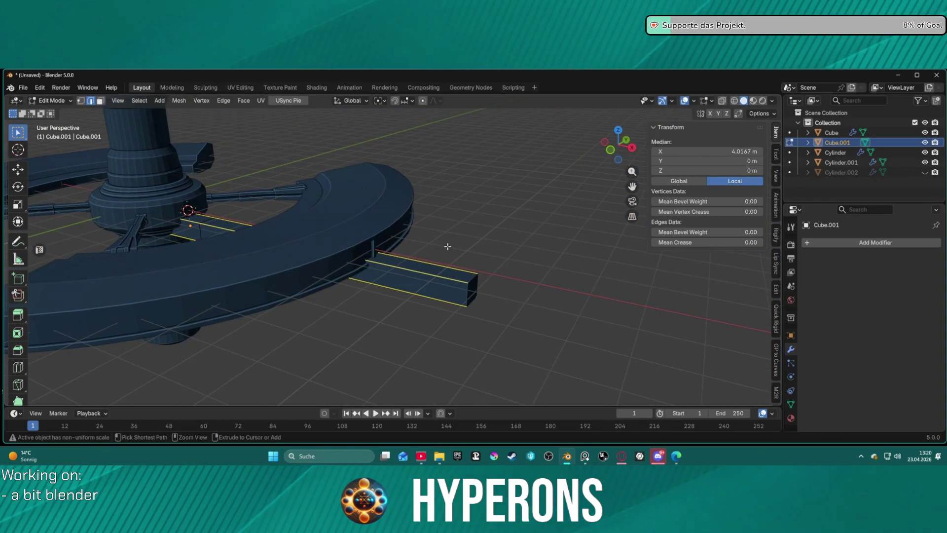
key(ctrl+b)
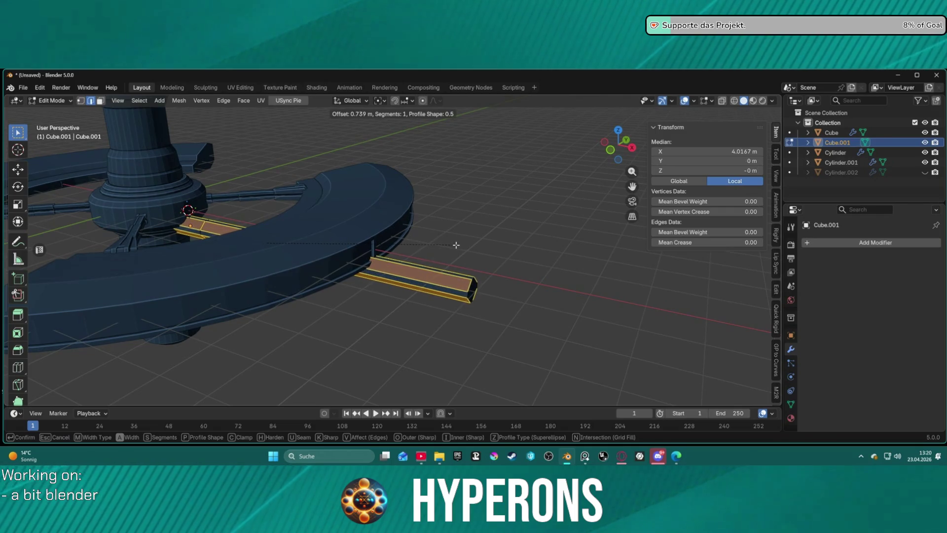
- Confirm the 0.739 m edge bevel, widen the beam along Y, and scale it uniformly by 1.099
click(457, 245)
key(s)
key(y)
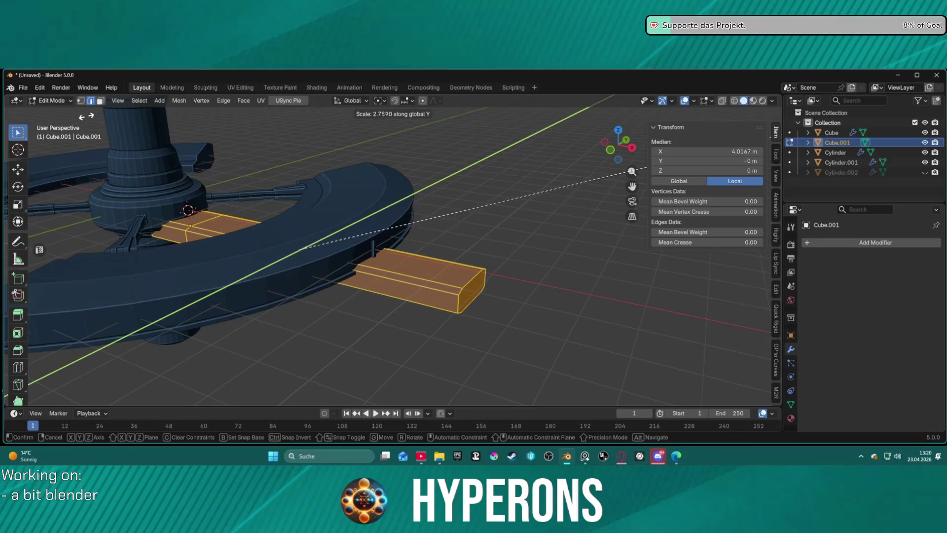
click(96, 112)
key(s)
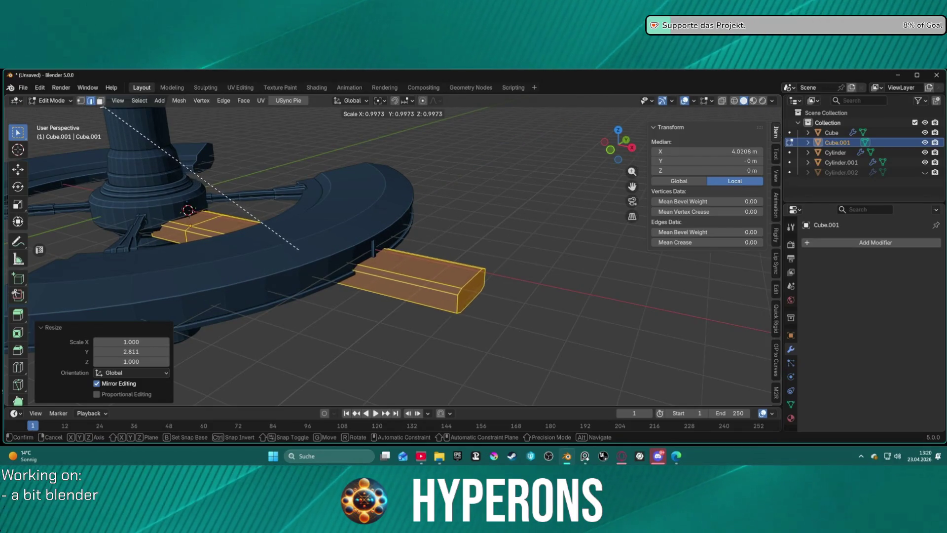
click(71, 103)
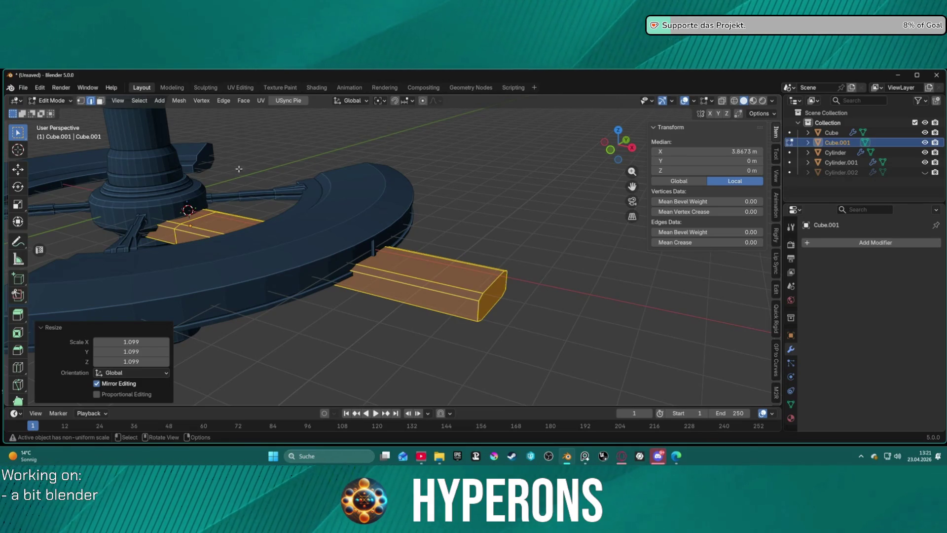
- Narrow the beam along Y to 0.565 and look it over from around the model
key(s)
key(y)
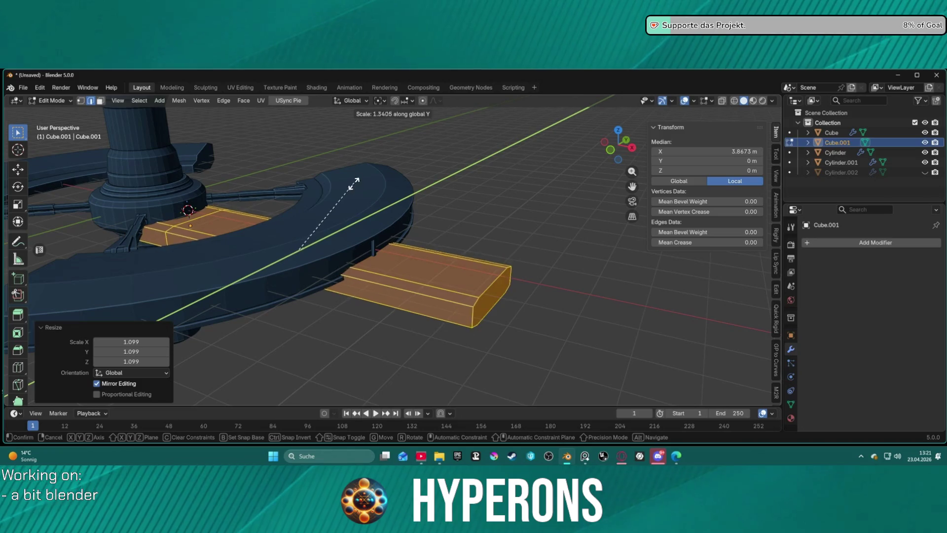
click(326, 226)
mouse_move(547, 208)
middle_down()
mouse_move(483, 217)
mouse_move(547, 208)
mouse_move(596, 240)
mouse_move(471, 227)
mouse_move(570, 271)
mouse_move(567, 288)
mouse_move(546, 246)
mouse_move(444, 197)
mouse_move(387, 214)
mouse_move(402, 212)
mouse_move(380, 190)
mouse_move(450, 231)
middle_up()
scroll(390, 205, up, 3)
scroll(390, 195, up, 6)
scroll(367, 182, down, 3)
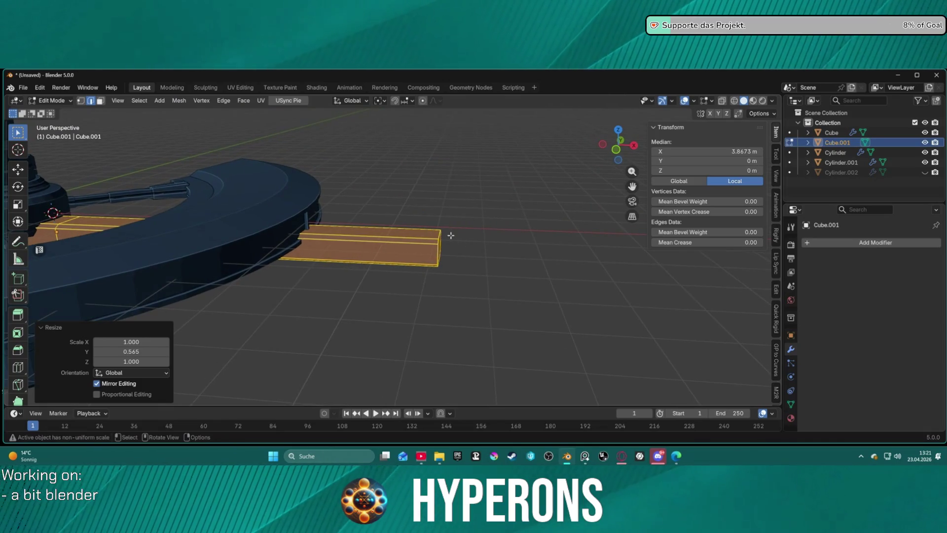
- Pull the beam's outer end vertices inward along X and shrink the end face to 0.866
key(1)
click(425, 207)
drag(425, 207, 512, 288)
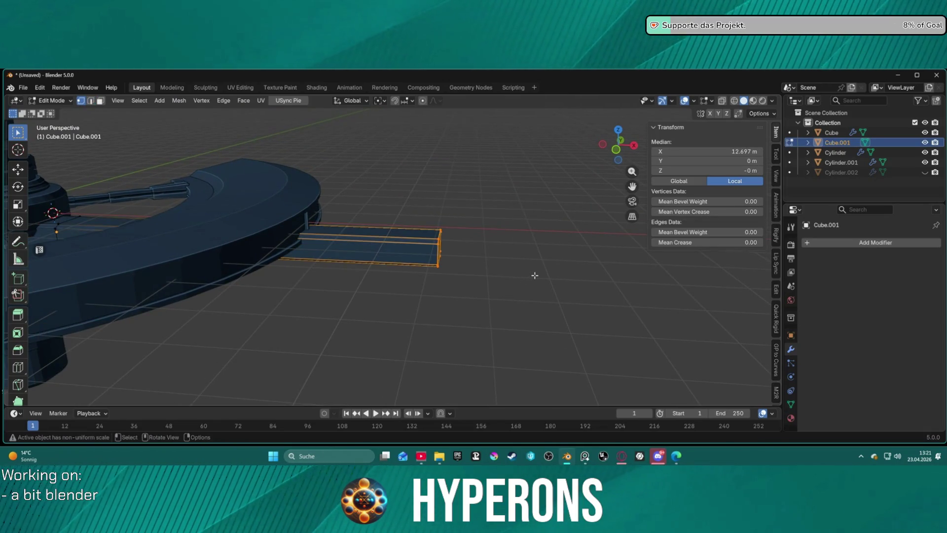
key(g)
key(x)
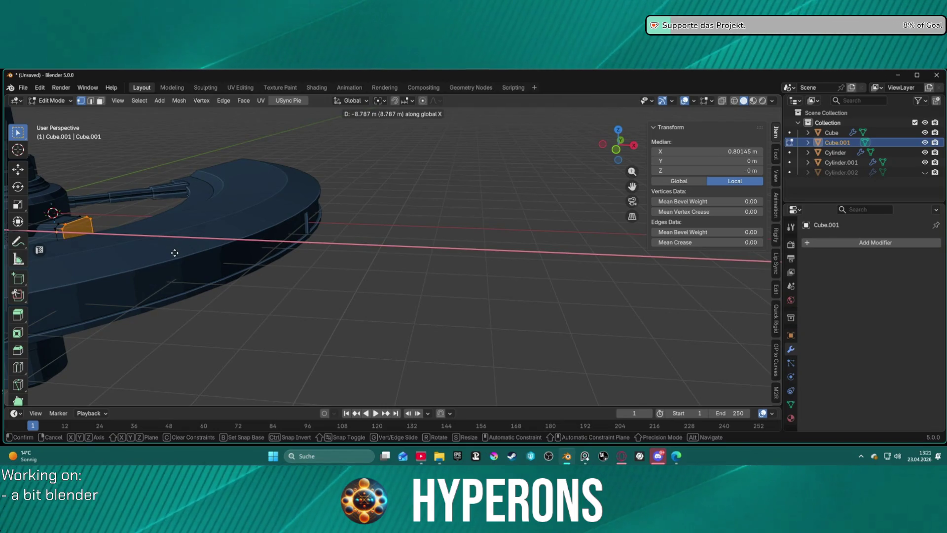
click(174, 252)
key(s)
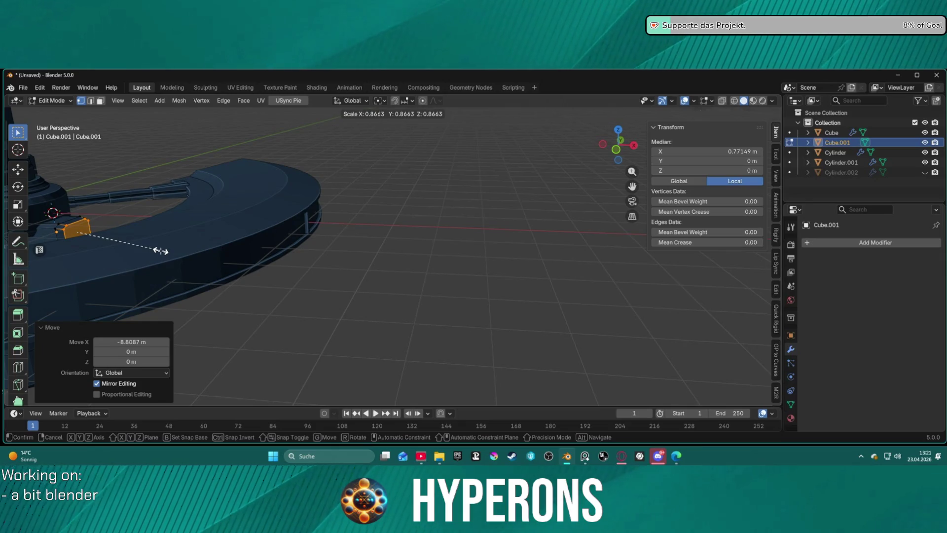
click(160, 250)
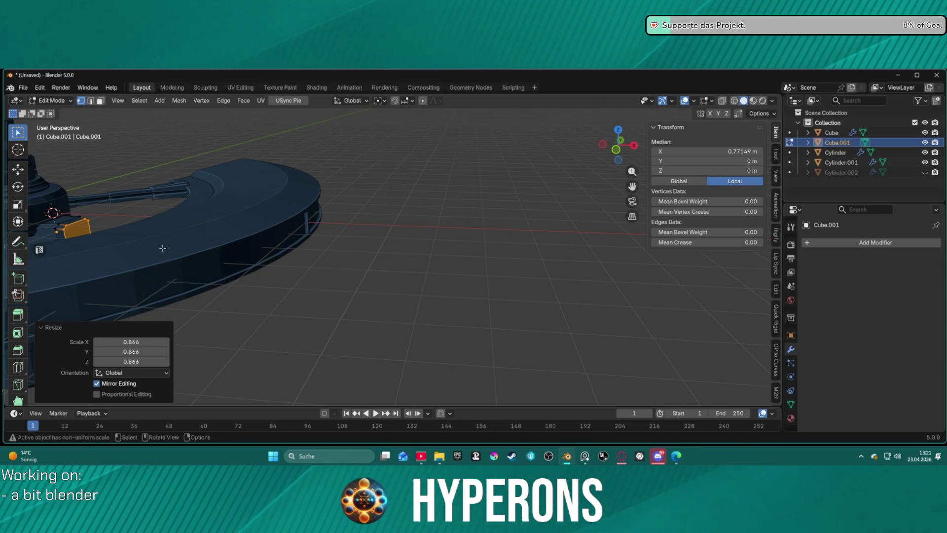
- Add two short extrusions to the end face and taper it to 0.852
key(e)
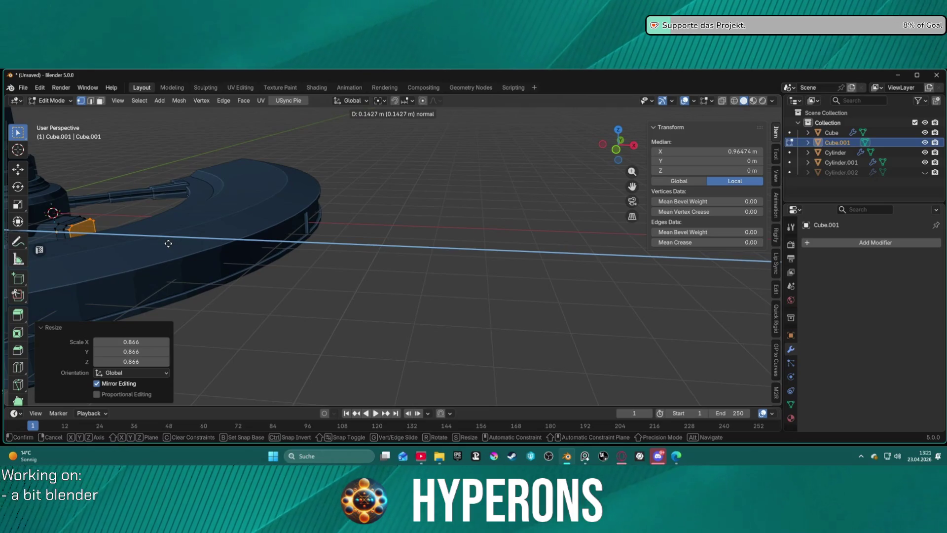
click(168, 244)
key(e)
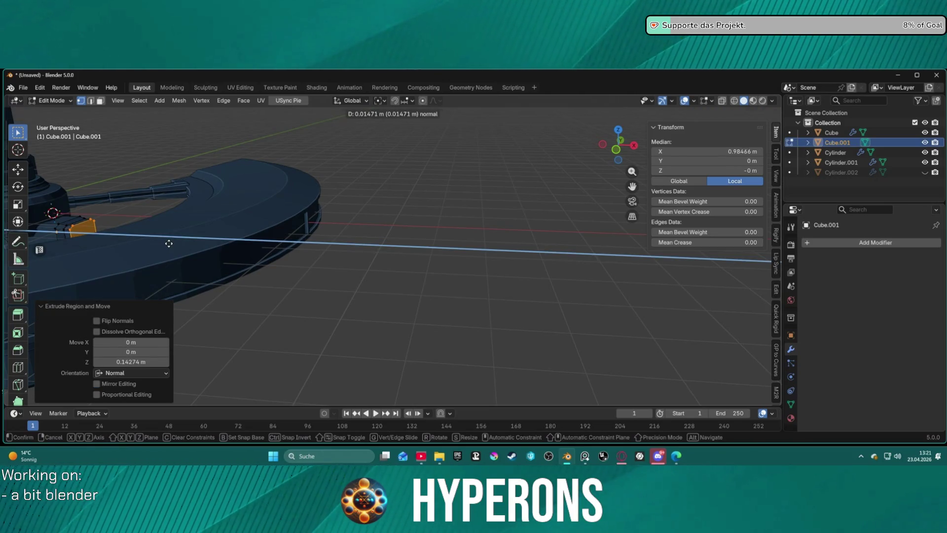
click(179, 246)
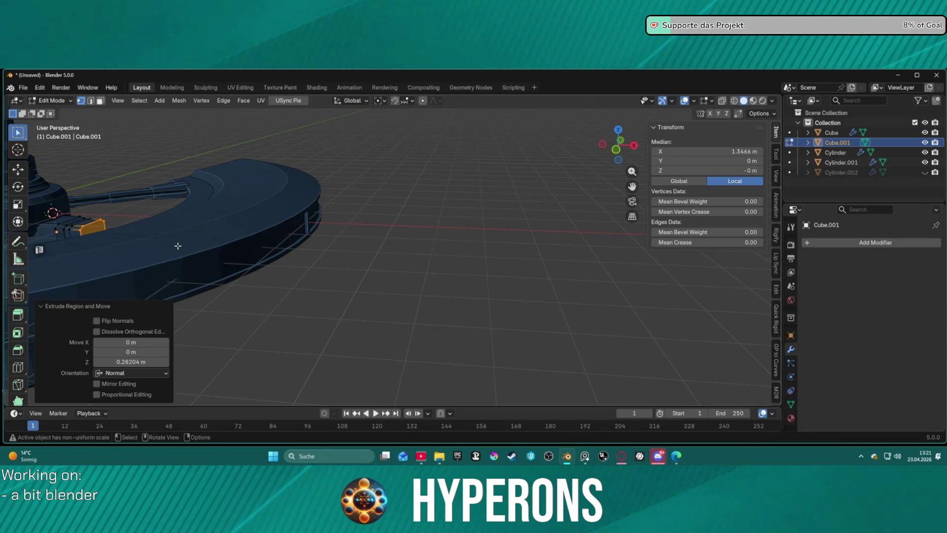
key(s)
click(166, 243)
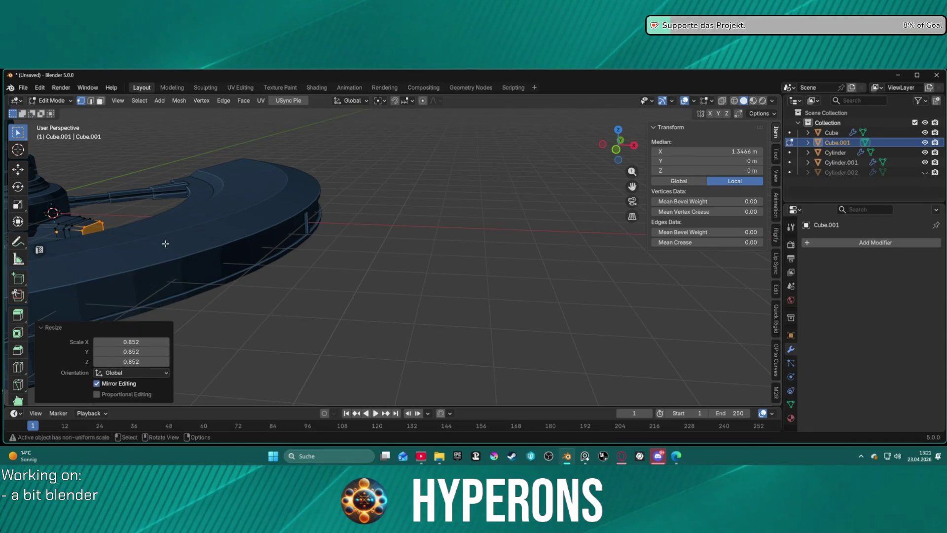
- Stretch the end face 5.926 m outward along X to the outer ring
key(g)
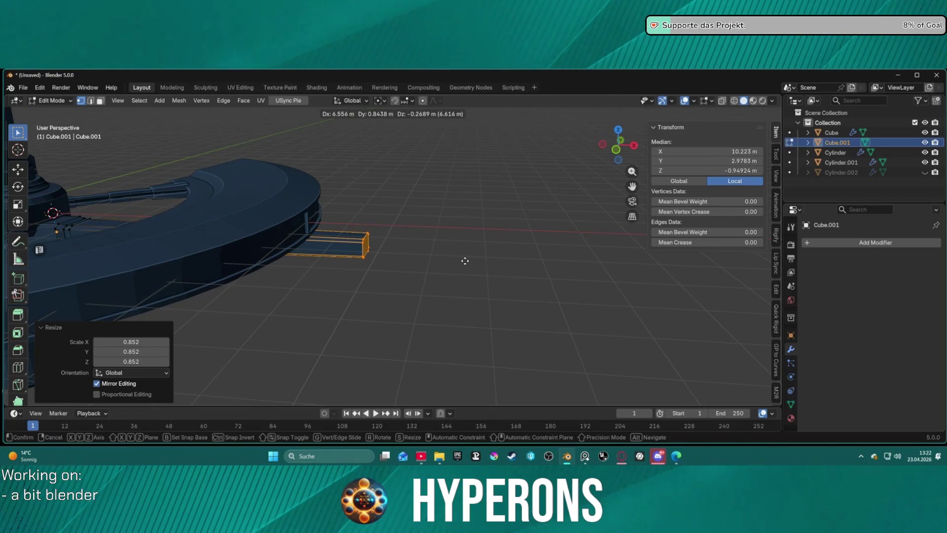
key(x)
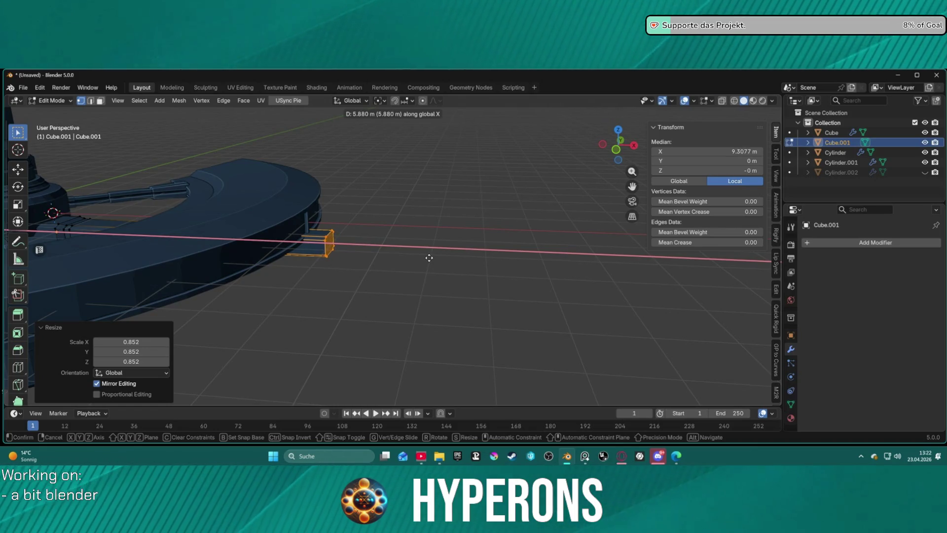
click(431, 258)
mouse_move(368, 245)
middle_down()
mouse_move(309, 207)
mouse_move(358, 219)
mouse_move(357, 236)
mouse_move(332, 239)
mouse_move(313, 221)
mouse_move(317, 205)
mouse_move(356, 258)
mouse_move(350, 252)
middle_up()
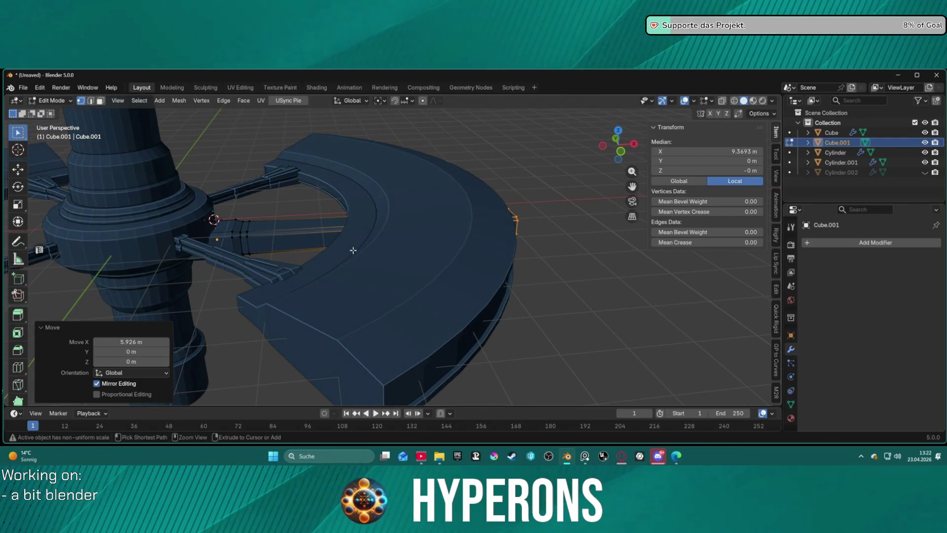
- Undo the stretch, shrink and lower the end face, then extrude the long module outward
key(ctrl+z)
scroll(291, 234, up, 2)
key(s)
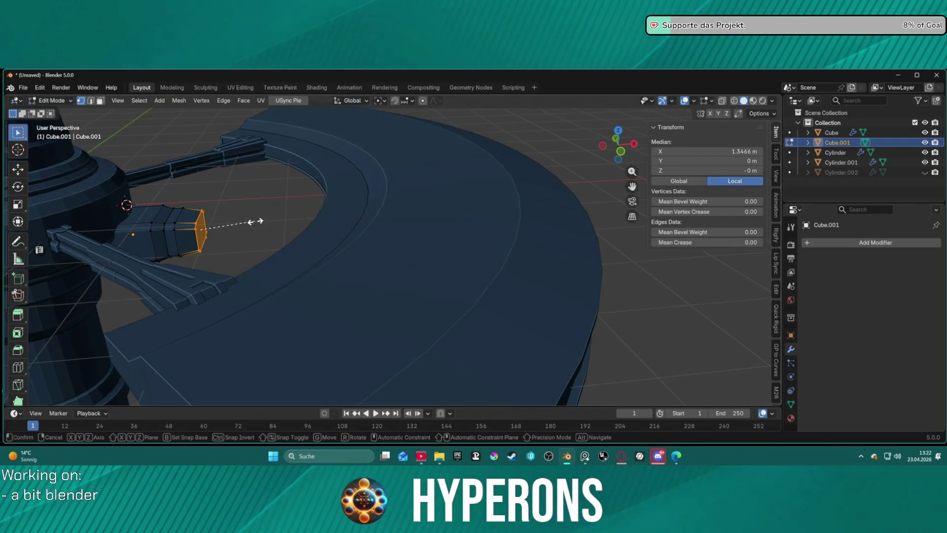
click(248, 224)
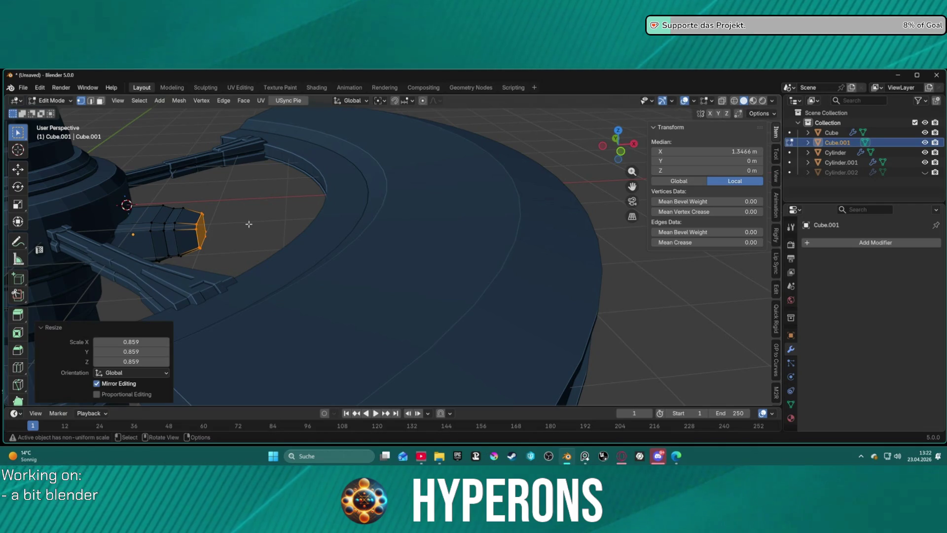
key(g)
key(z)
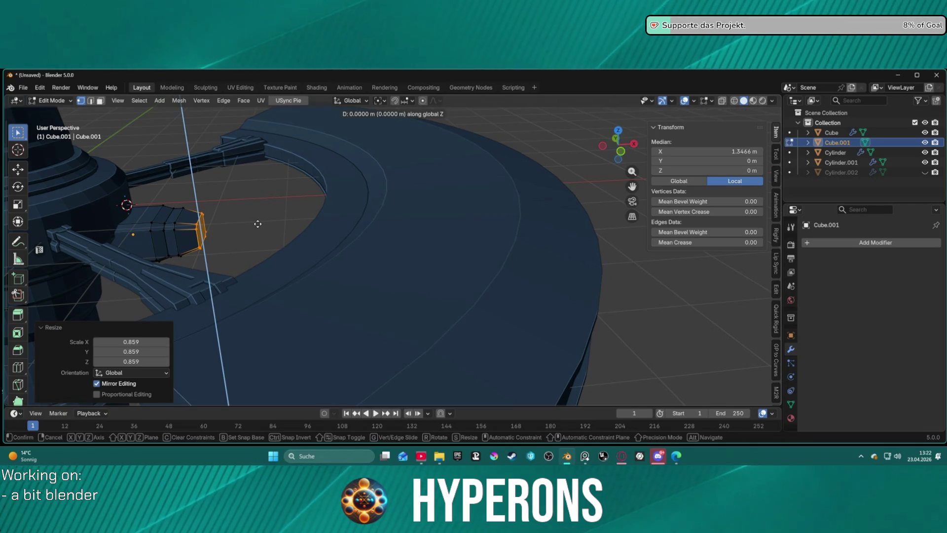
click(259, 227)
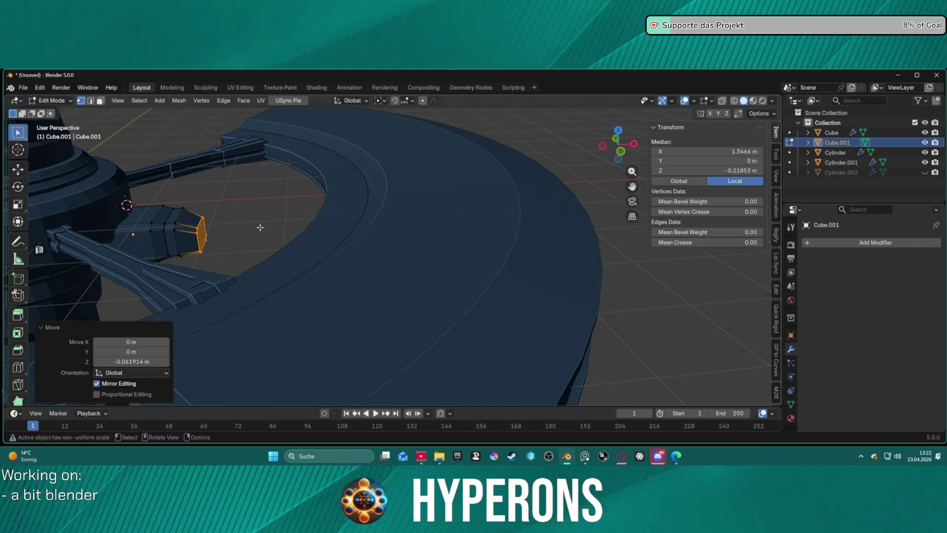
key(g)
key(z)
key(z)
click(657, 222)
mouse_move(575, 235)
middle_down()
mouse_move(416, 211)
mouse_move(464, 198)
mouse_move(423, 212)
mouse_move(333, 216)
mouse_move(430, 223)
mouse_move(436, 212)
mouse_move(412, 207)
mouse_move(328, 228)
mouse_move(380, 218)
middle_up()
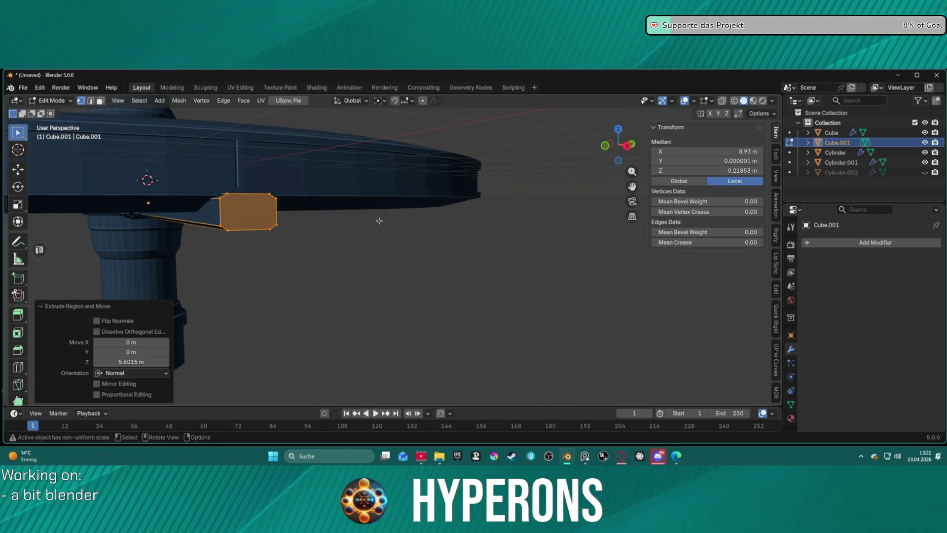
- Inset the module's end face and extrude it along its normal
key(3)
click(380, 218)
key(ctrl+z)
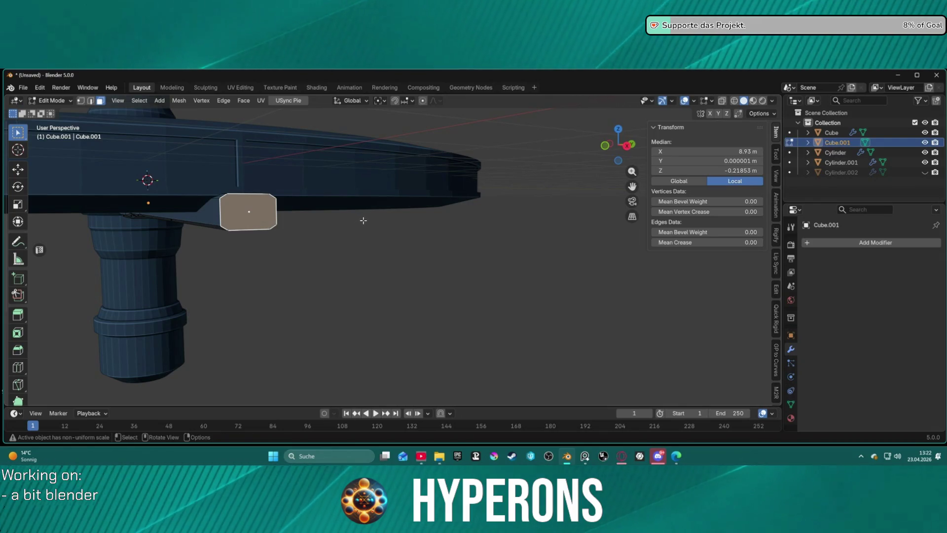
key(i)
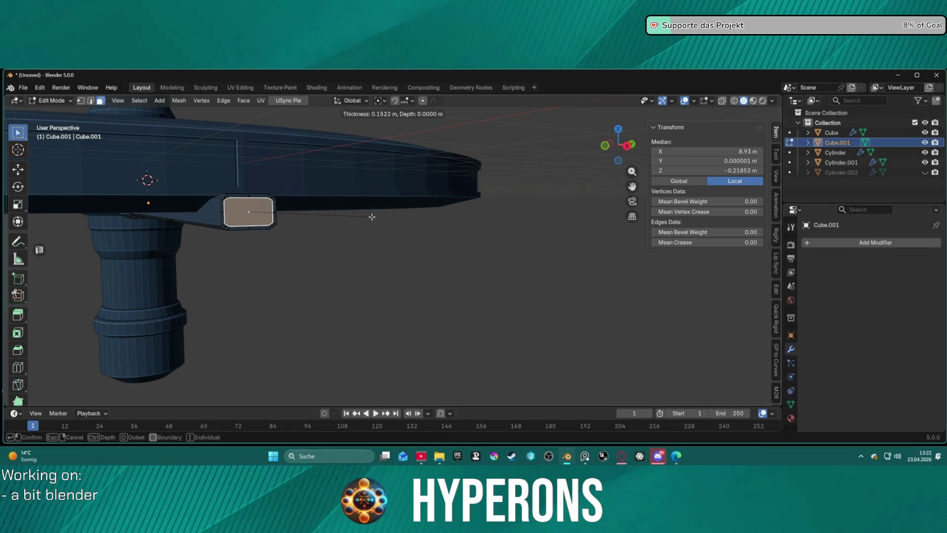
click(372, 217)
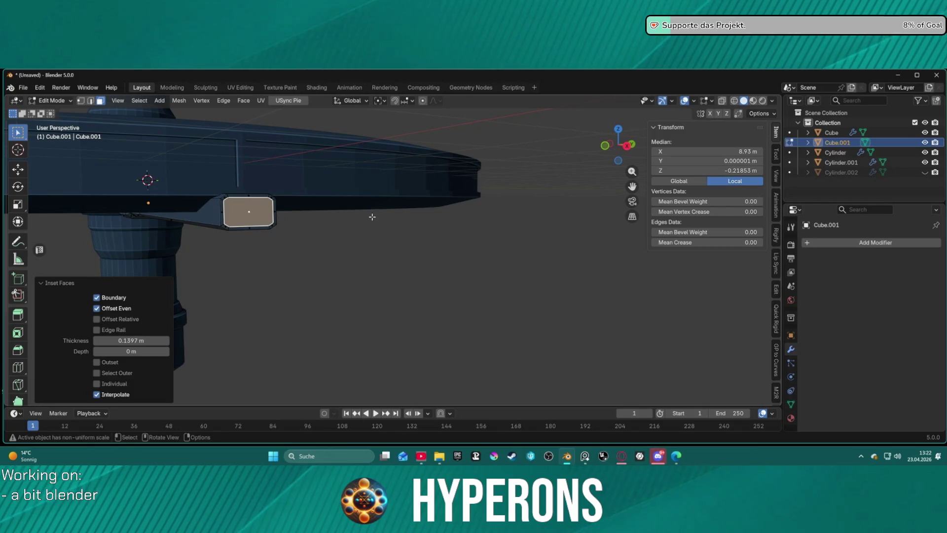
key(e)
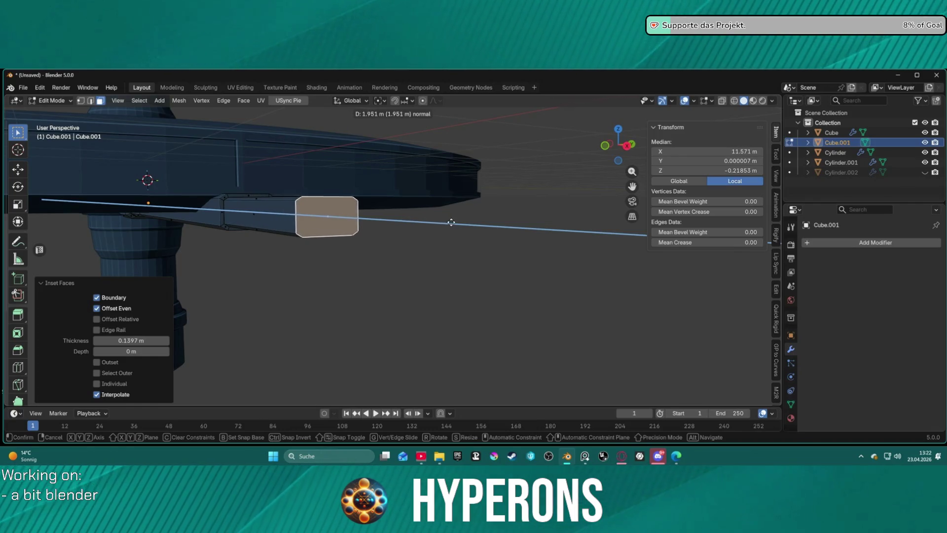
click(433, 221)
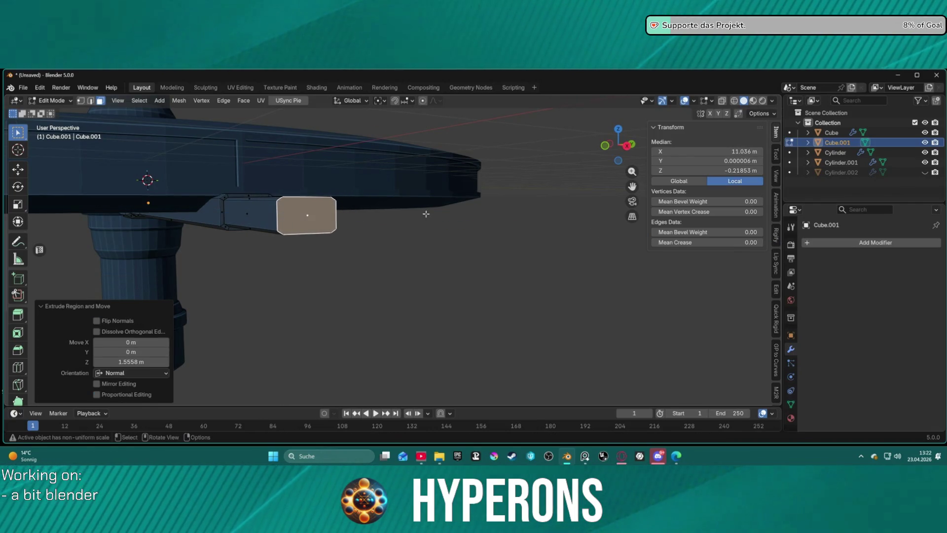
click(395, 228)
- Return to Object Mode and orbit to an oblique view of the station
mouse_move(395, 229)
middle_down()
mouse_move(419, 271)
mouse_move(407, 260)
mouse_move(360, 309)
mouse_move(429, 262)
mouse_move(450, 305)
mouse_move(459, 241)
mouse_move(382, 228)
mouse_move(479, 237)
mouse_move(434, 248)
mouse_move(457, 252)
mouse_move(364, 247)
mouse_move(424, 300)
mouse_move(387, 271)
mouse_move(425, 271)
mouse_move(363, 187)
mouse_move(429, 186)
mouse_move(356, 205)
mouse_move(503, 213)
mouse_move(307, 207)
mouse_move(349, 202)
mouse_move(342, 234)
mouse_move(297, 271)
mouse_move(398, 232)
mouse_move(328, 143)
mouse_move(303, 188)
mouse_move(370, 218)
mouse_move(355, 243)
mouse_move(479, 228)
mouse_move(531, 293)
middle_up()
scroll(419, 264, down, 3)
scroll(423, 274, up, 6)
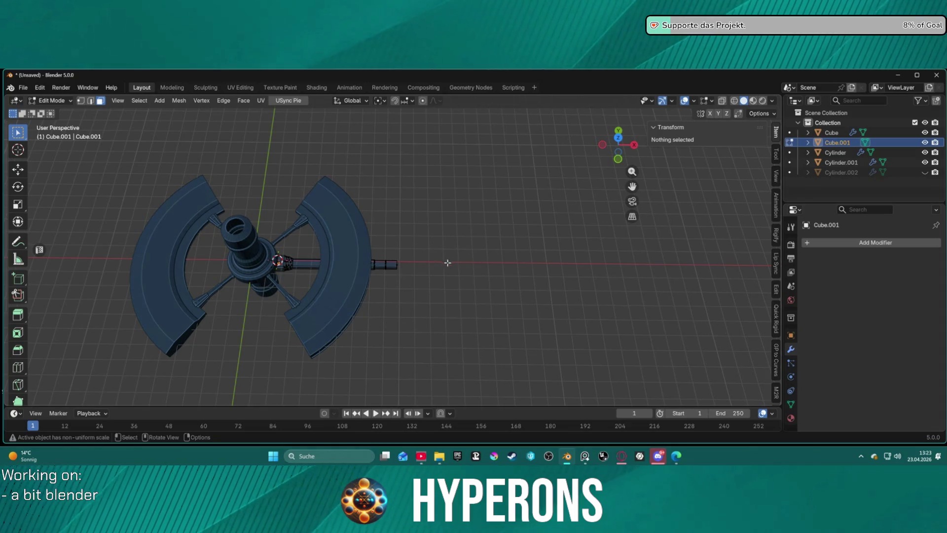
key(ctrl+Tab)
click(332, 273)
mouse_move(460, 277)
middle_down()
mouse_move(425, 258)
mouse_move(443, 257)
mouse_move(465, 231)
middle_up()
mouse_move(833, 143)
mouse_down()
mouse_move(835, 180)
mouse_move(837, 156)
mouse_up()
- Rename the Cube object with the spokes to Connector001
click(833, 133)
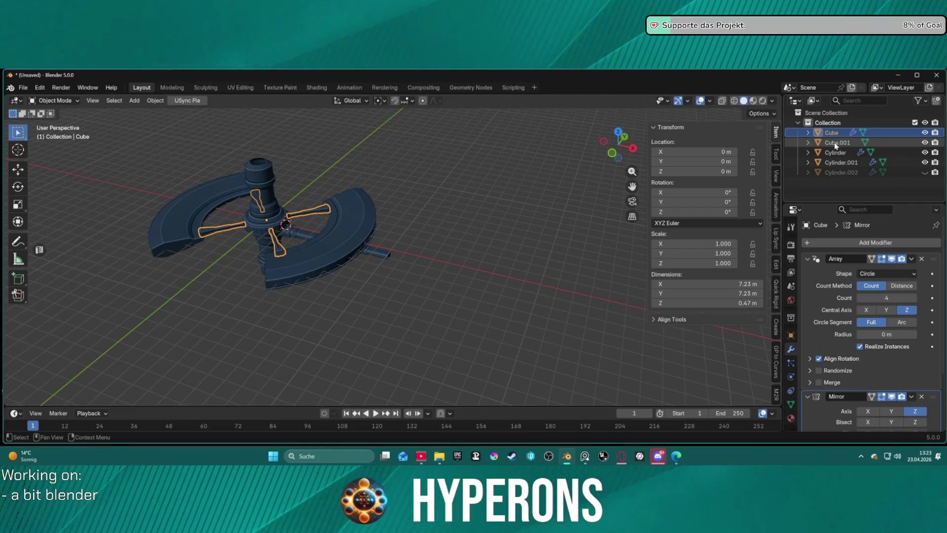
double_click(832, 133)
text(oonect01)
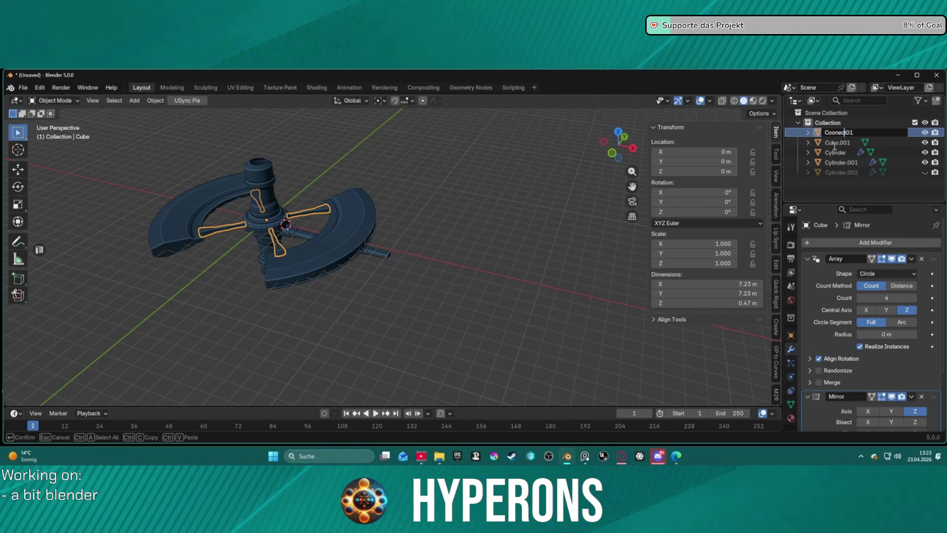
key(Left)
key(Left)
key(BackSpace)
text(nect)
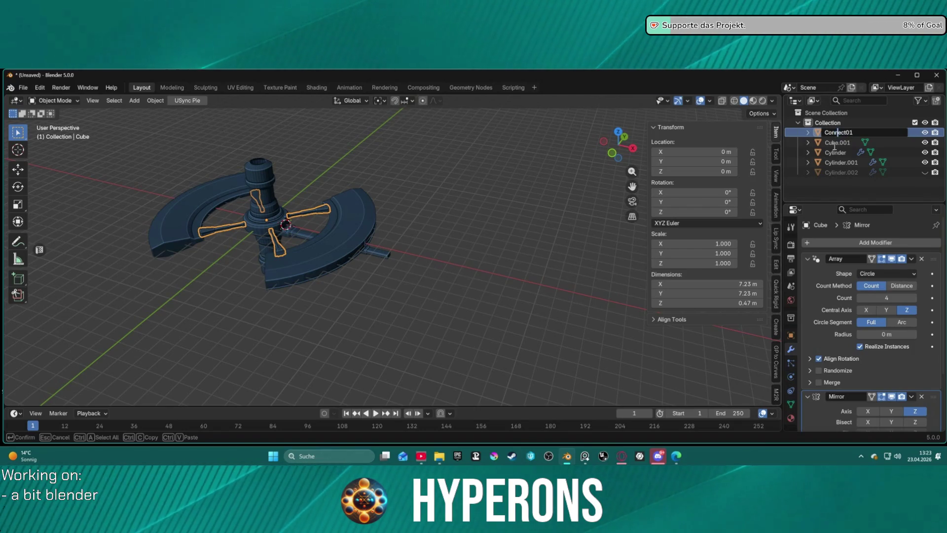
text(or0)
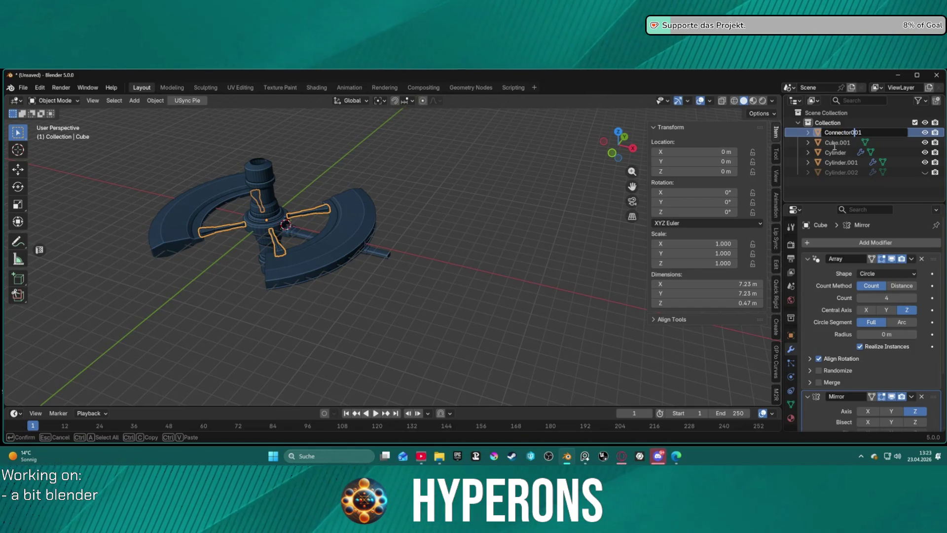
key(Return)
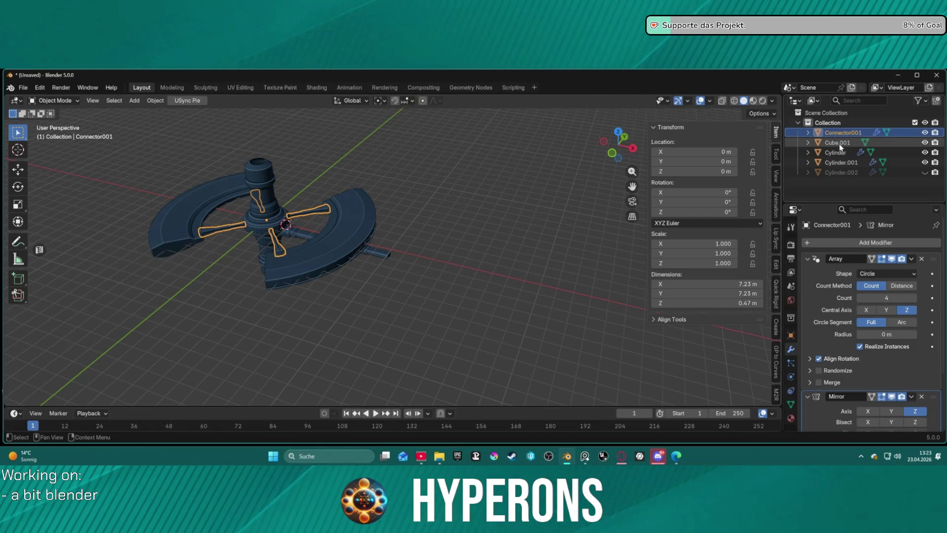
- Rename Cube.001 to Connector_L_001 and Connector001 to Connector_S_001
click(839, 143)
double_click(839, 143)
text(Connecto)
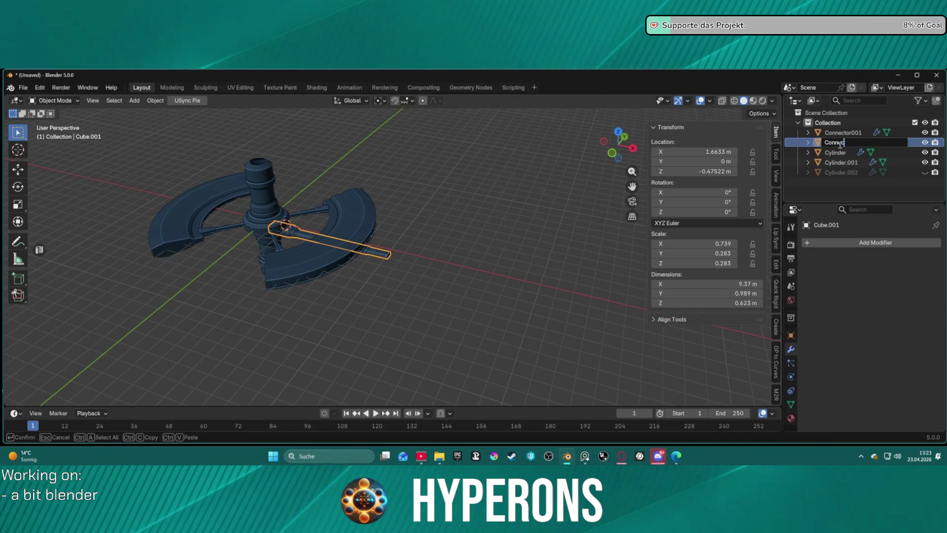
text(rL0)
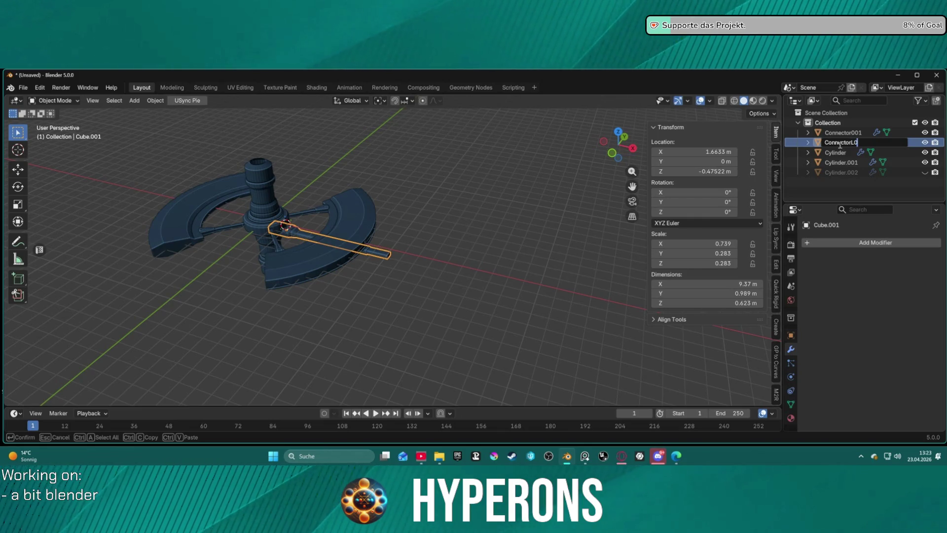
key(Return)
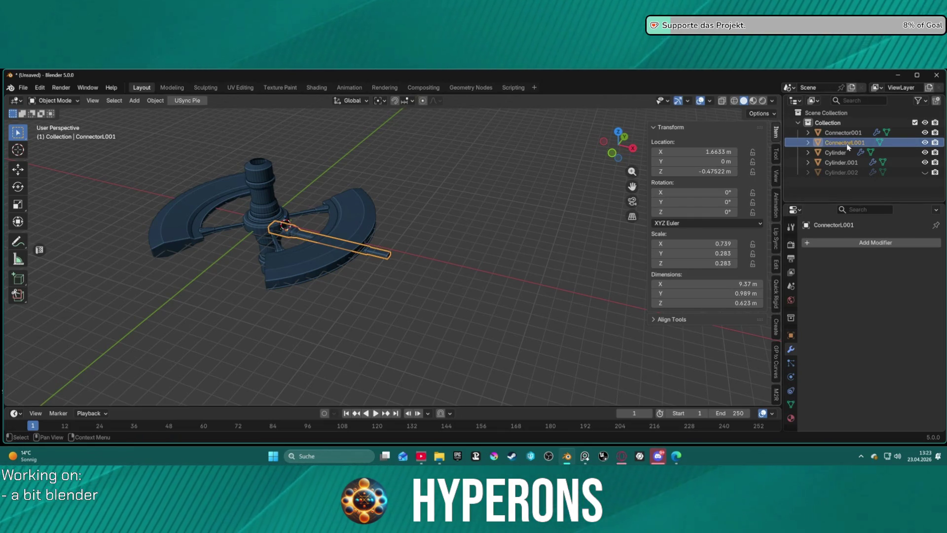
double_click(847, 143)
text(_)
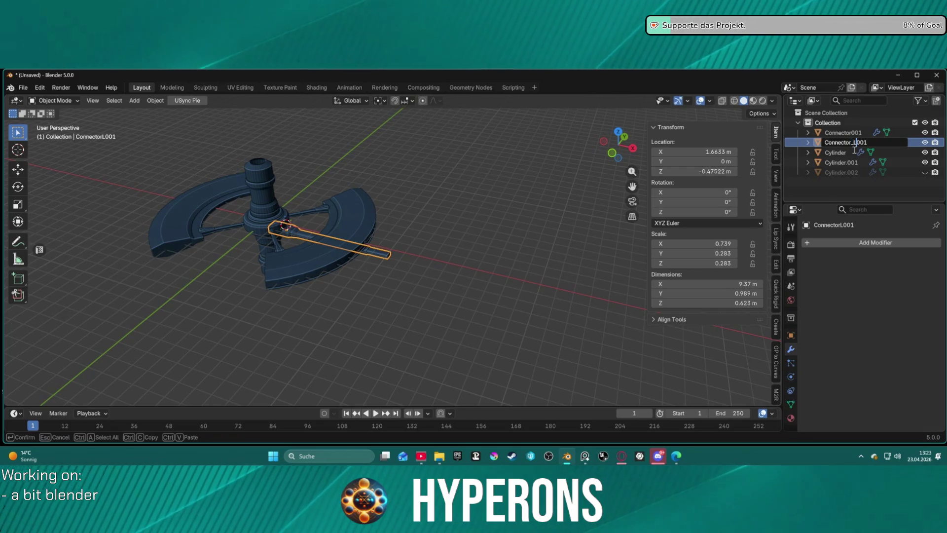
key(Return)
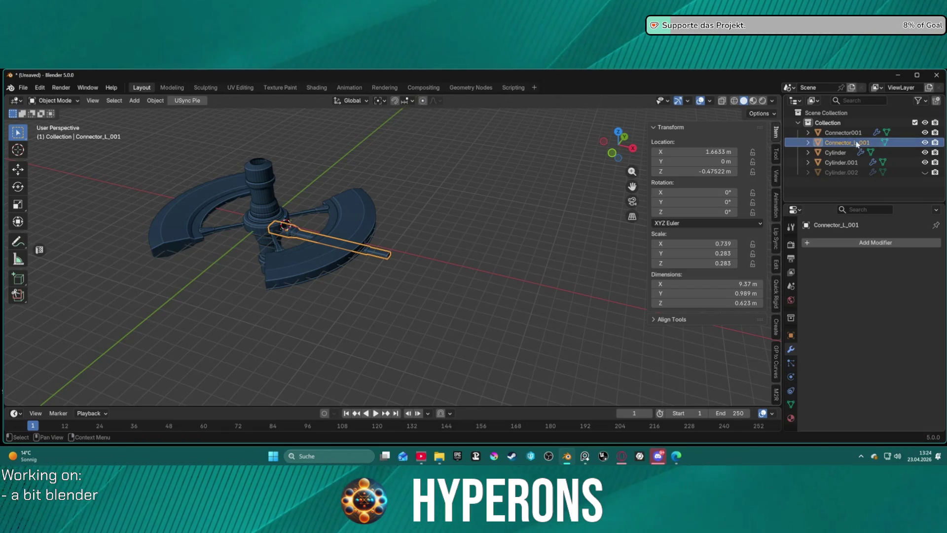
double_click(854, 133)
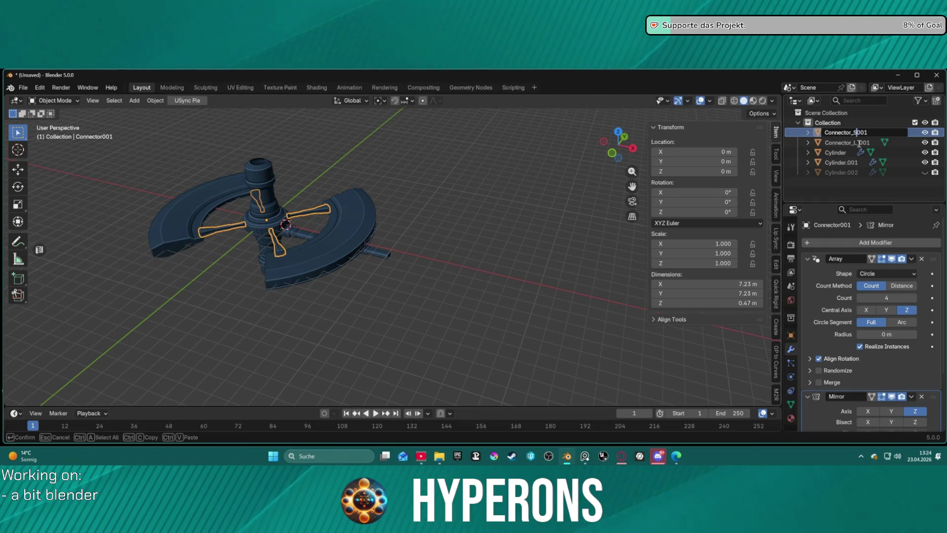
key(Return)
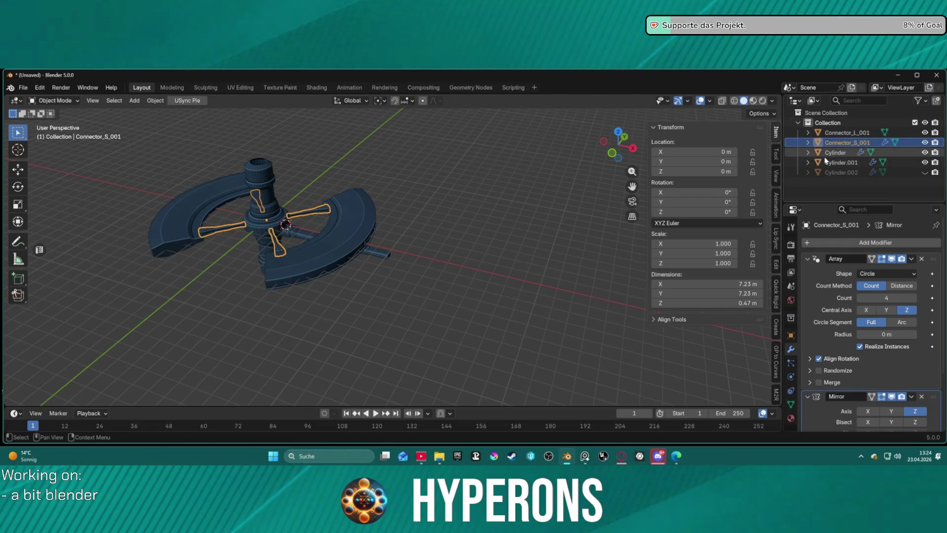
- Rename the Cylinder.001 ring arms to Attachment_001, fixing the spelling
click(844, 163)
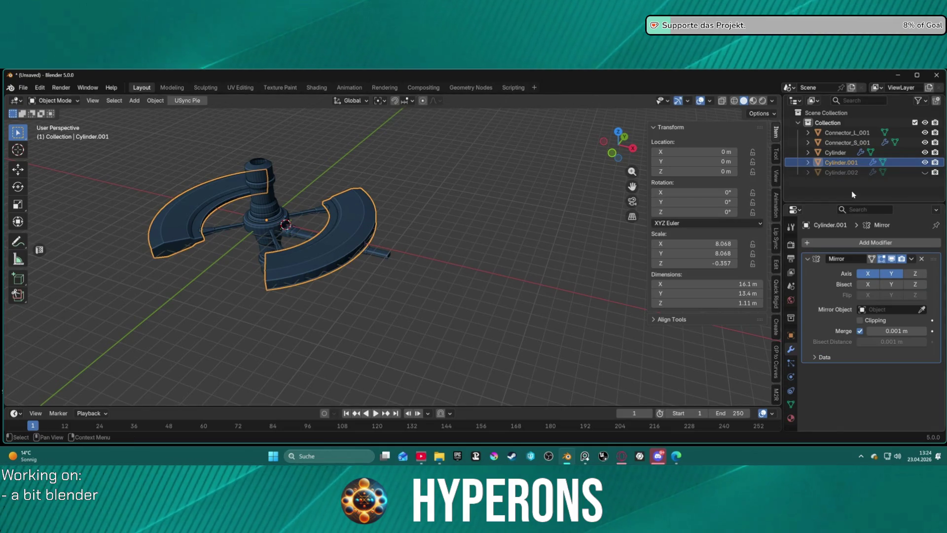
double_click(844, 163)
text(Attchment_1)
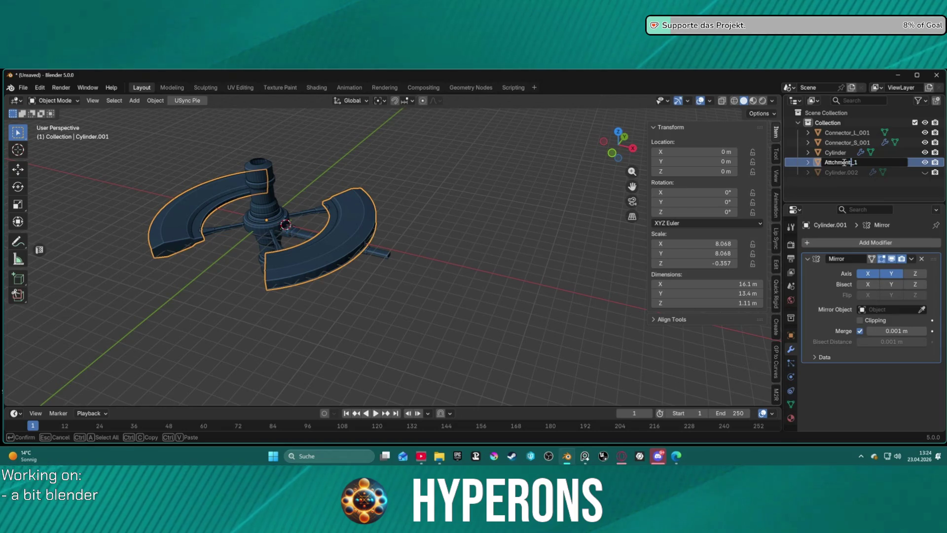
key(BackSpace)
text(001)
key(Return)
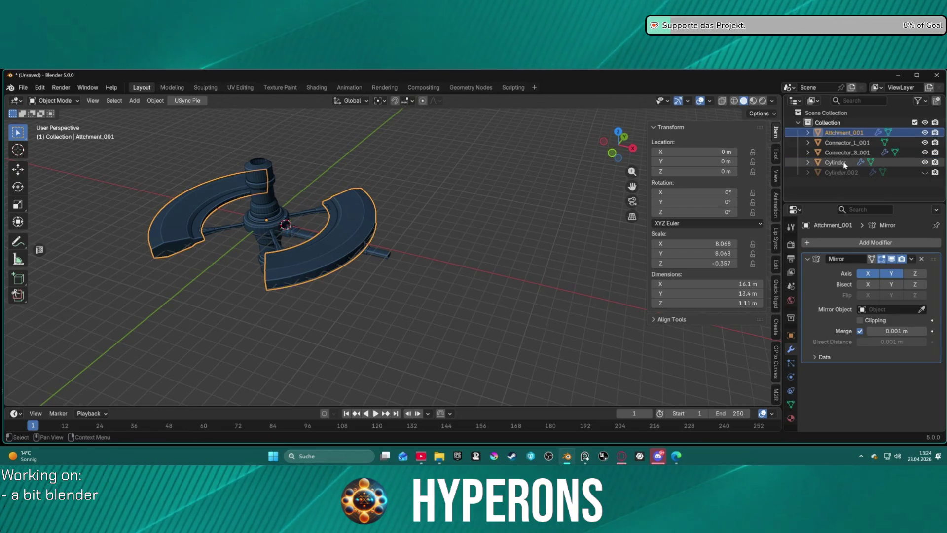
double_click(834, 133)
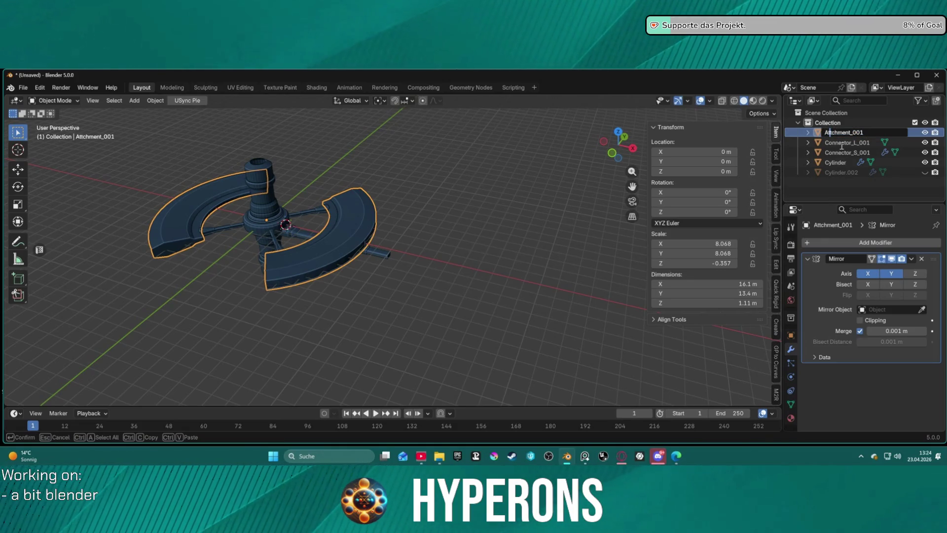
text(a)
key(Return)
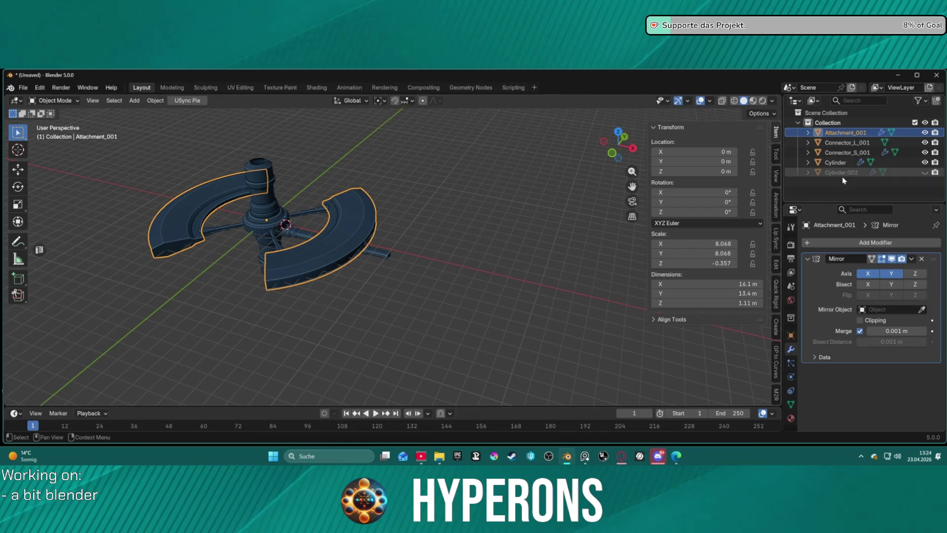
- Rename the central tower Cylinder to Base001
double_click(842, 172)
click(833, 162)
double_click(834, 163)
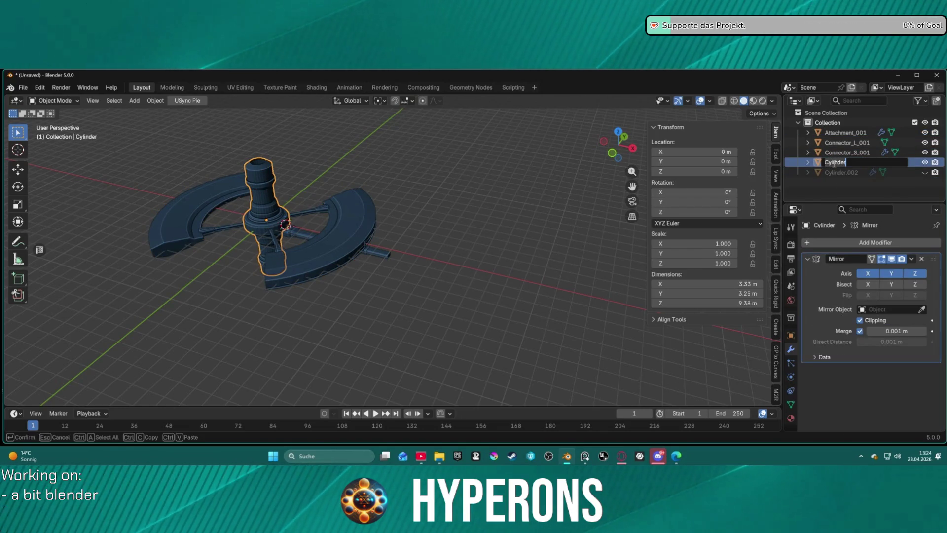
text(Base001)
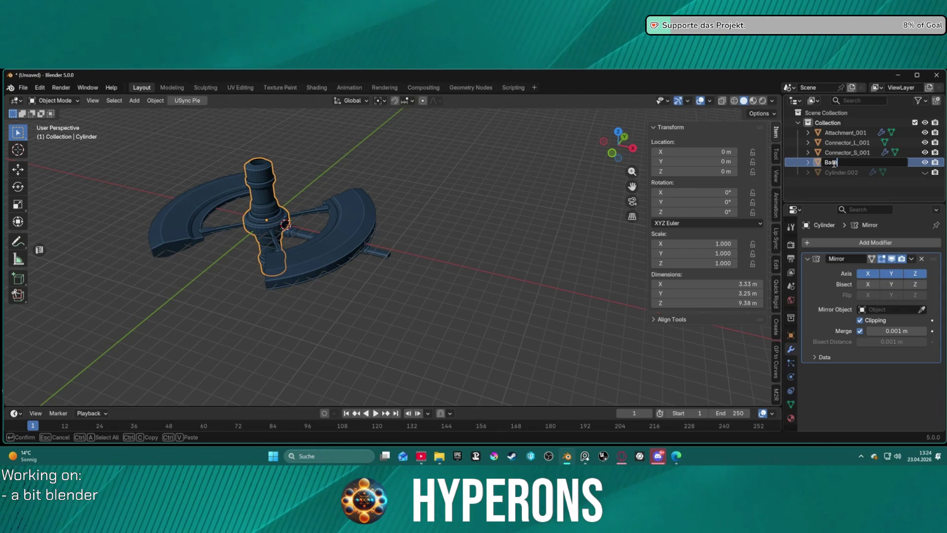
key(Return)
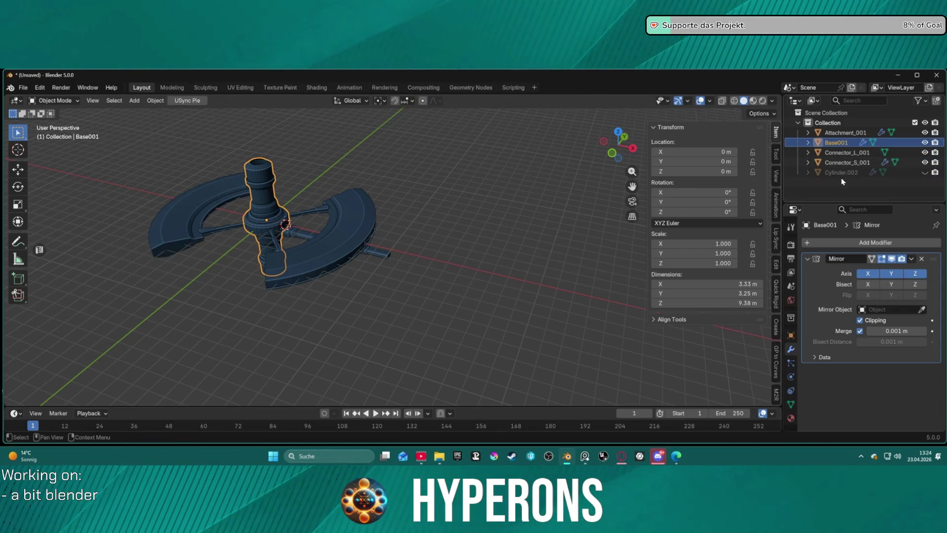
click(841, 173)
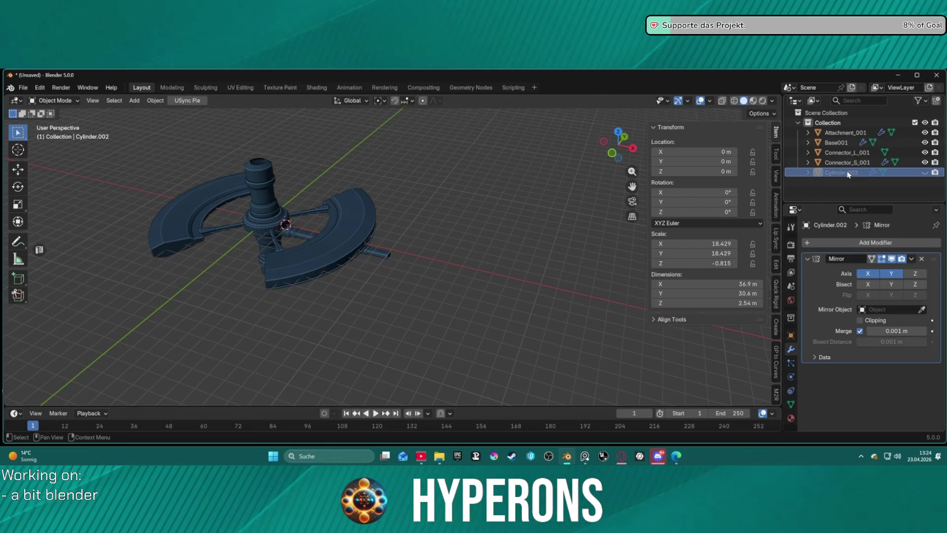
- Toggle the outer ring Cylinder.002's visibility repeatedly, leaving it shown
double_click(848, 172)
click(926, 170)
click(925, 172)
click(926, 172)
click(926, 172)
click(925, 173)
click(925, 172)
click(925, 172)
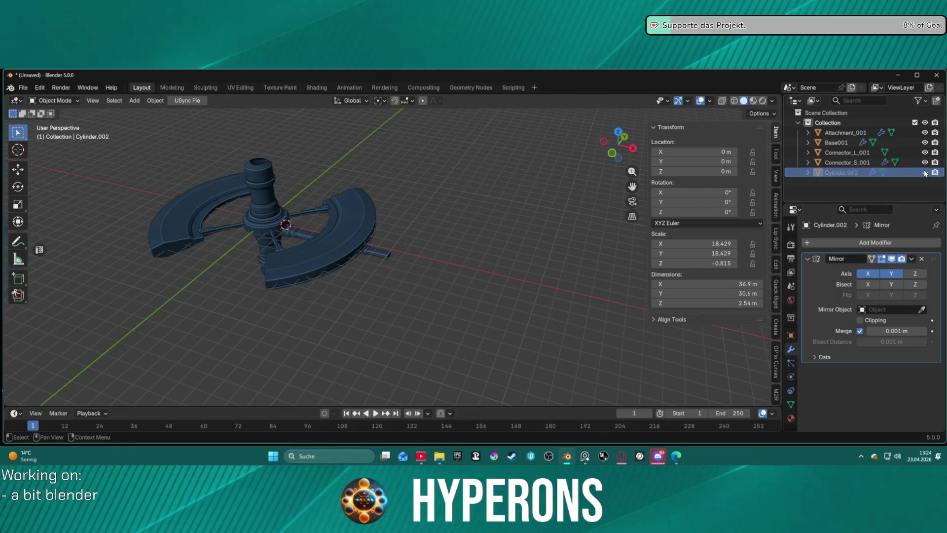
click(925, 172)
click(926, 172)
click(925, 172)
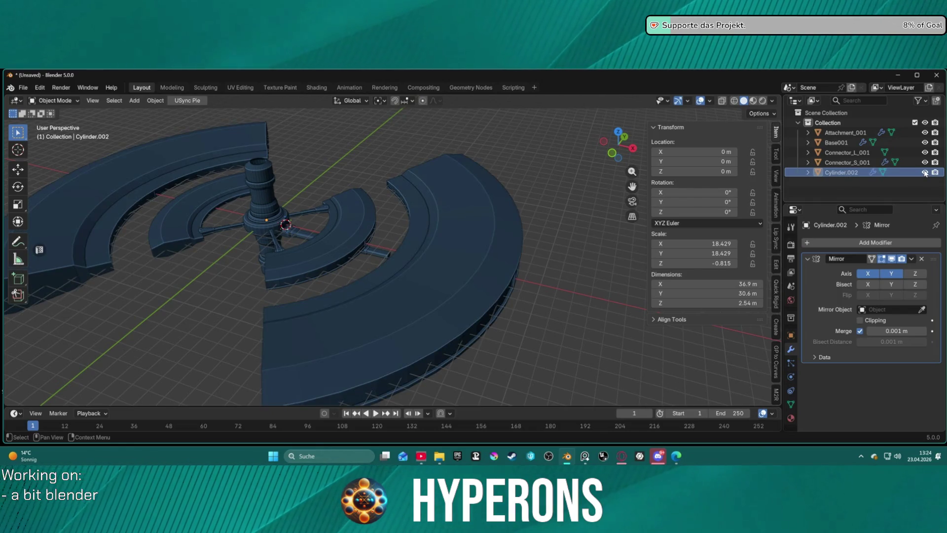
click(926, 172)
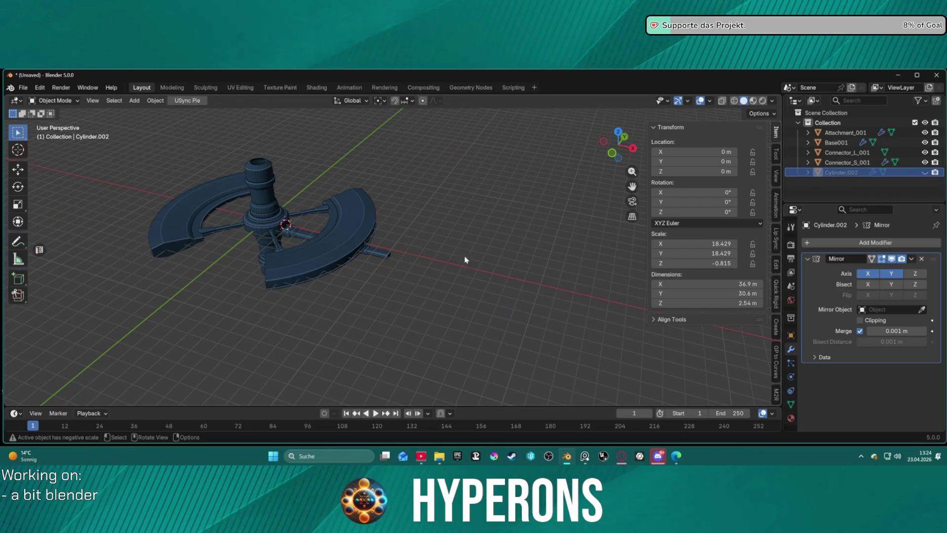
- Select Connector_L_001 in the viewport and enter Edit Mode on its mesh
scroll(474, 259, up, 6)
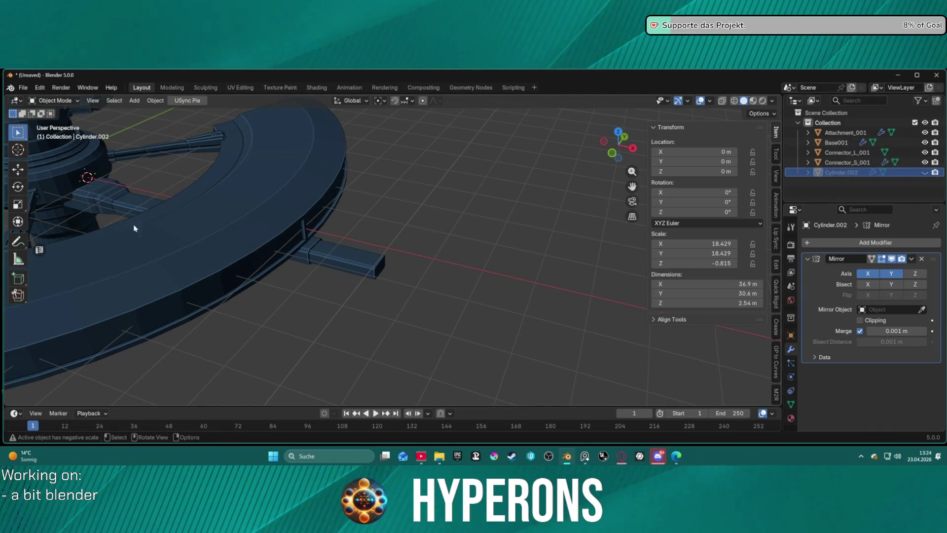
scroll(280, 209, down, 6)
click(136, 102)
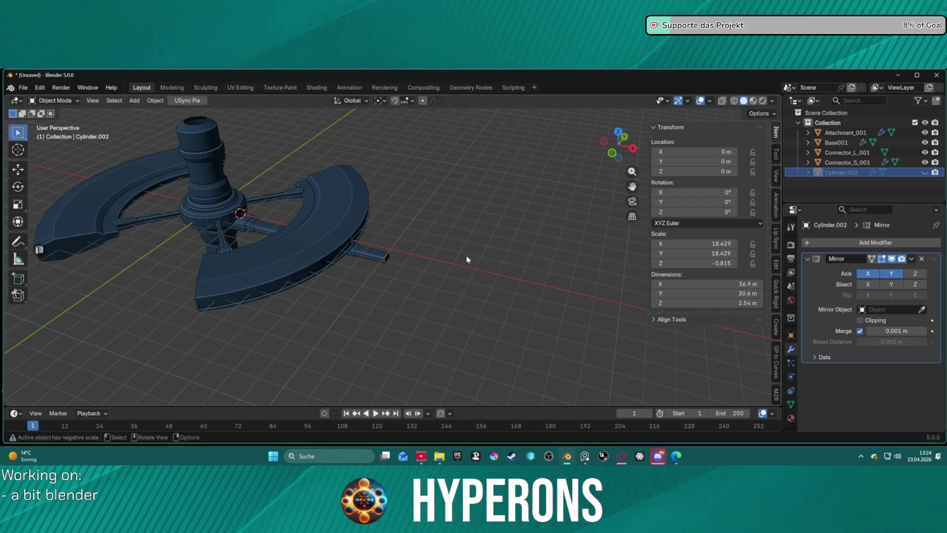
middle_drag(470, 260, 441, 239)
scroll(373, 243, up, 5)
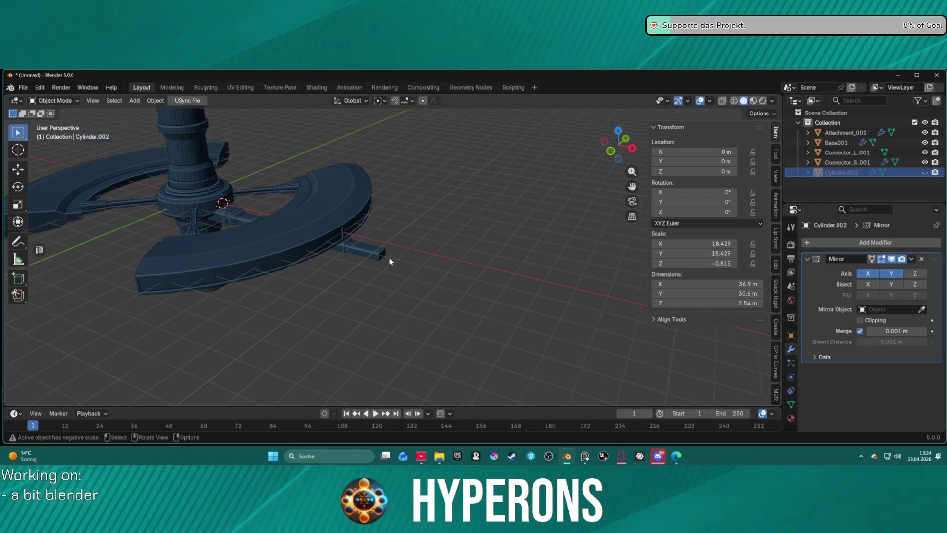
click(358, 256)
key(ctrl+Tab)
click(420, 266)
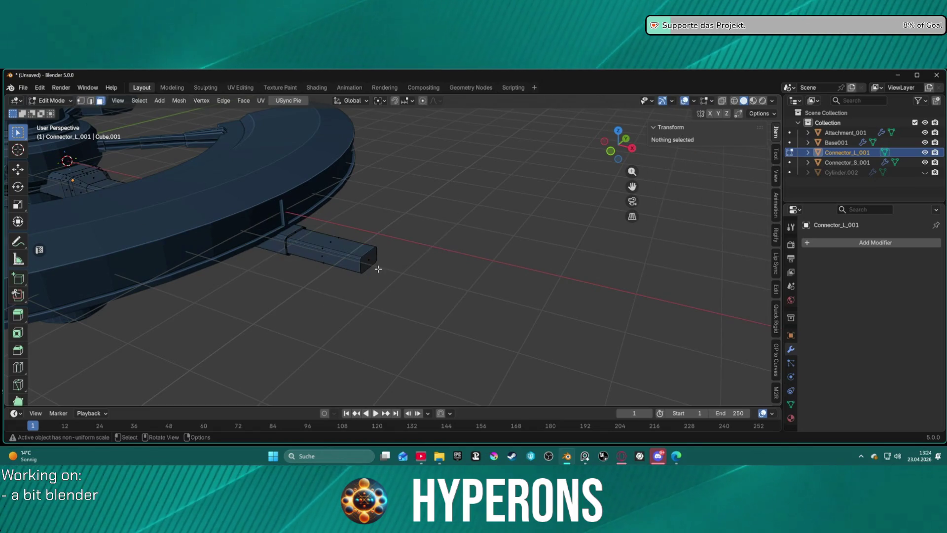
- Snap the 3D cursor to Connector_L_001's selected outer end face, then go back to Object Mode
click(371, 260)
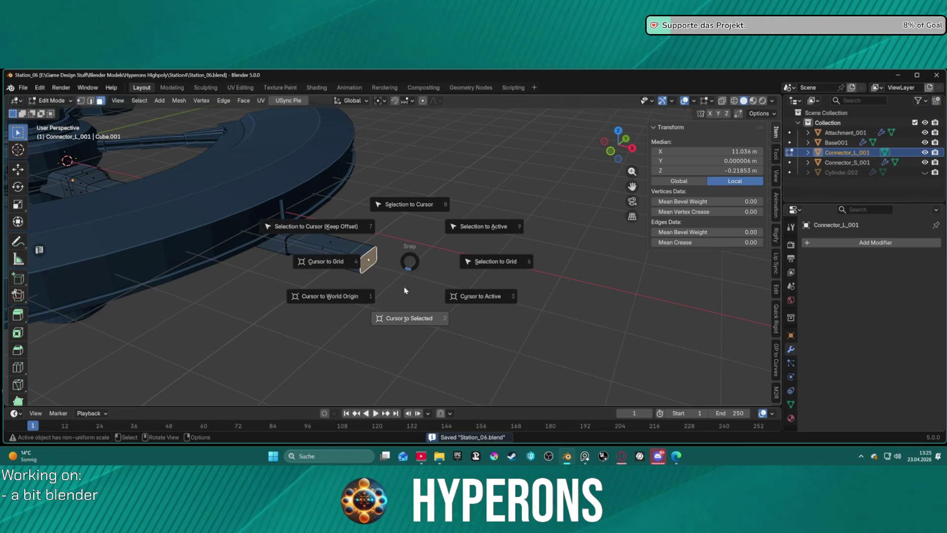
click(405, 312)
key(ctrl+Tab)
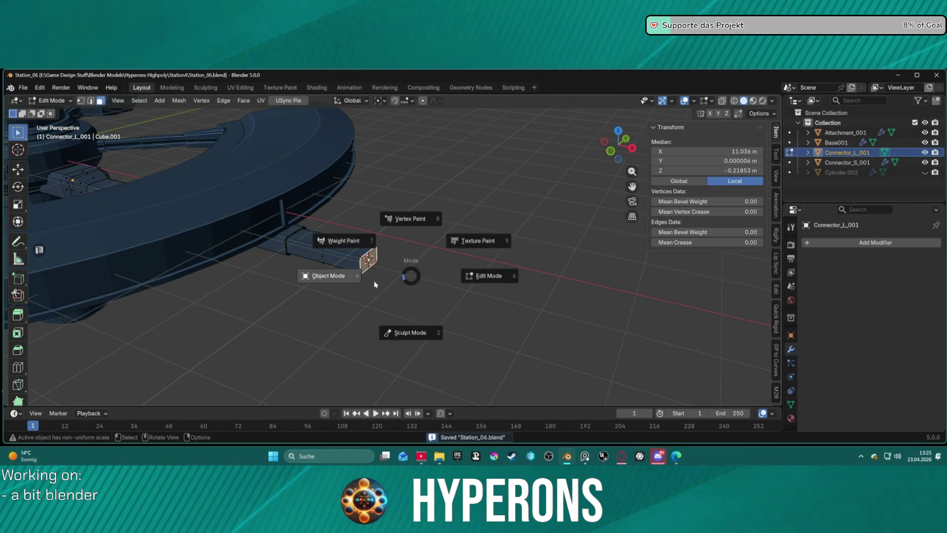
click(368, 284)
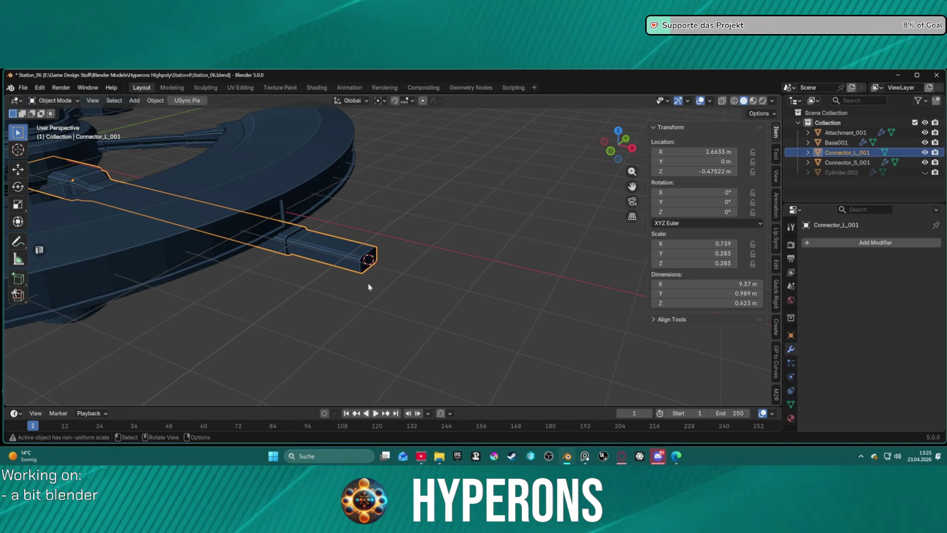
- Add a cube at the 3D cursor and flatten it to 0.359 along Z
click(134, 100)
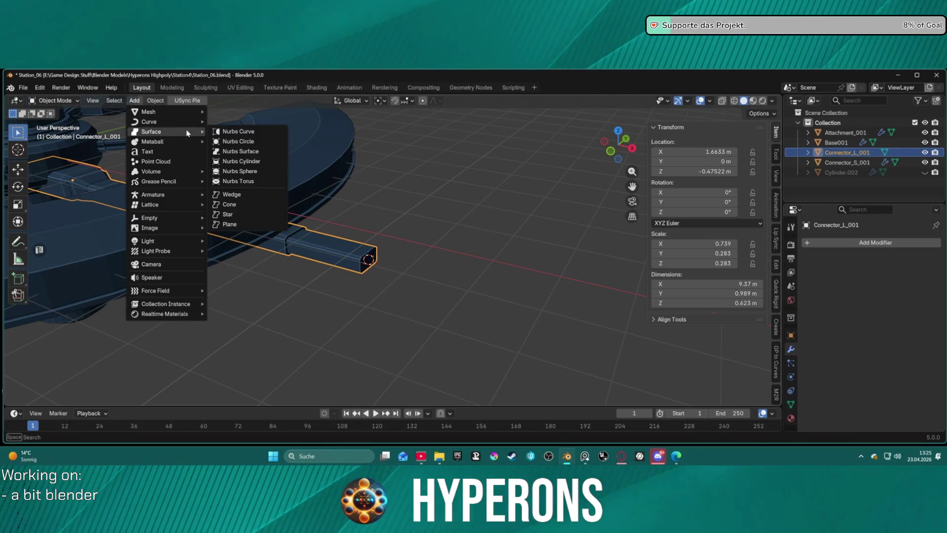
mouse_move(189, 111)
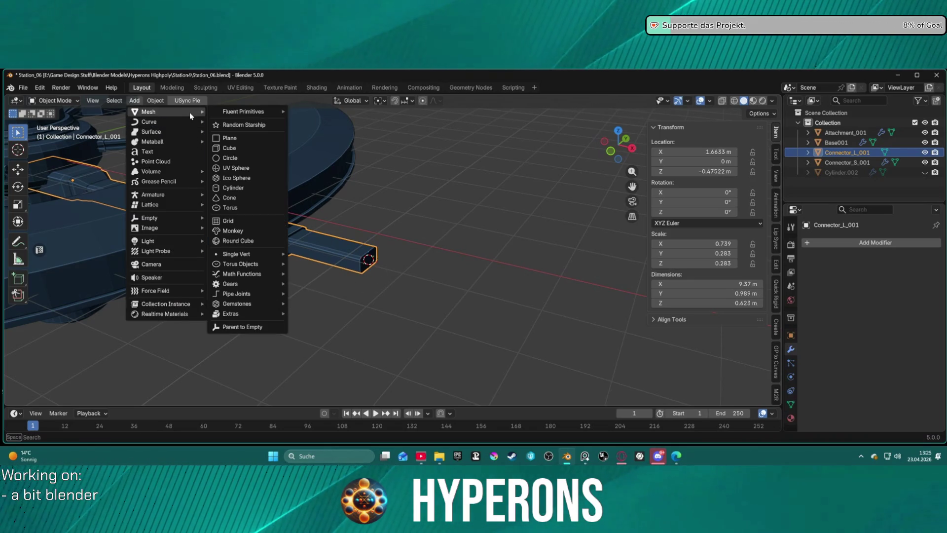
click(269, 149)
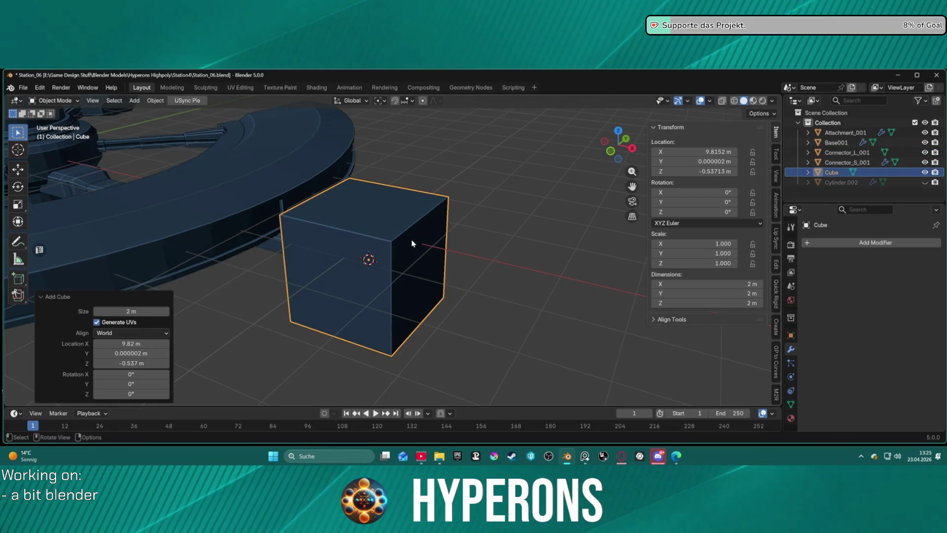
key(s)
key(z)
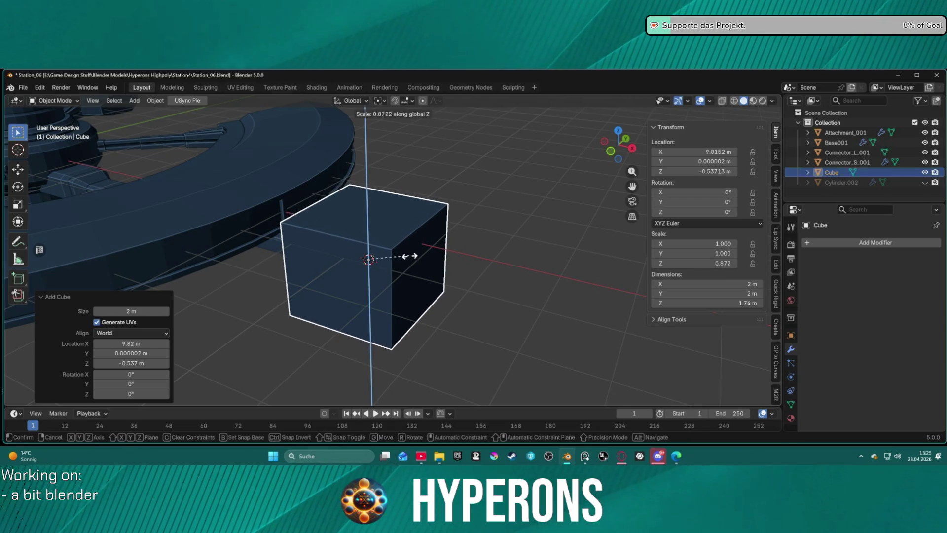
click(380, 266)
mouse_move(380, 266)
middle_down()
mouse_move(390, 256)
mouse_move(451, 318)
mouse_move(417, 255)
mouse_move(464, 228)
mouse_move(431, 220)
middle_up()
scroll(389, 257, down, 8)
scroll(416, 255, up, 9)
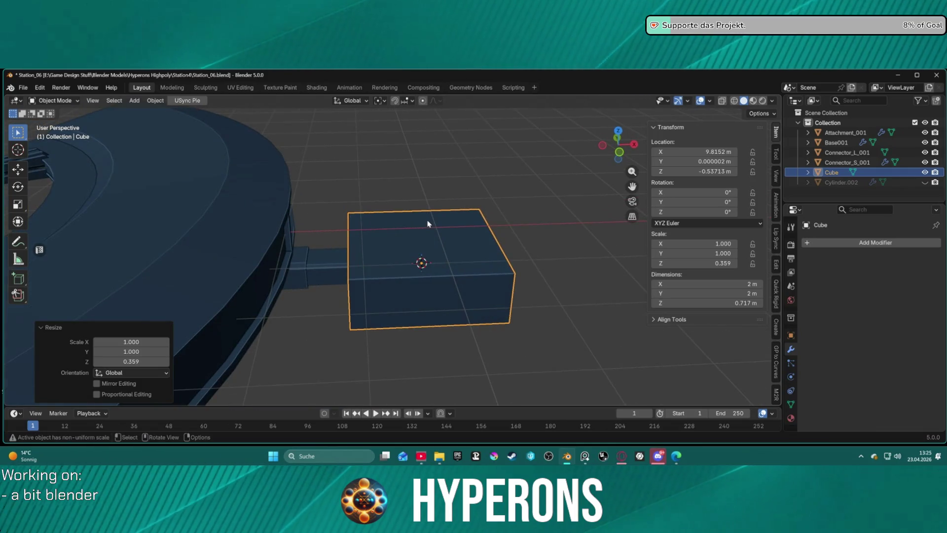
- Move the cube along X to a location of 10 m
key(g)
key(z)
key(y)
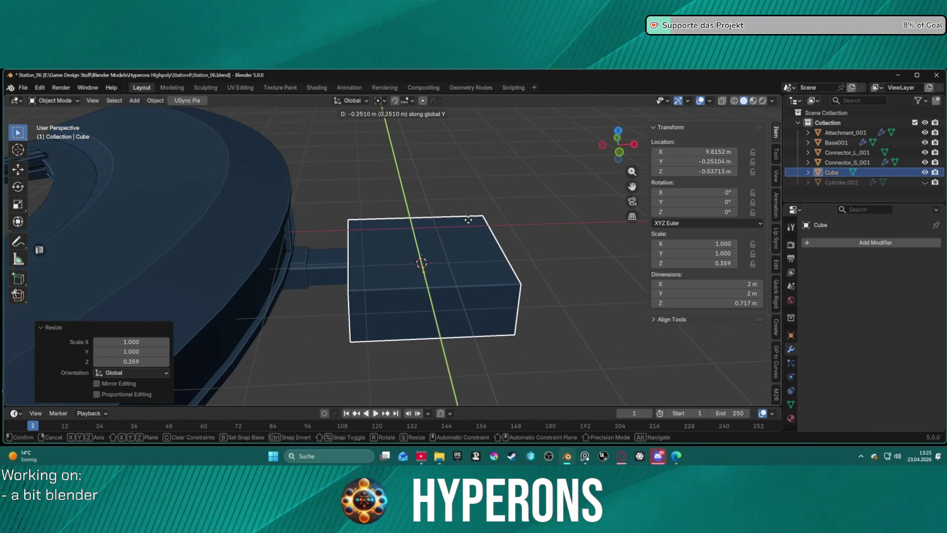
key(x)
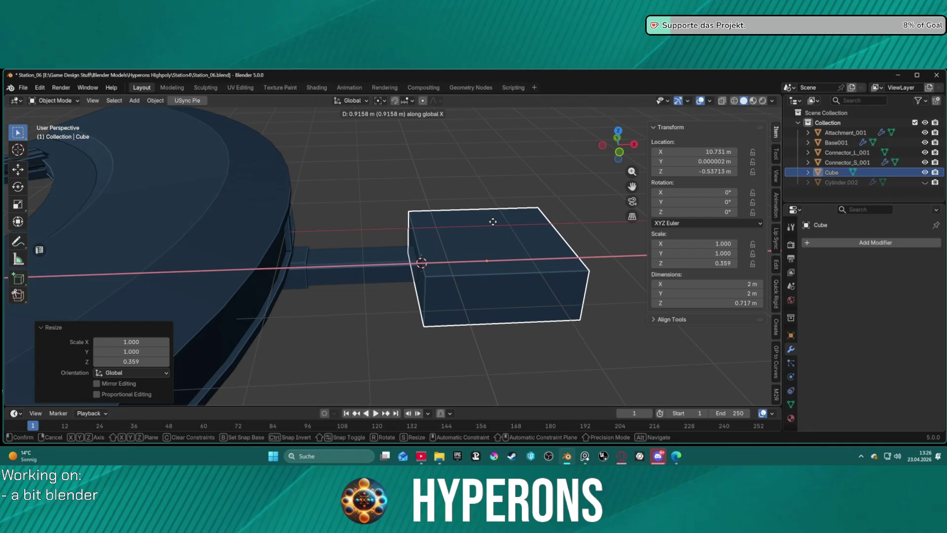
click(493, 222)
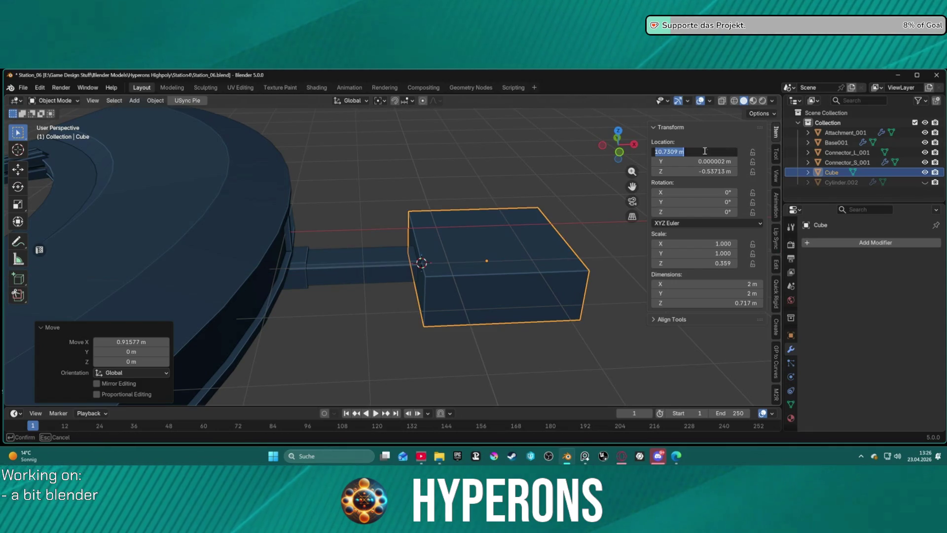
text(10)
key(Return)
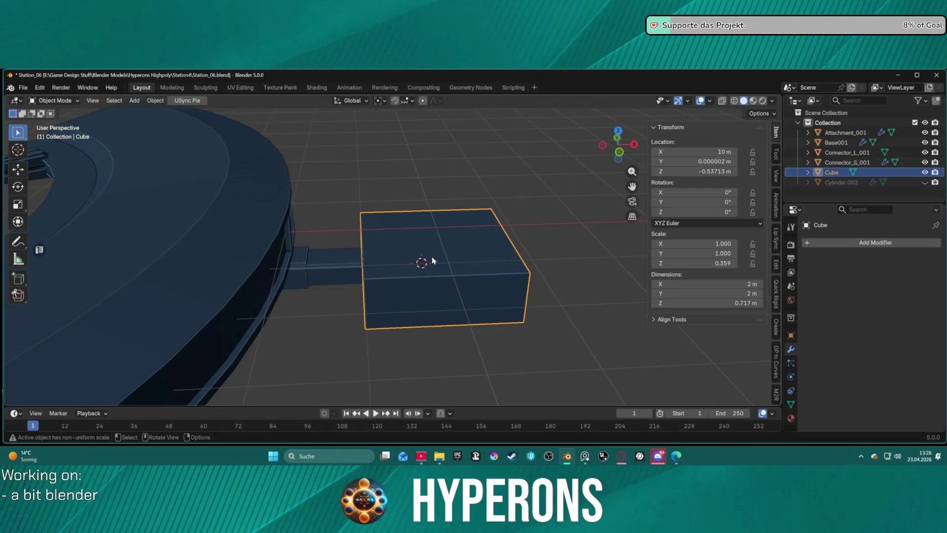
- Adjust the cube's X location field to 10.75 m
key(g)
right_click(456, 255)
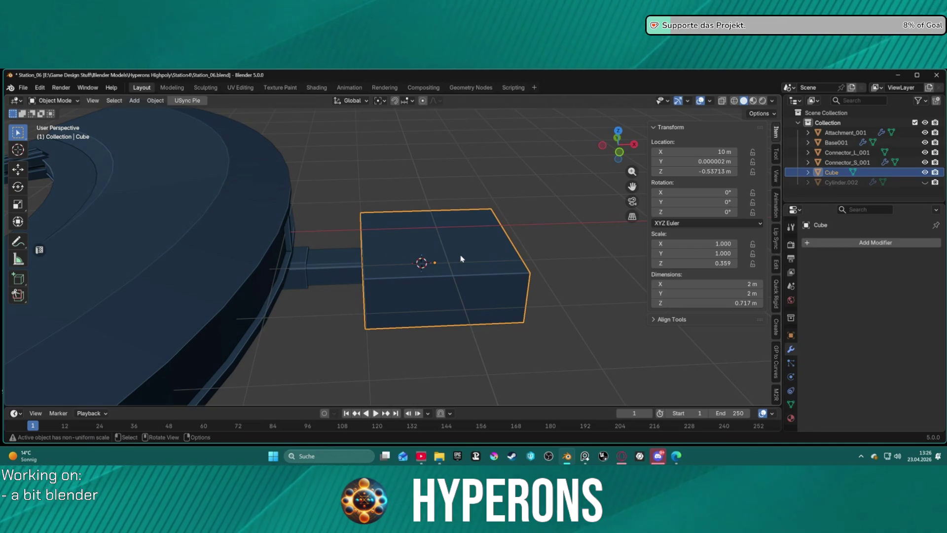
key(g)
key(x)
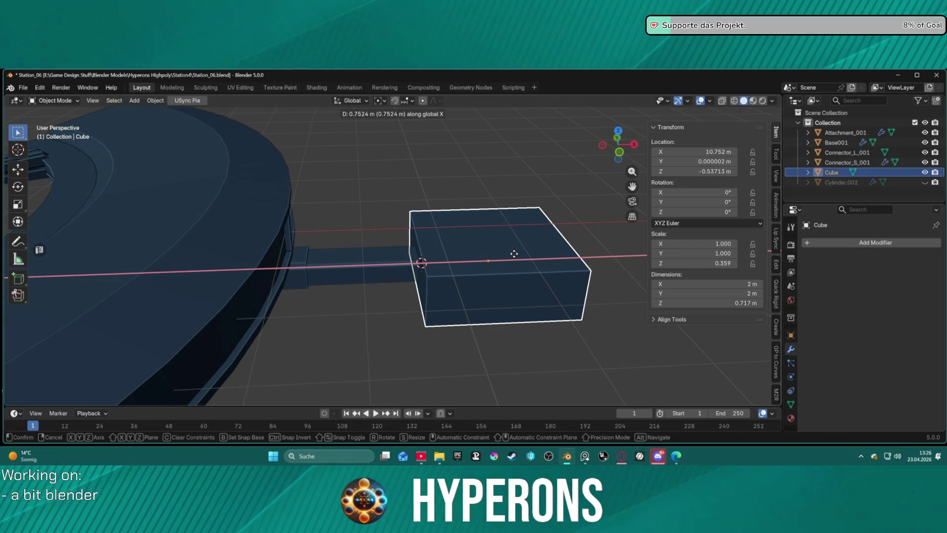
right_click(514, 254)
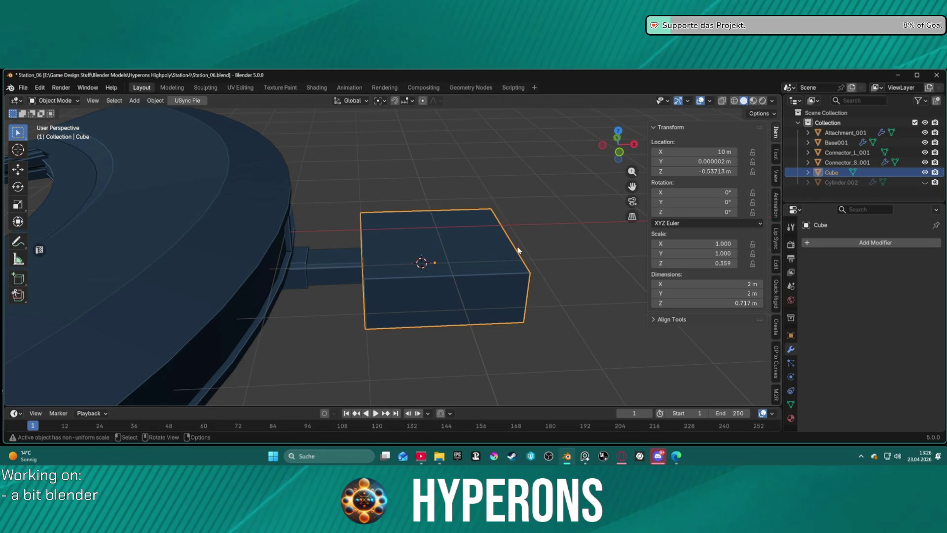
click(723, 151)
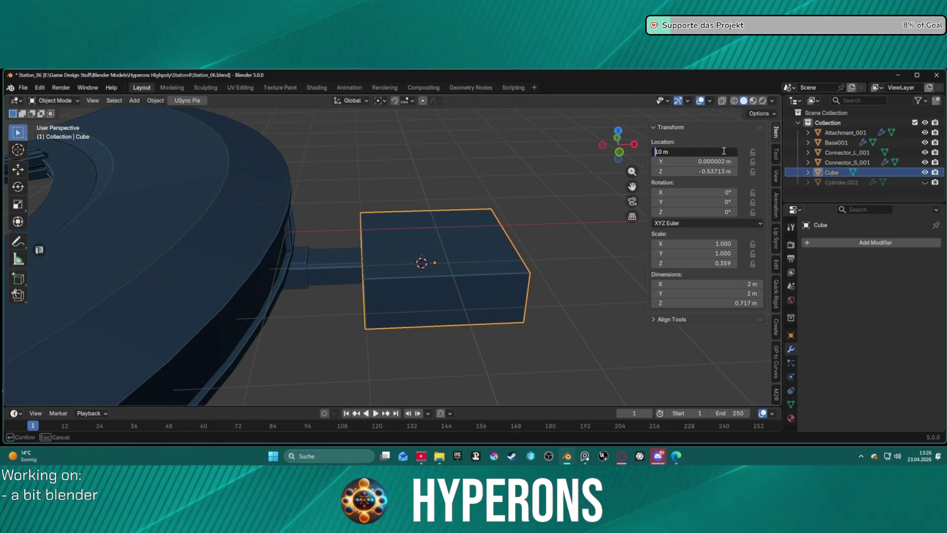
text(.5)
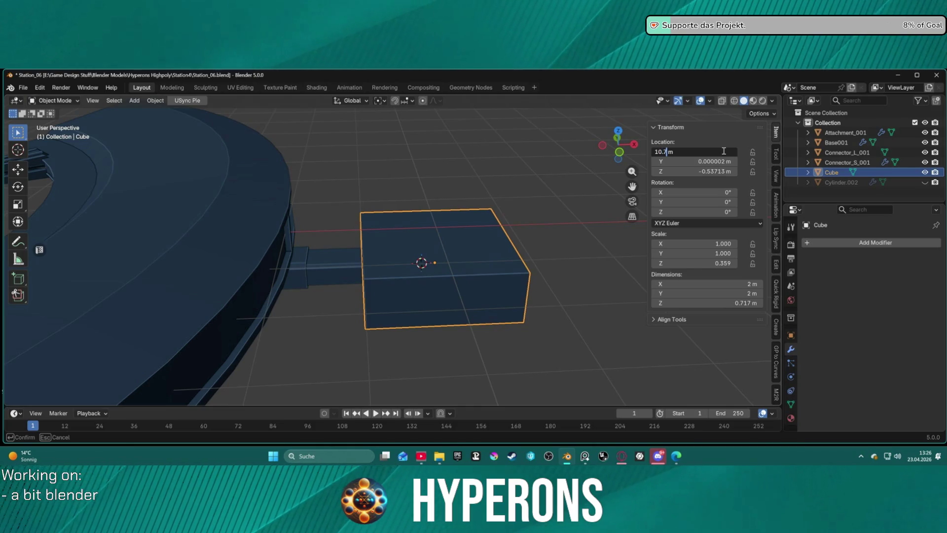
text(5)
key(Return)
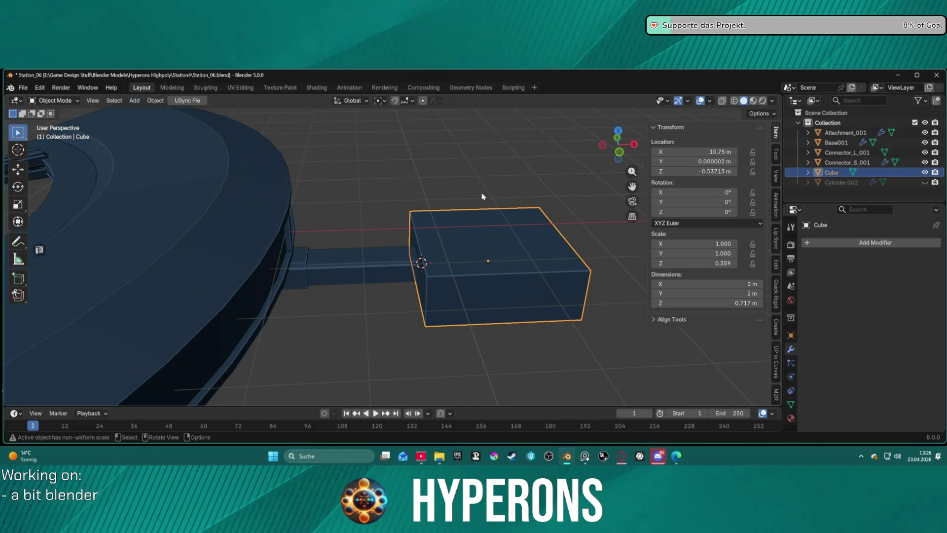
- Set the cube's origin to the 3D cursor at the connector tip
right_click(513, 200)
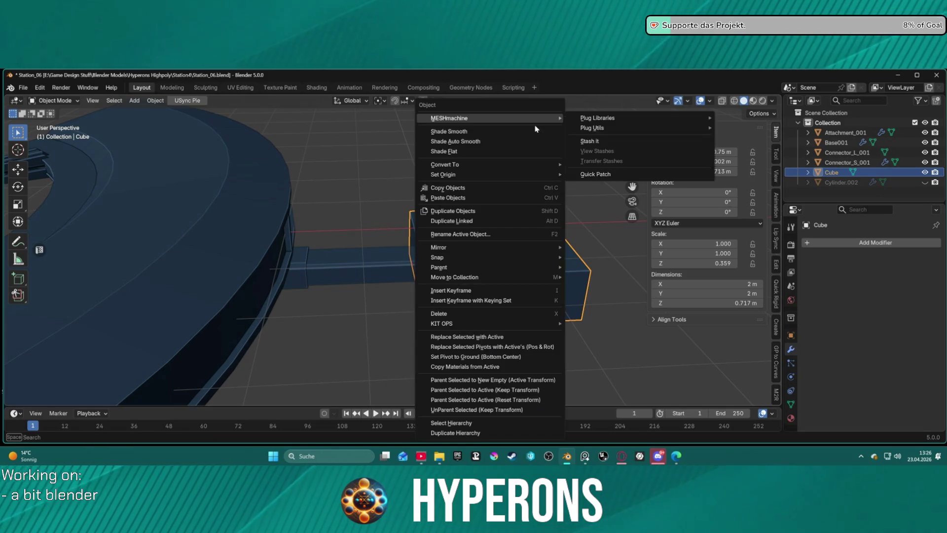
mouse_move(562, 171)
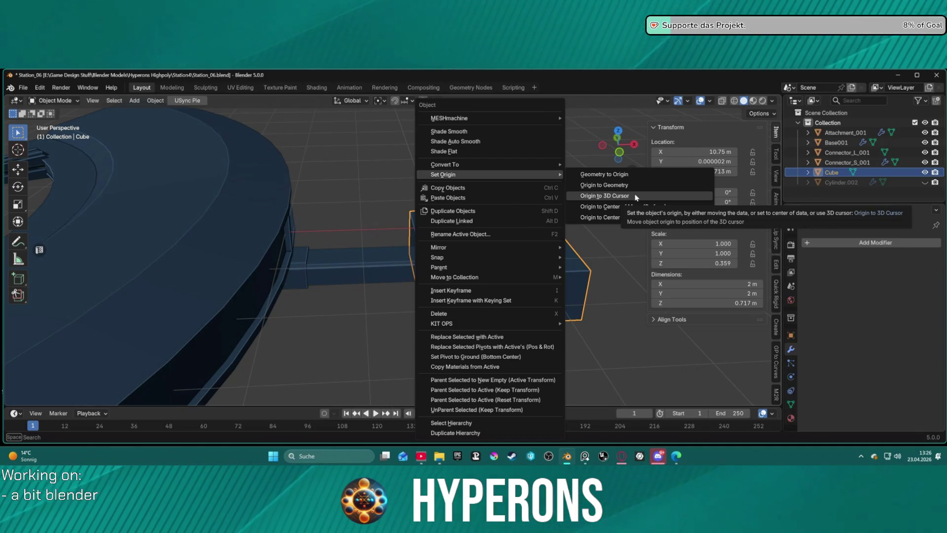
click(636, 197)
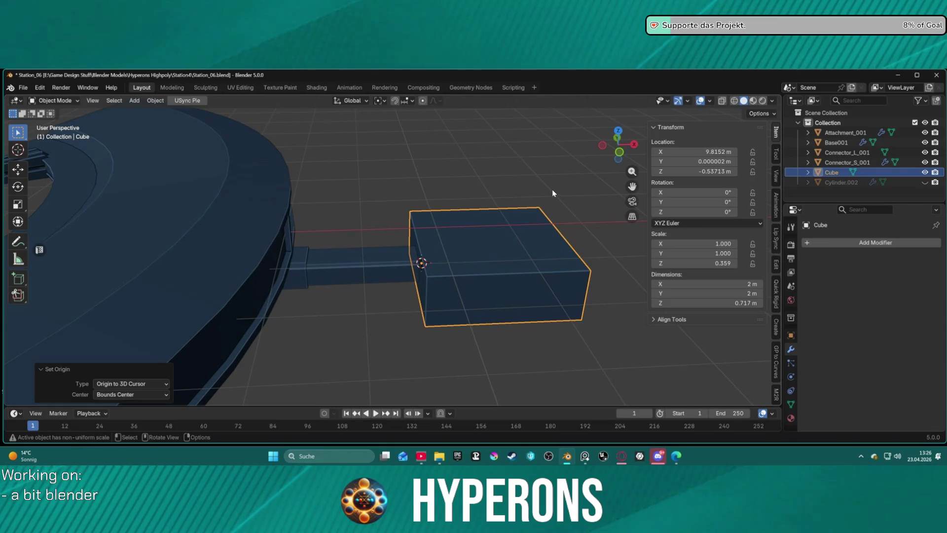
mouse_move(554, 197)
middle_down()
mouse_move(504, 199)
mouse_move(433, 224)
mouse_move(423, 275)
mouse_move(523, 194)
mouse_move(529, 205)
mouse_move(496, 211)
middle_up()
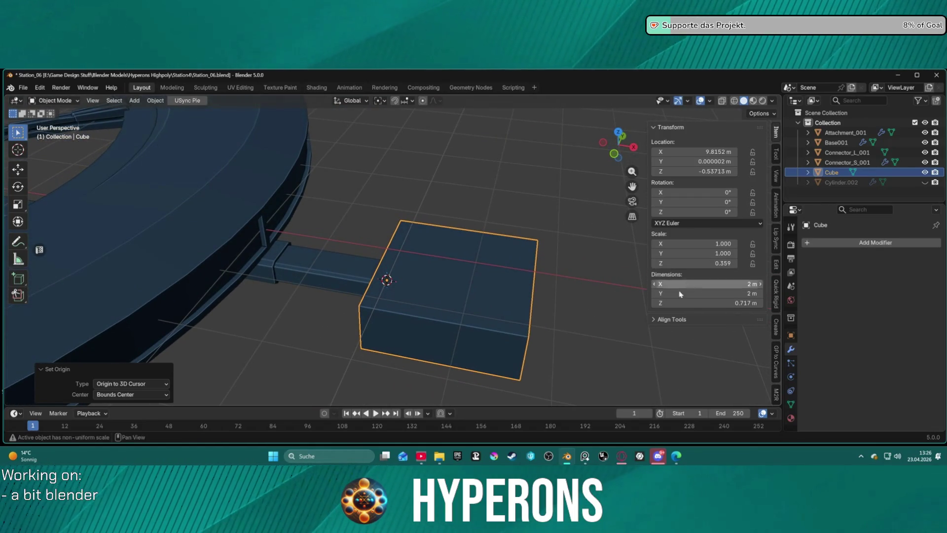
key(ctrl+Tab)
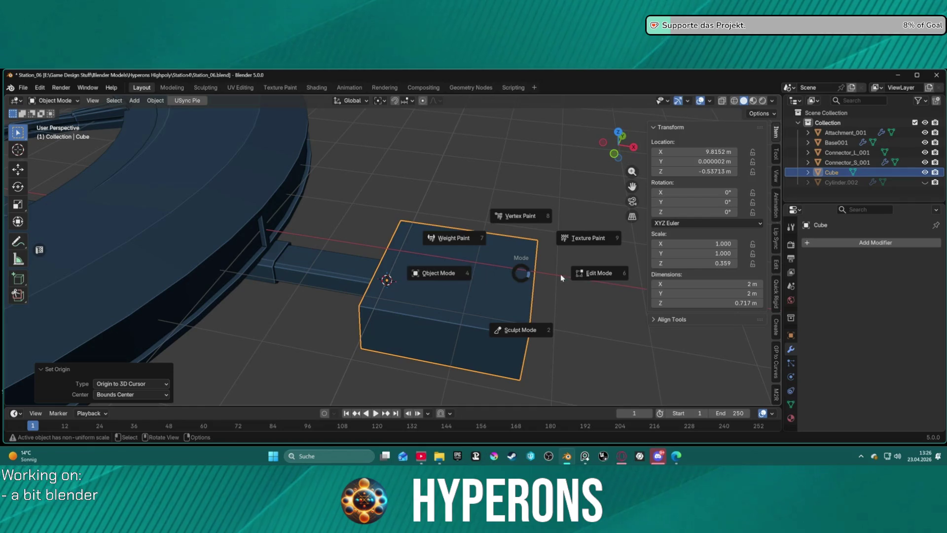
- Subdivide all of the box module's edges in Edit Mode
click(612, 276)
middle_drag(612, 276, 491, 278)
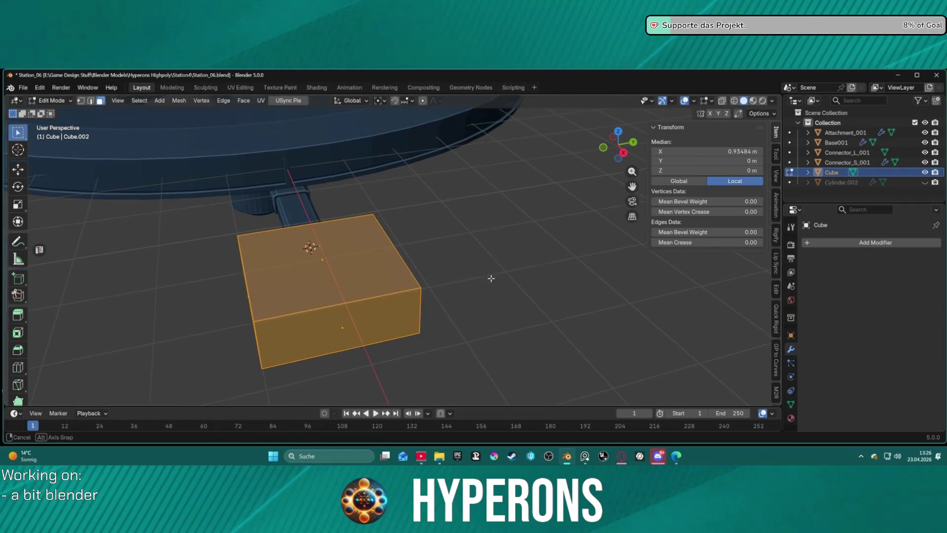
key(2)
click(438, 273)
click(306, 225)
shift+click(312, 314)
mouse_move(317, 318)
middle_down()
mouse_move(313, 294)
mouse_move(332, 282)
mouse_move(350, 292)
middle_up()
key(a)
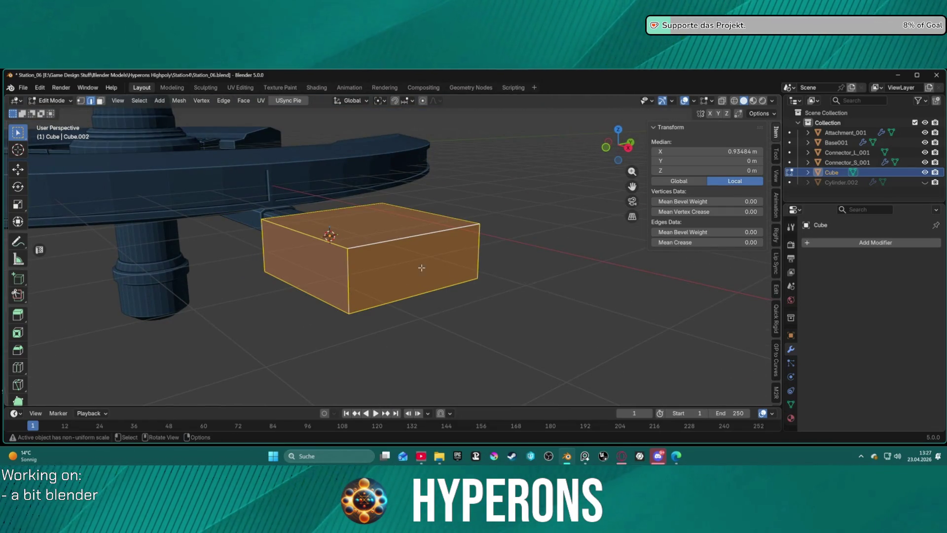
right_click(434, 268)
click(392, 128)
- Select the box's top-left face and frame the view on it at a level angle
mouse_move(562, 231)
middle_down()
mouse_move(504, 275)
mouse_move(406, 276)
middle_up()
click(406, 276)
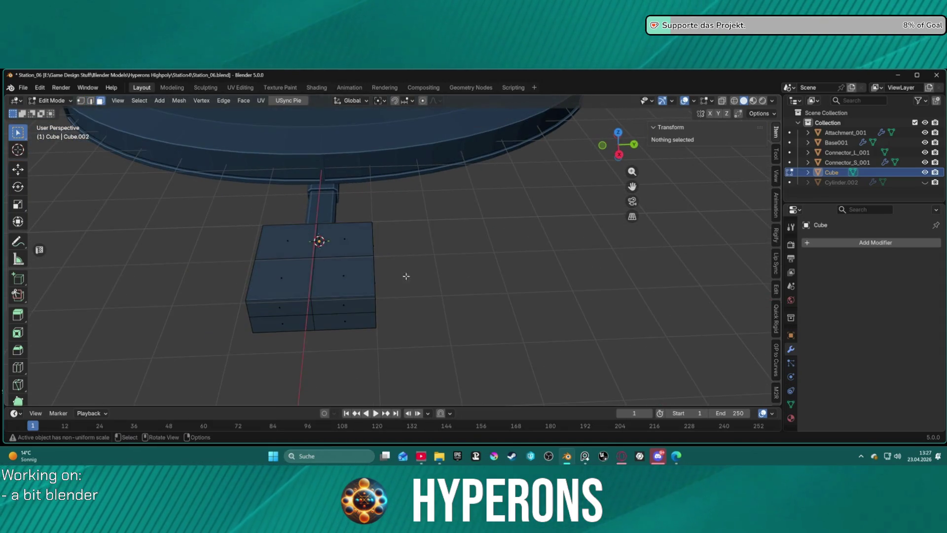
click(272, 236)
key(KP_Decimal)
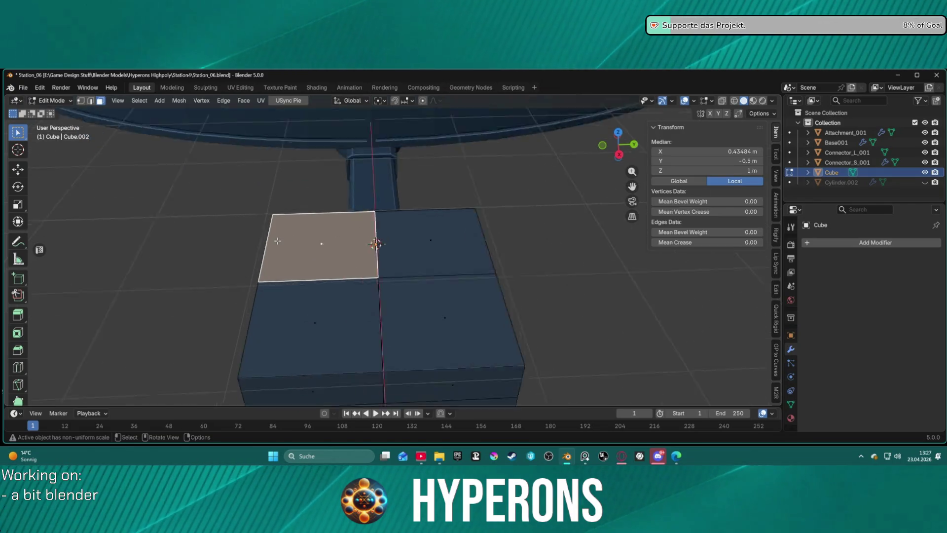
scroll(281, 245, down, 5)
mouse_move(328, 245)
middle_down()
mouse_move(323, 229)
mouse_move(364, 232)
middle_up()
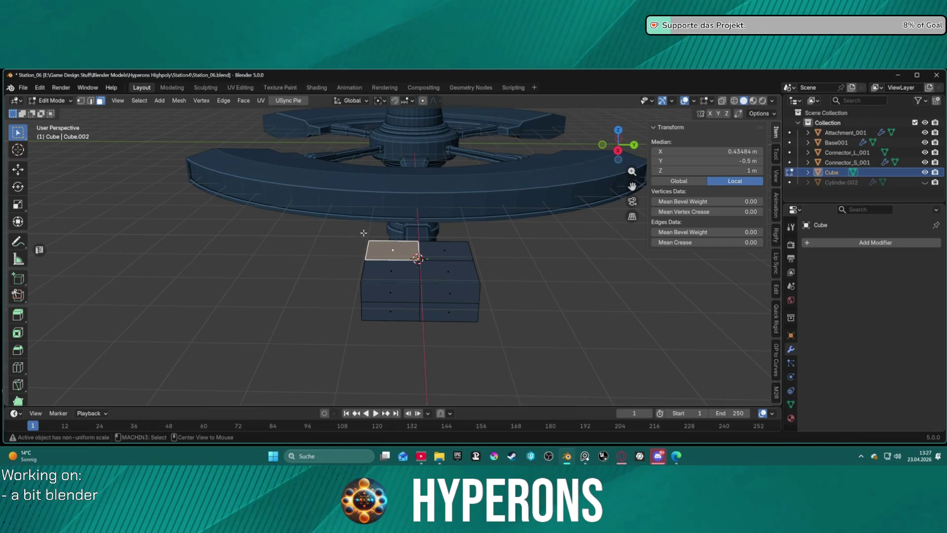
- Enable X-ray and delete the box's left column of faces, then undo that deletion
key(alt+z)
drag(344, 215, 404, 356)
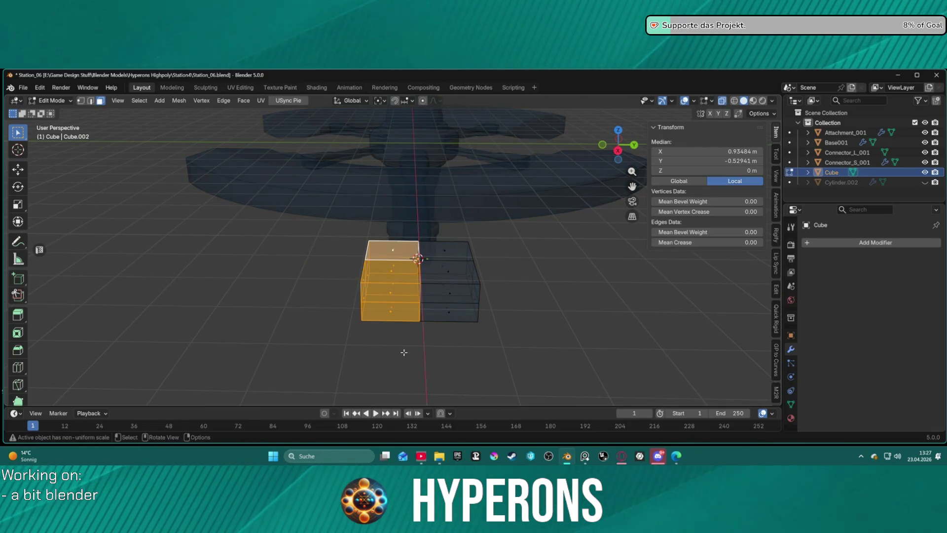
key(x)
click(399, 319)
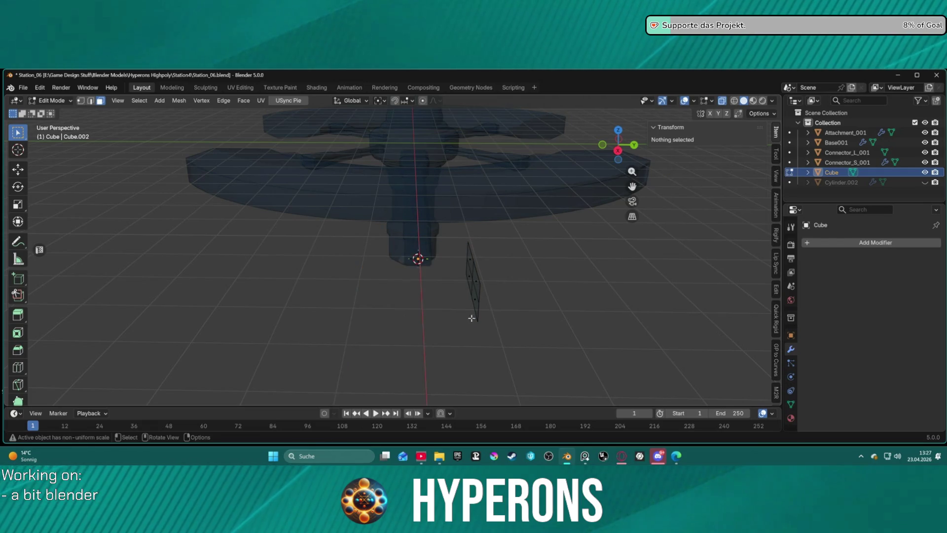
key(ctrl+z)
key(ctrl+z)
- Box-select the box's left half again and delete its vertices
drag(323, 215, 393, 352)
key(2)
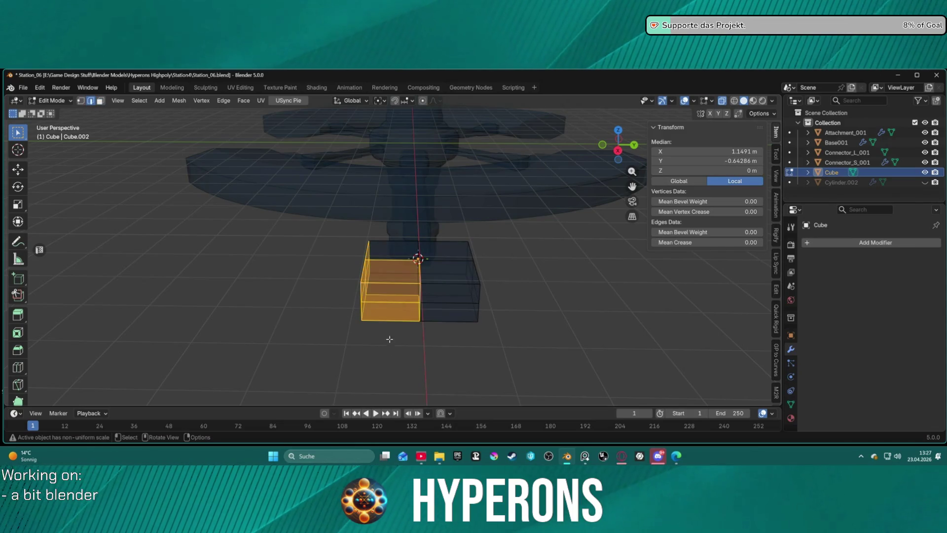
key(alt+a)
drag(324, 235, 397, 392)
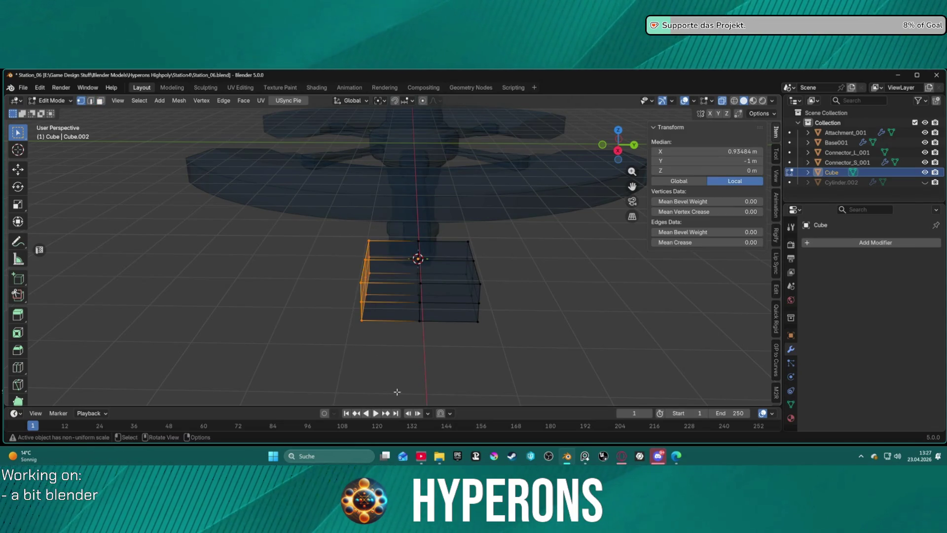
key(x)
click(392, 387)
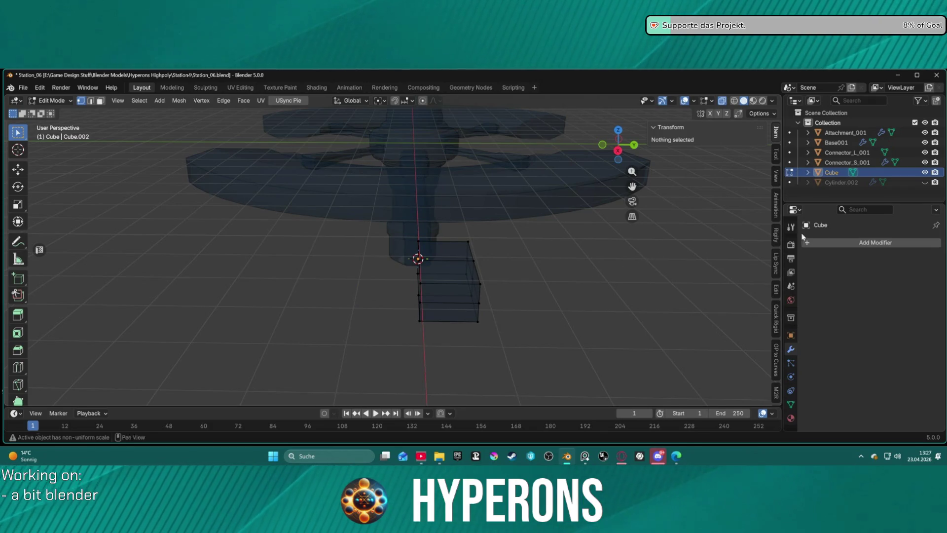
- Add a Mirror modifier to the box, mirroring across Y instead of X
click(822, 244)
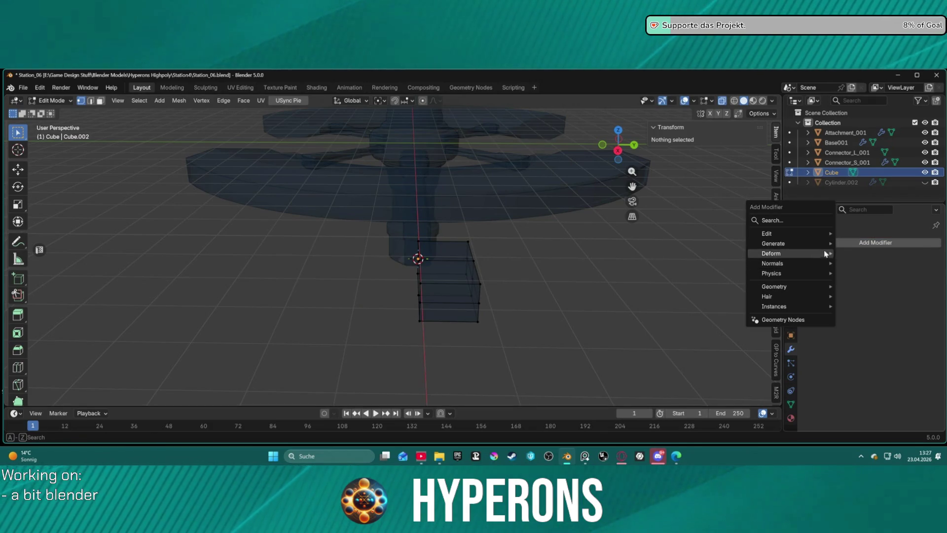
mouse_move(829, 244)
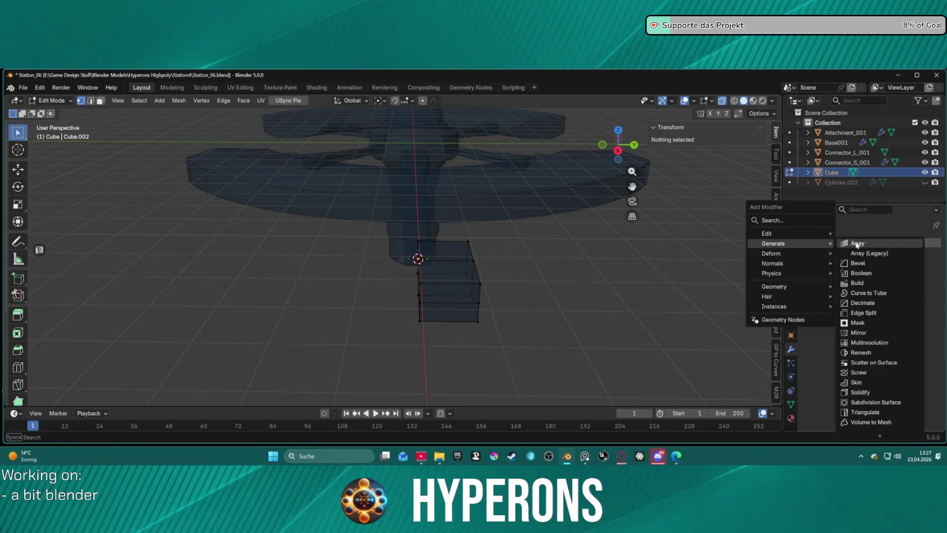
click(897, 332)
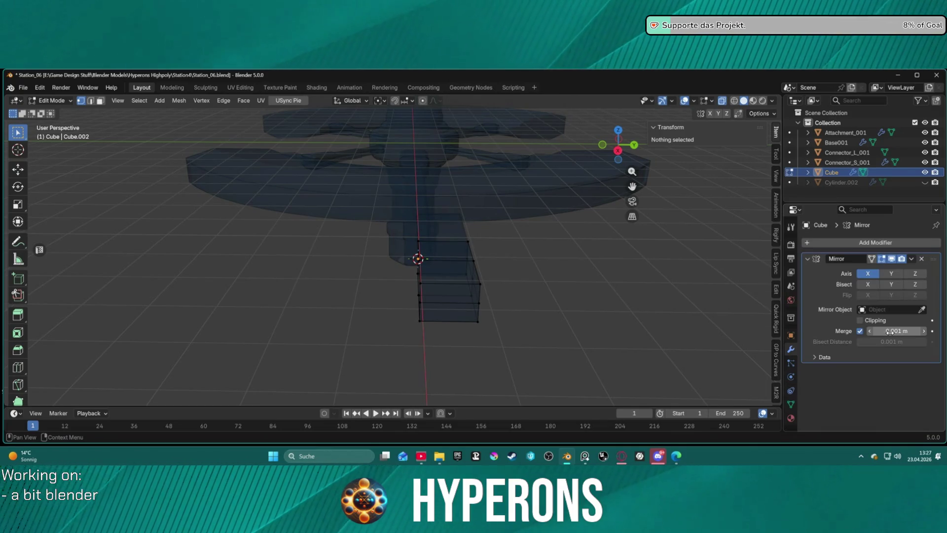
click(891, 273)
click(868, 274)
- Rotate the box object 180° around the X axis in Object Mode
mouse_move(554, 311)
middle_down()
mouse_move(470, 320)
mouse_move(515, 327)
middle_up()
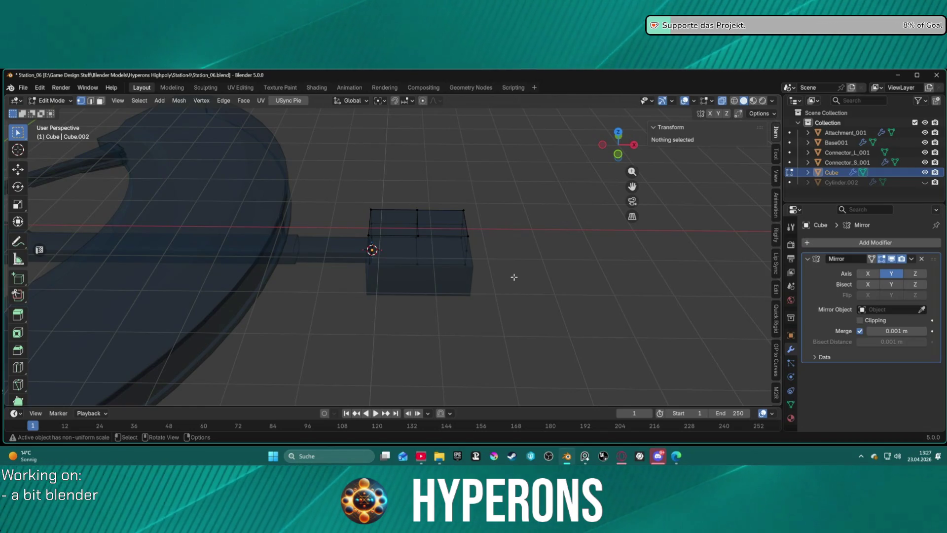
key(a)
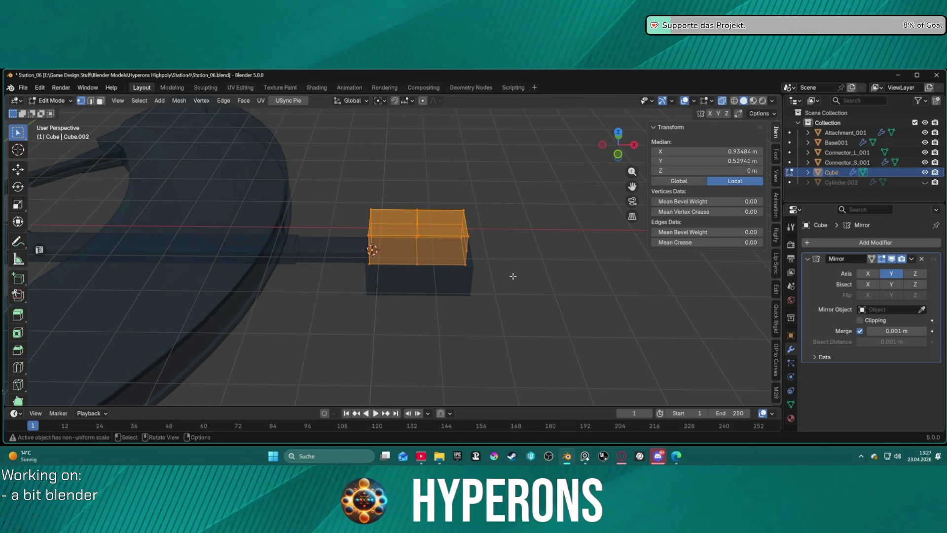
right_click(513, 277)
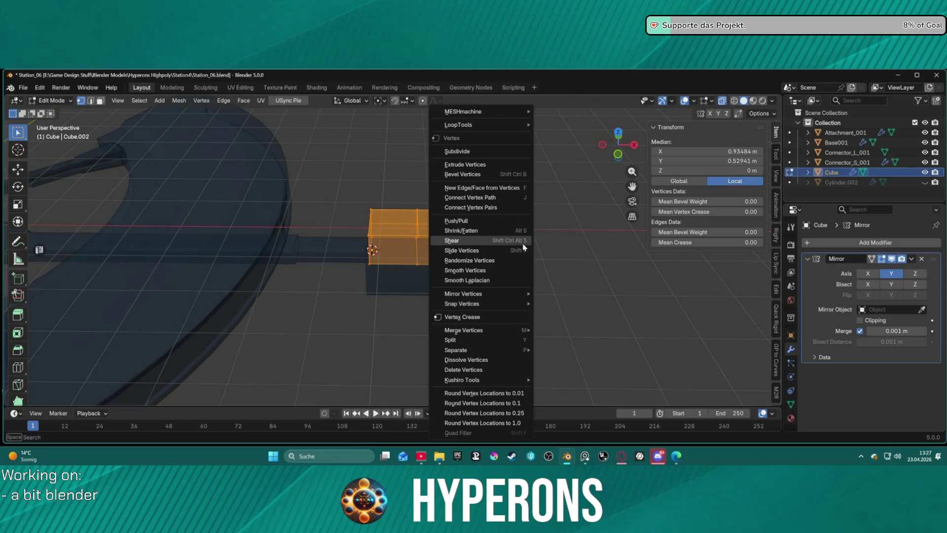
click(584, 194)
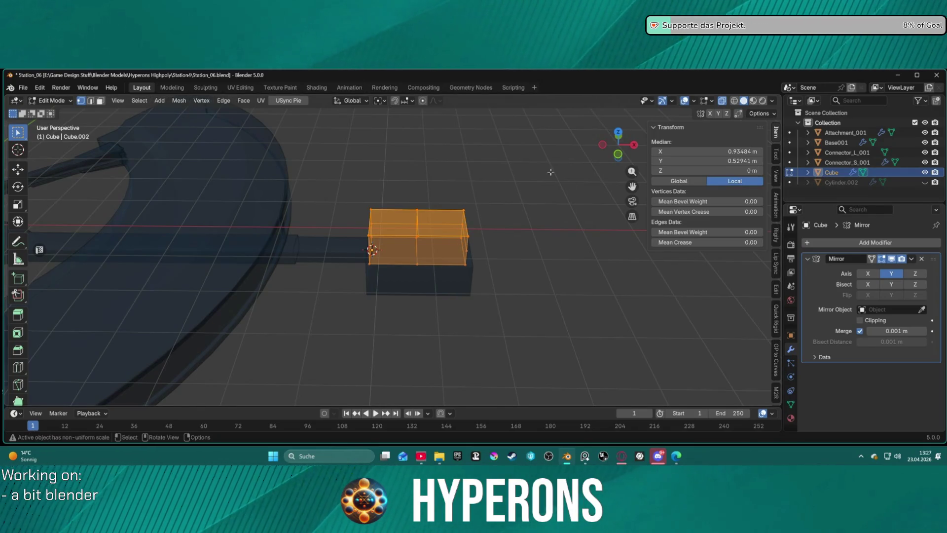
key(Tab)
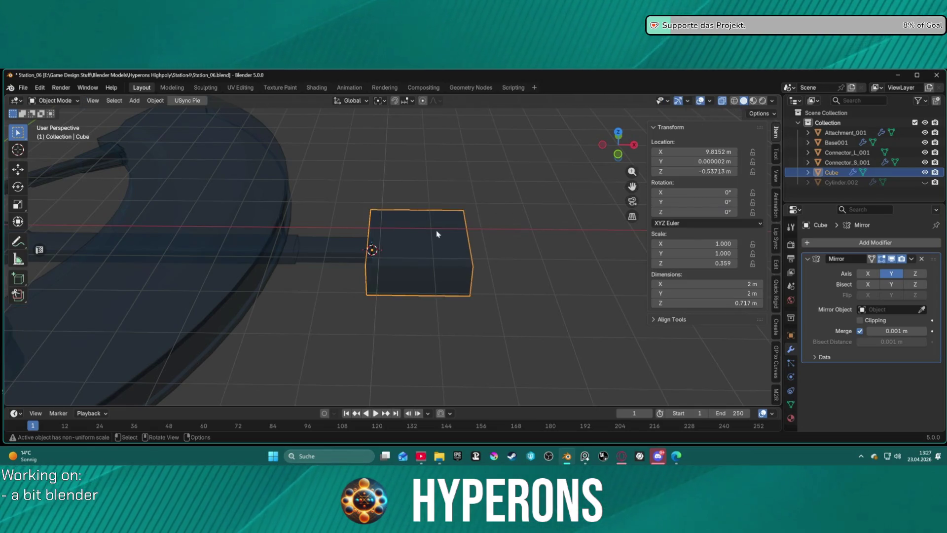
key(r)
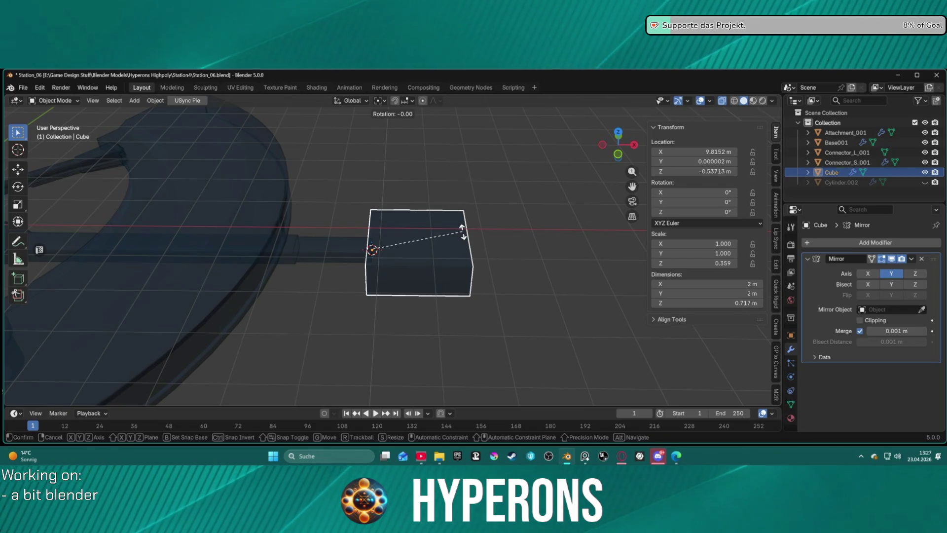
key(x)
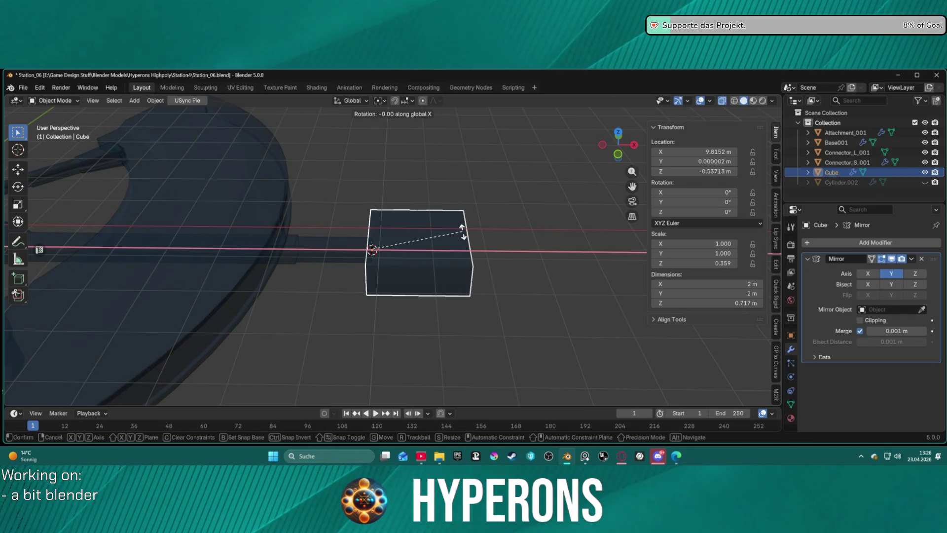
text(180)
key(Return)
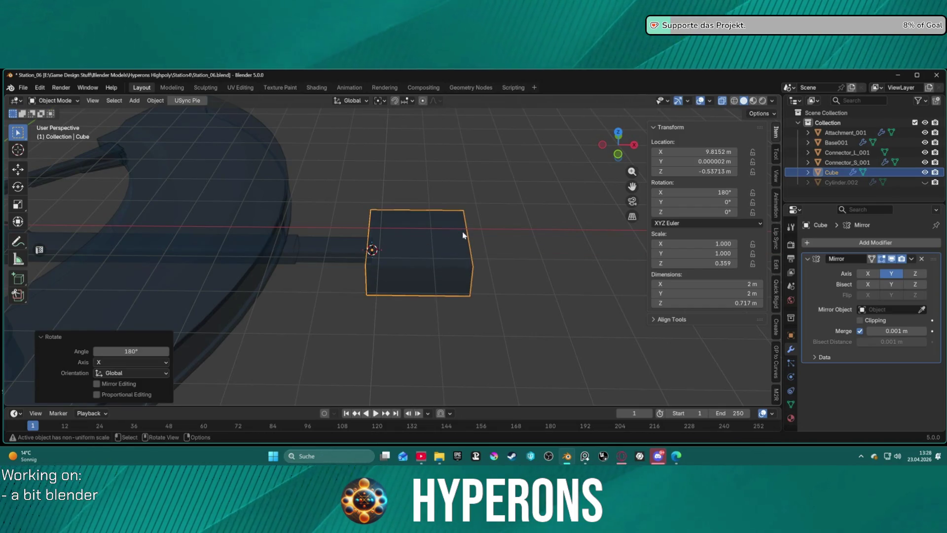
- Return to Edit Mode on the box with nothing selected
key(ctrl+Tab)
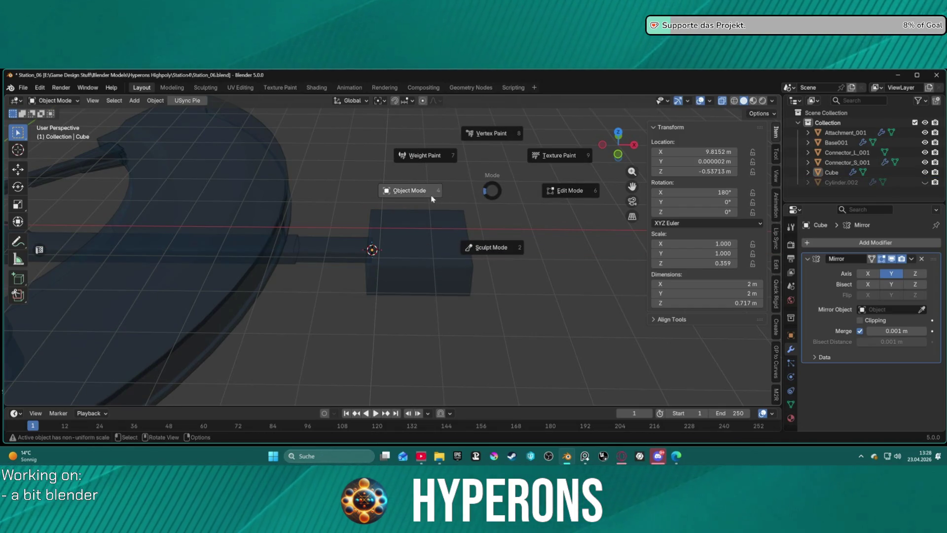
click(568, 185)
key(alt+a)
mouse_move(531, 253)
middle_down()
mouse_move(453, 210)
mouse_move(459, 222)
mouse_move(576, 259)
mouse_move(446, 252)
mouse_move(541, 262)
middle_up()
- Select the box's top and bottom front edge loops and try a bevel, then cancel it
key(2)
alt+click(508, 270)
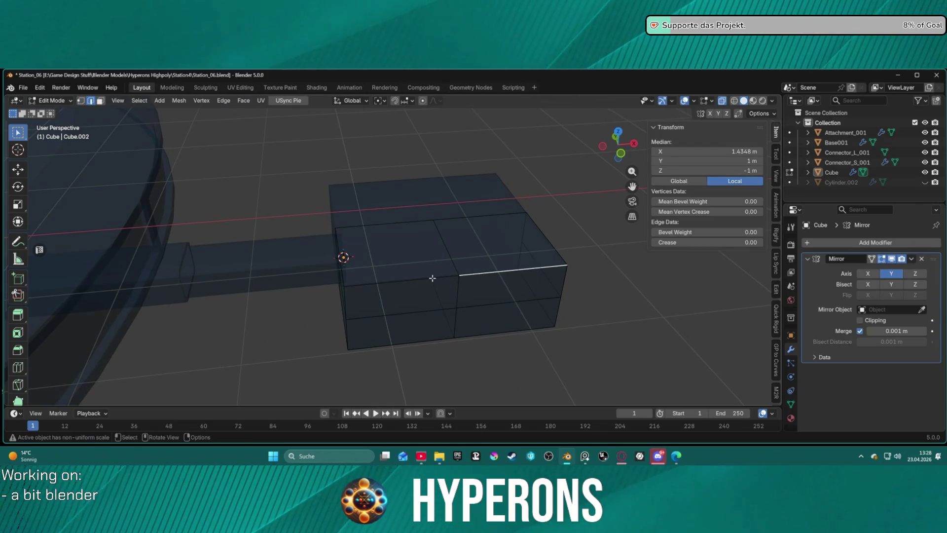
alt+click(406, 281)
alt+shift+click(483, 332)
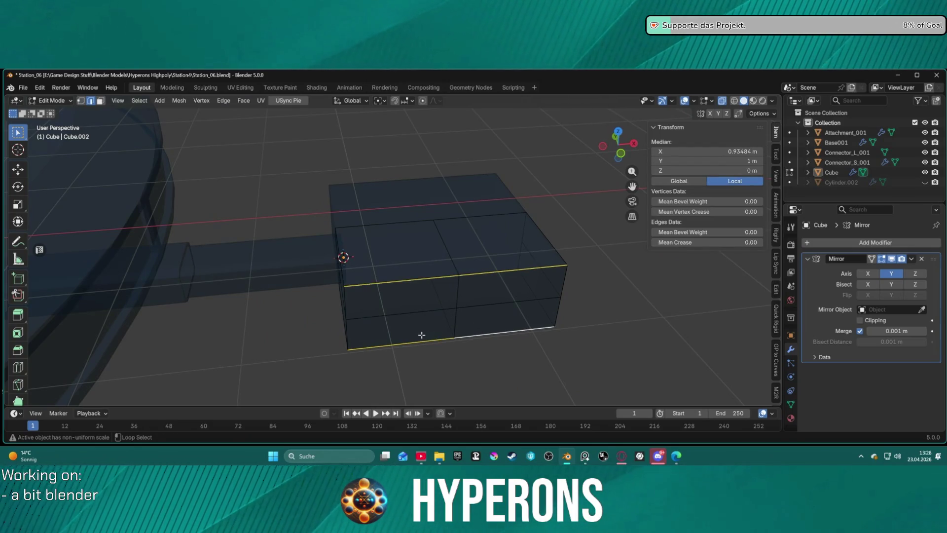
key(ctrl+b)
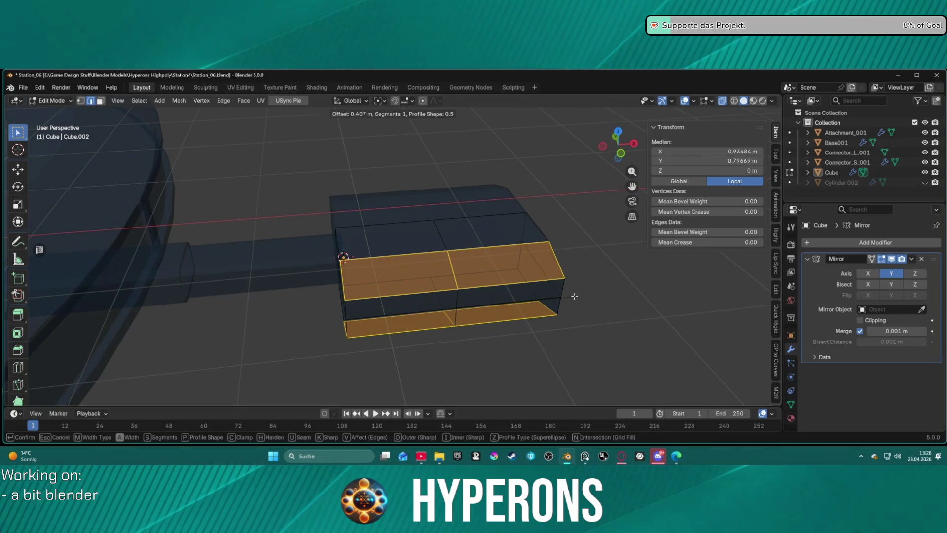
key(Escape)
- Select the box's outer end face and extrude it along its normal, 0.2697 m so far
click(560, 315)
click(344, 269)
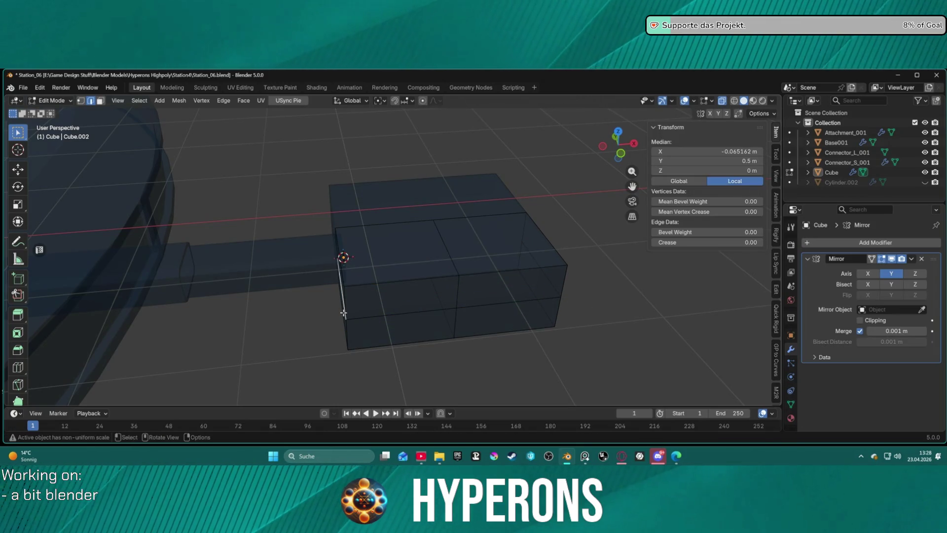
mouse_move(347, 334)
middle_down()
mouse_move(424, 274)
mouse_move(532, 259)
mouse_move(560, 237)
mouse_move(433, 286)
mouse_move(463, 308)
mouse_move(565, 293)
middle_up()
key(3)
click(432, 287)
key(e)
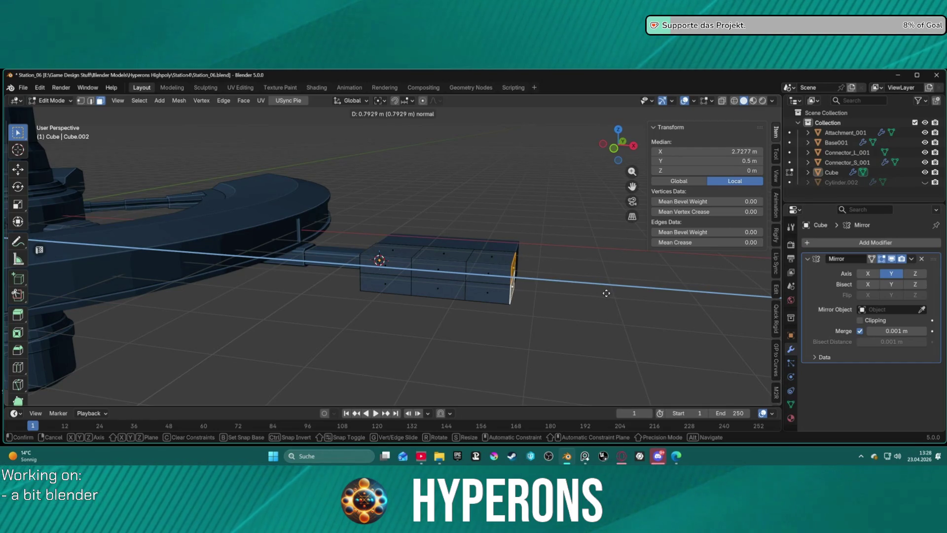
- Confirm the first extrusion and add two more sections, the last at 0.86837 m
click(576, 296)
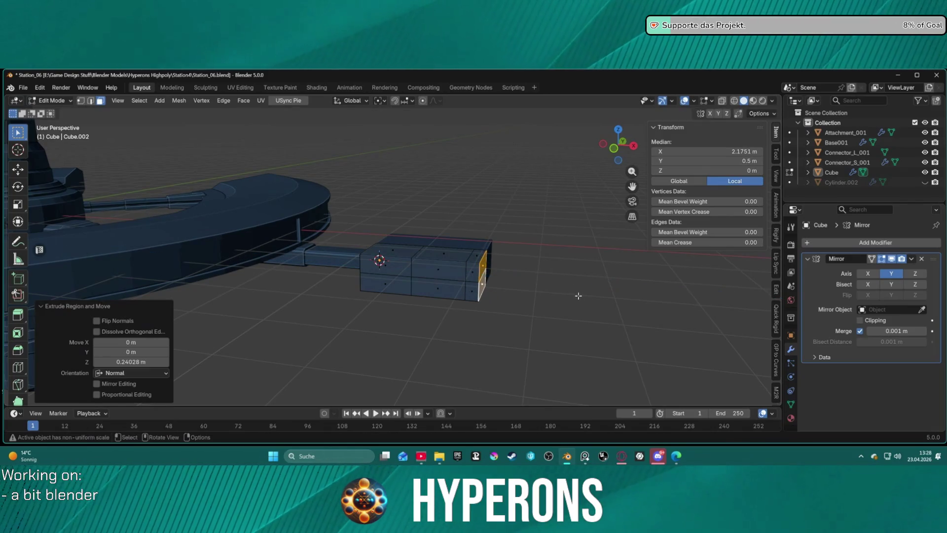
key(e)
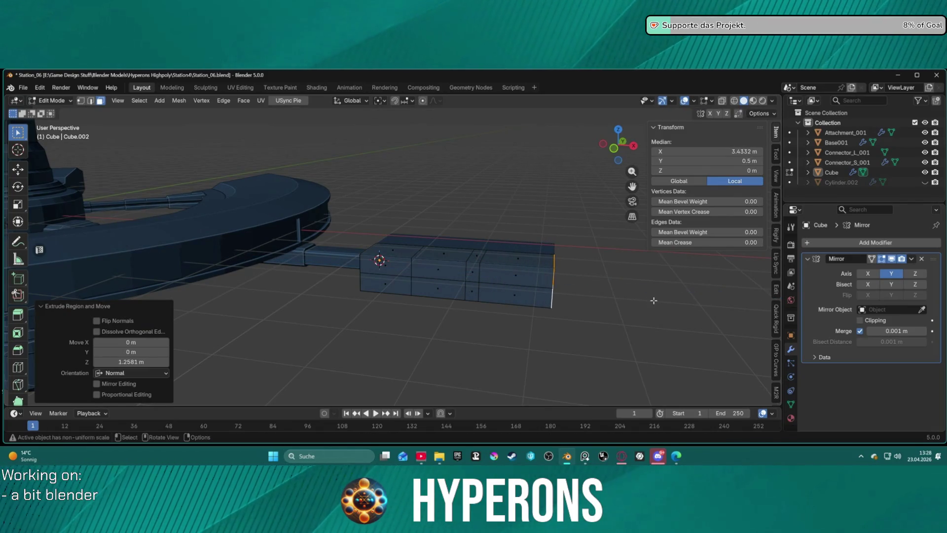
click(731, 307)
key(e)
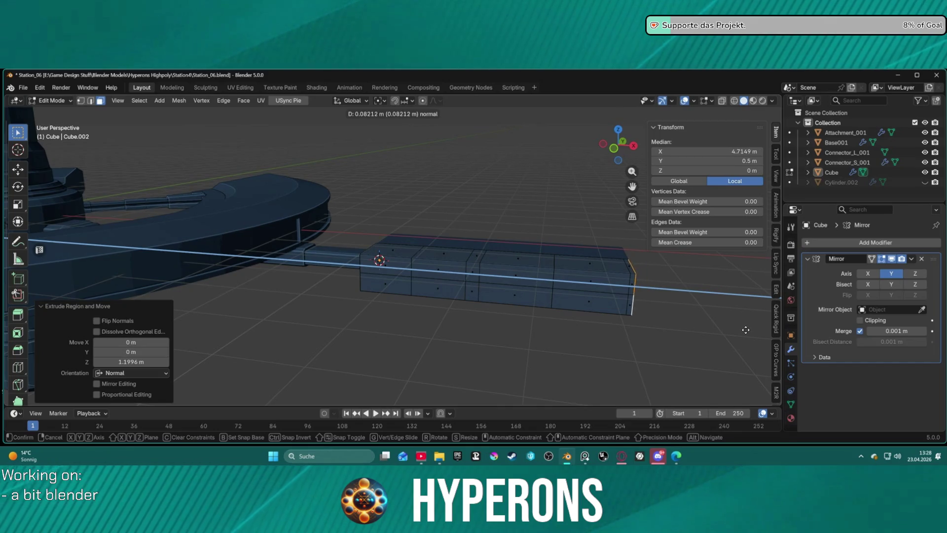
click(18, 335)
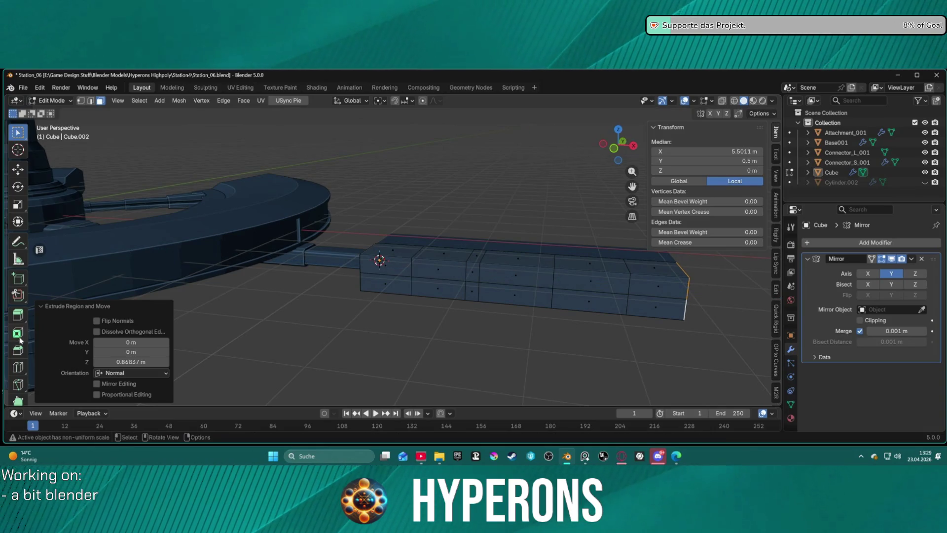
mouse_move(340, 276)
middle_down()
mouse_move(424, 305)
mouse_move(450, 271)
mouse_move(390, 203)
mouse_move(518, 267)
mouse_move(594, 275)
mouse_move(468, 226)
mouse_move(519, 229)
mouse_move(541, 263)
mouse_move(457, 256)
mouse_move(475, 243)
mouse_move(535, 240)
middle_up()
middle_drag(349, 245, 421, 221)
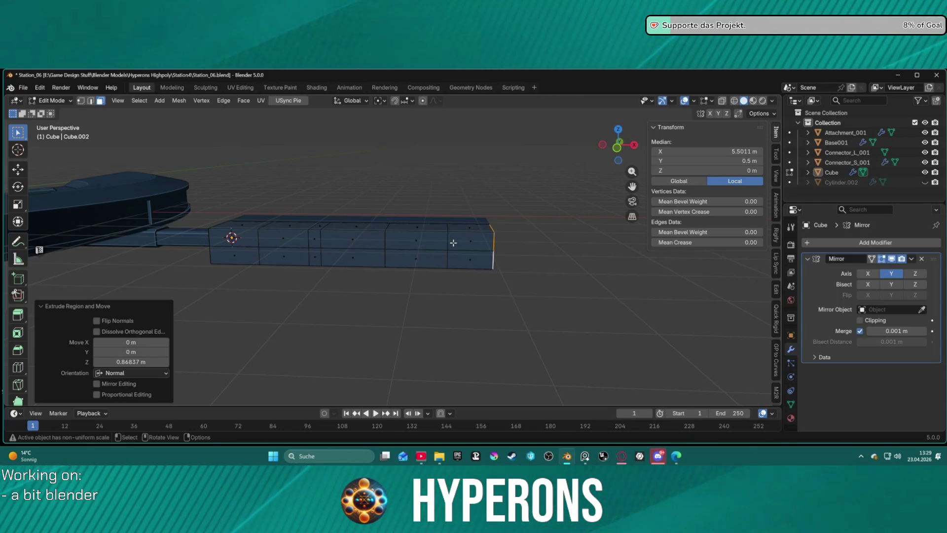
- Try extruding the arm's right end face, then cancel and undo that extrusion
mouse_move(459, 243)
middle_down()
mouse_move(303, 328)
mouse_move(349, 330)
mouse_move(424, 227)
mouse_move(444, 229)
mouse_move(386, 231)
mouse_move(394, 216)
mouse_move(400, 233)
mouse_move(389, 218)
mouse_move(372, 224)
mouse_move(395, 228)
middle_up()
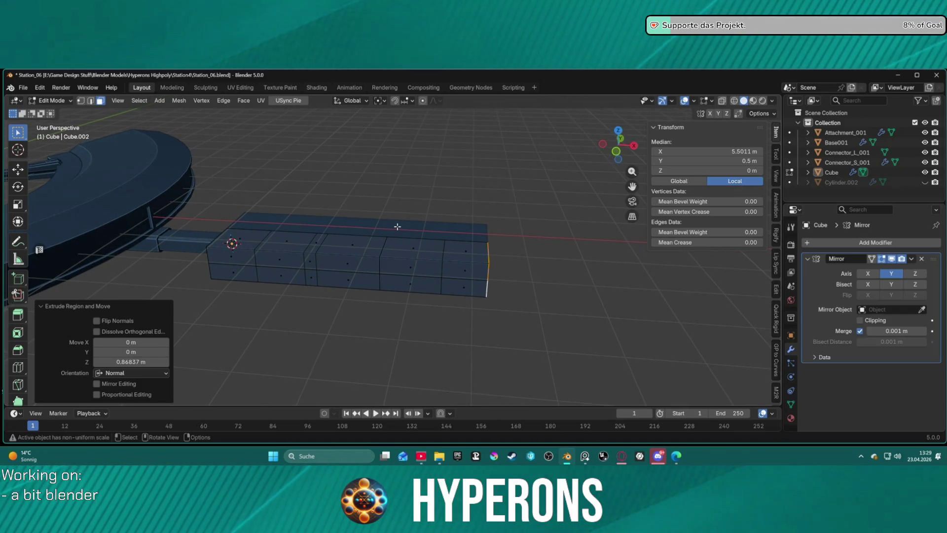
key(e)
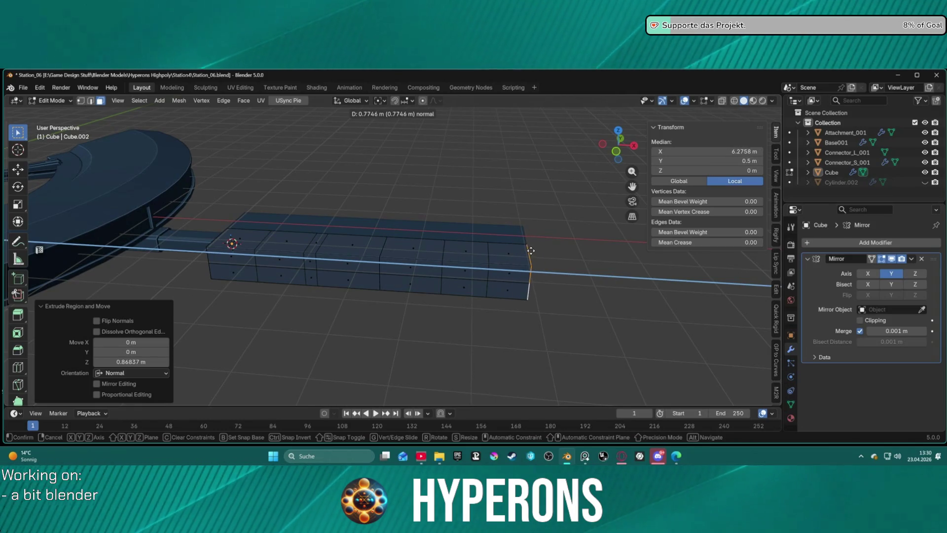
right_click(525, 250)
key(ctrl+z)
key(ctrl+z)
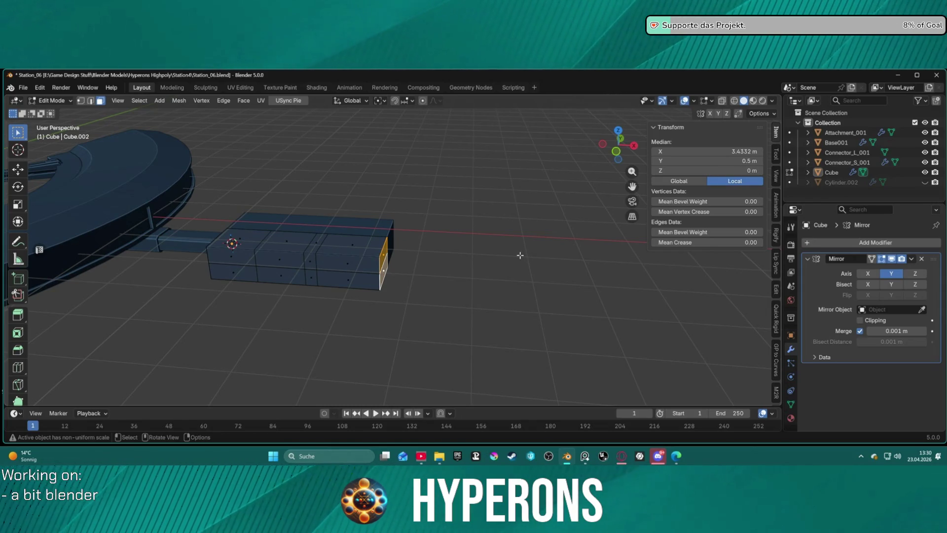
- Extrude the right end face three times, the last segment about 0.56 m long
key(e)
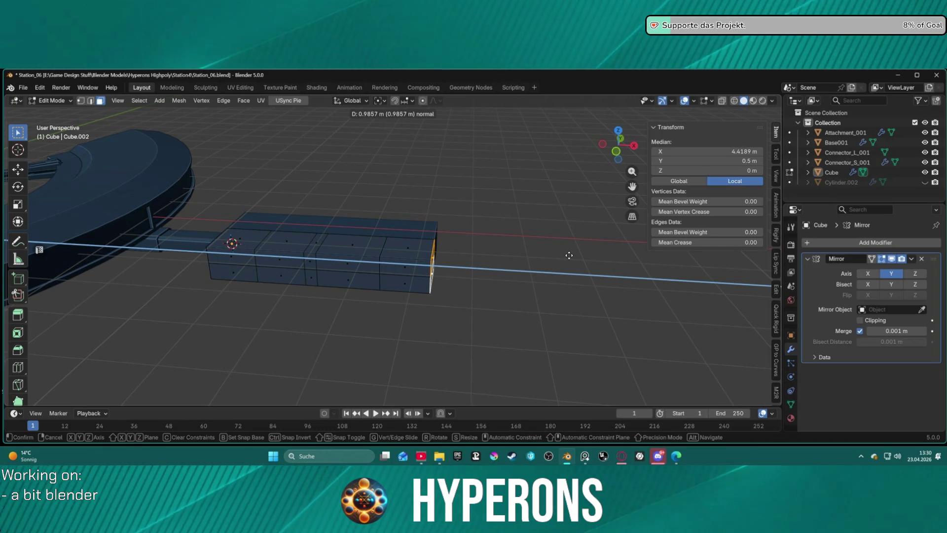
click(568, 255)
key(e)
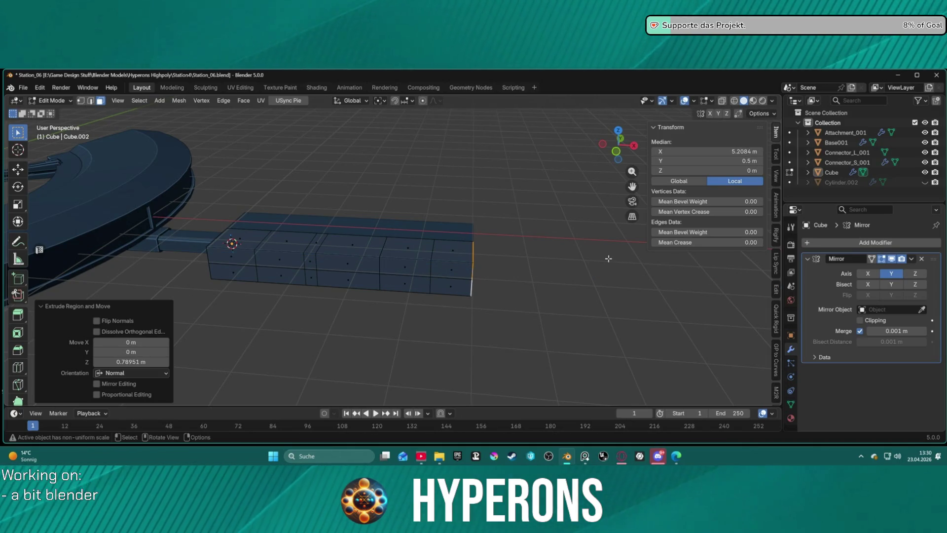
click(610, 259)
key(e)
click(636, 258)
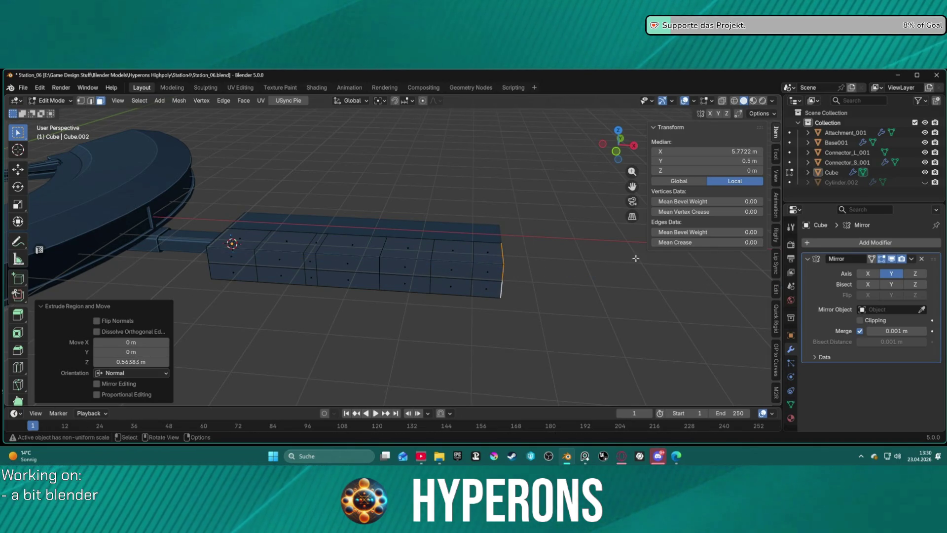
- Deselect, view the lengthened box, and select a vertical edge at its left end
click(380, 197)
mouse_move(381, 196)
middle_down()
mouse_move(419, 205)
mouse_move(380, 186)
mouse_move(484, 192)
middle_up()
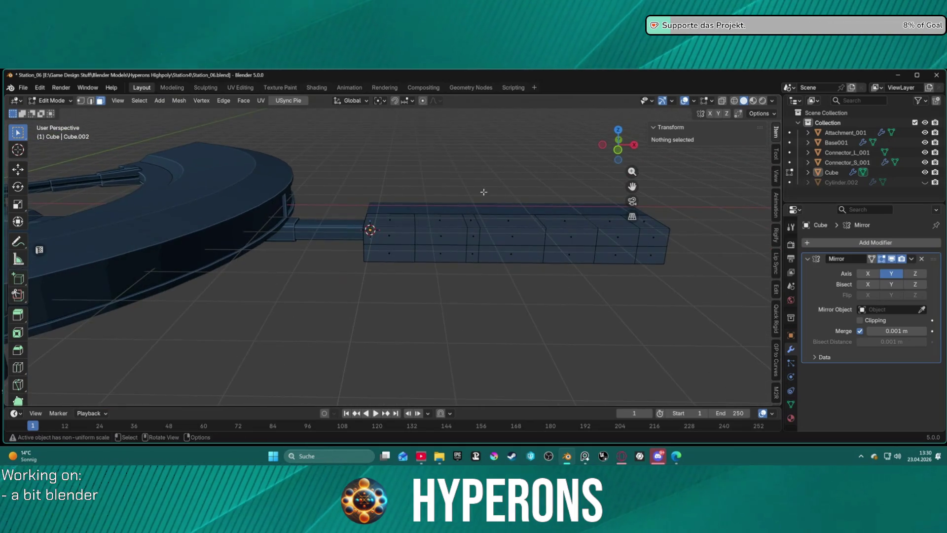
click(365, 230)
mouse_move(537, 245)
middle_down()
mouse_move(610, 264)
mouse_move(620, 276)
middle_up()
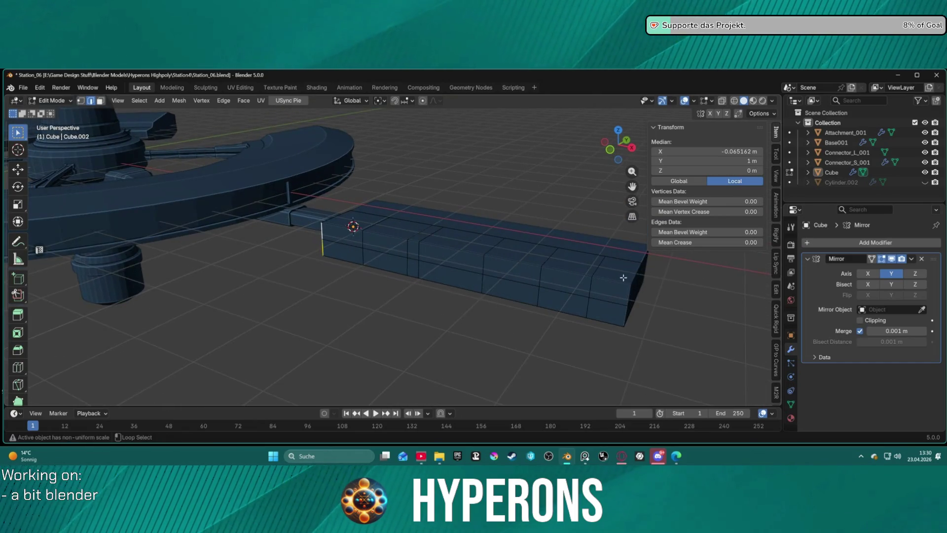
middle_drag(456, 232, 476, 252)
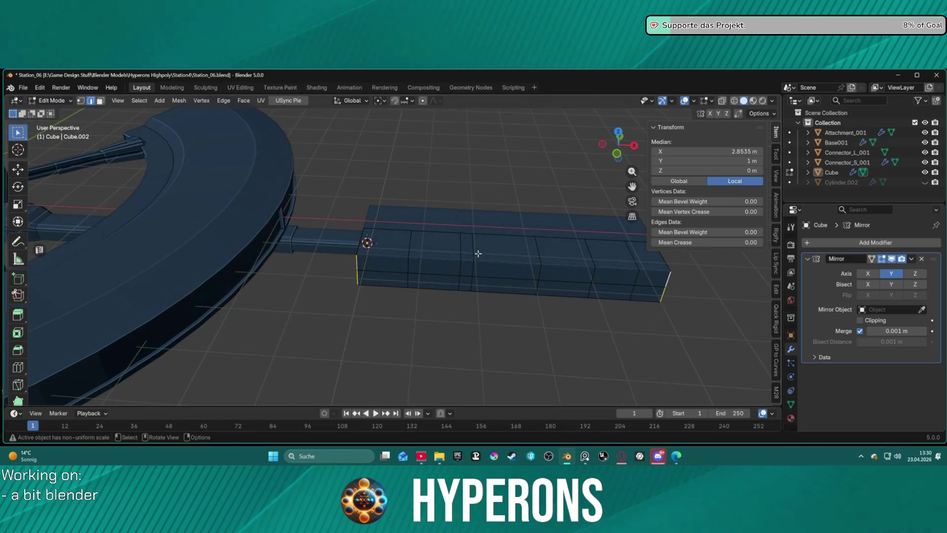
key(3)
click(387, 264)
shift+click(434, 266)
shift+click(433, 281)
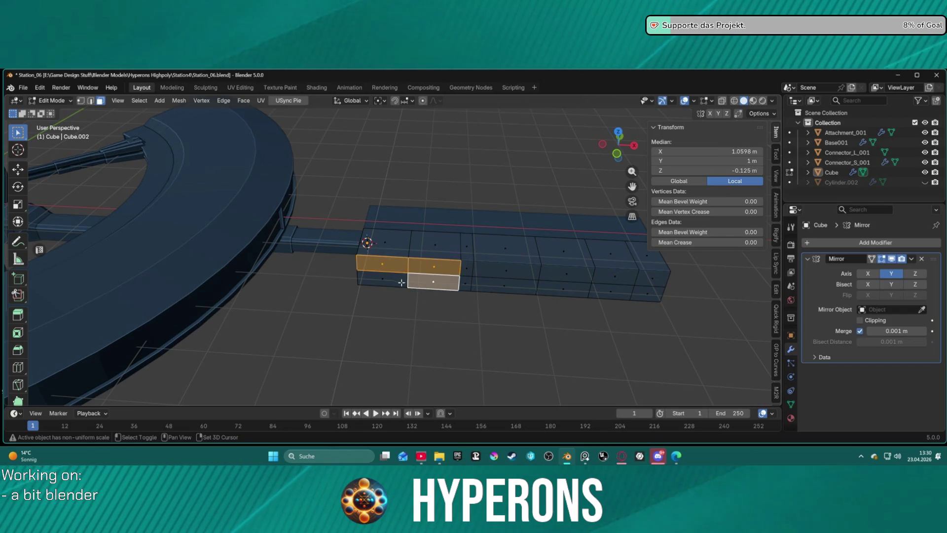
shift+click(383, 279)
key(e)
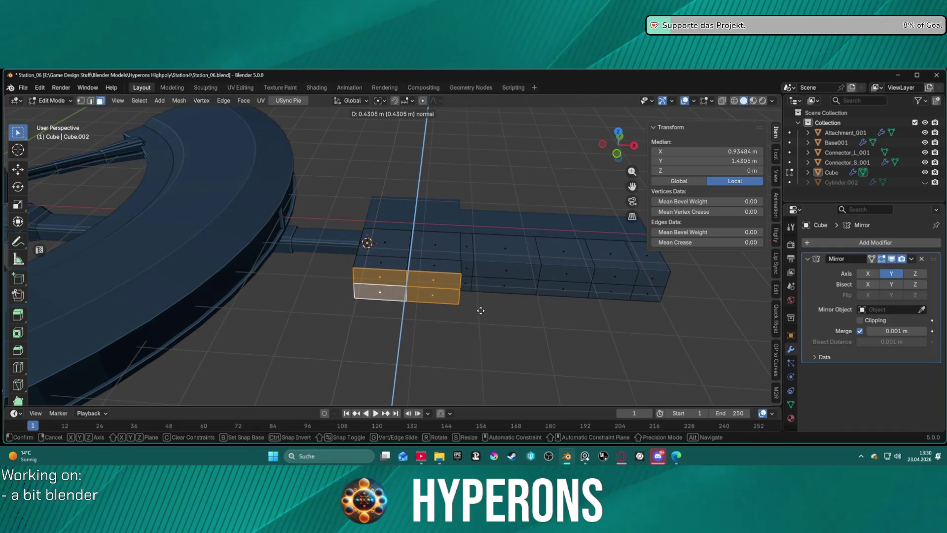
click(501, 309)
shift+middle_drag(565, 304, 517, 300)
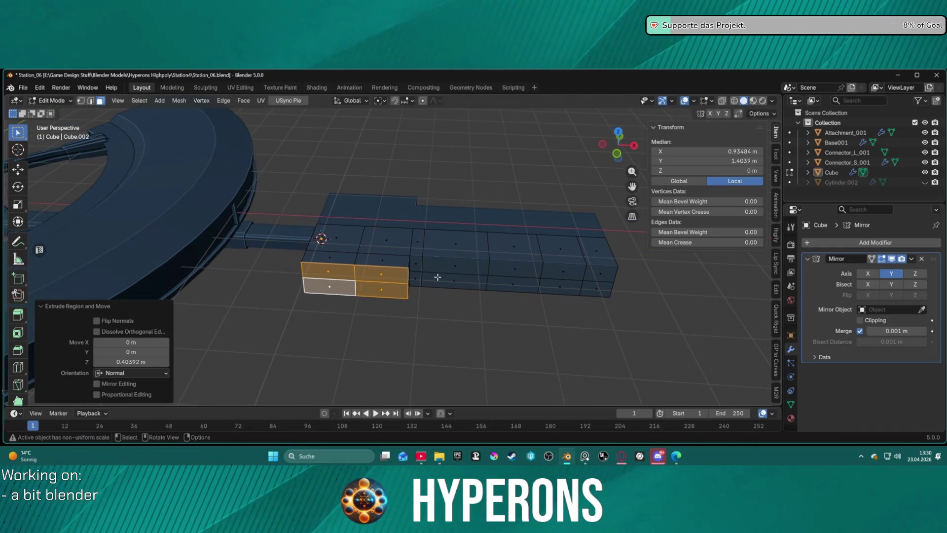
key(ctrl+z)
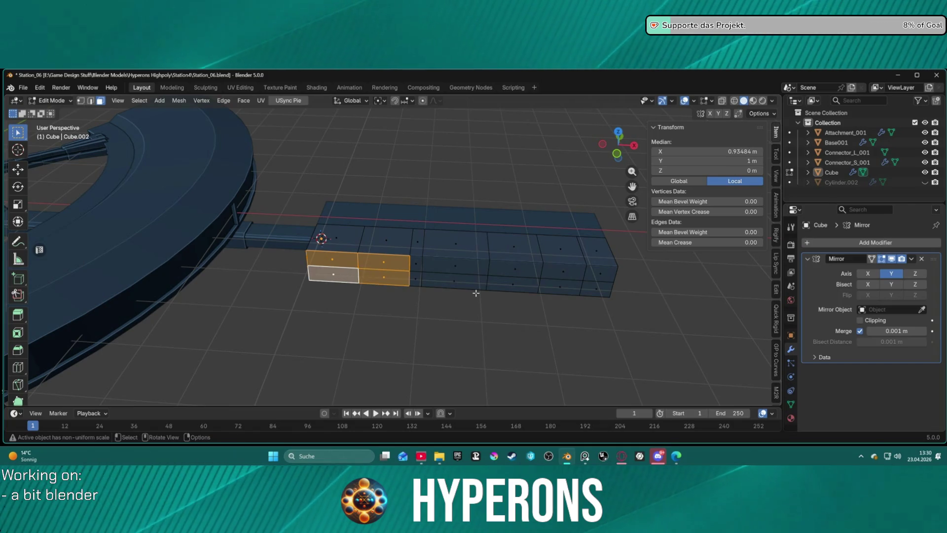
key(s)
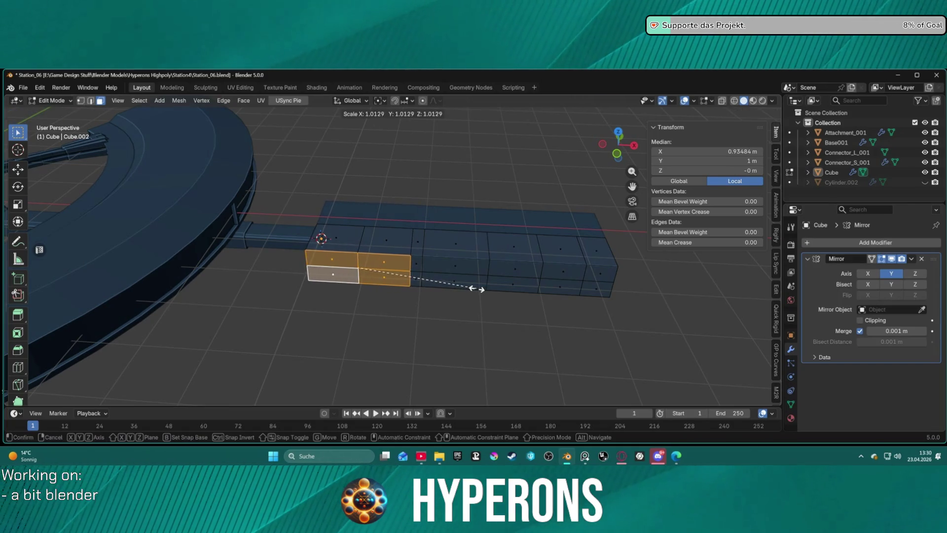
right_click(485, 292)
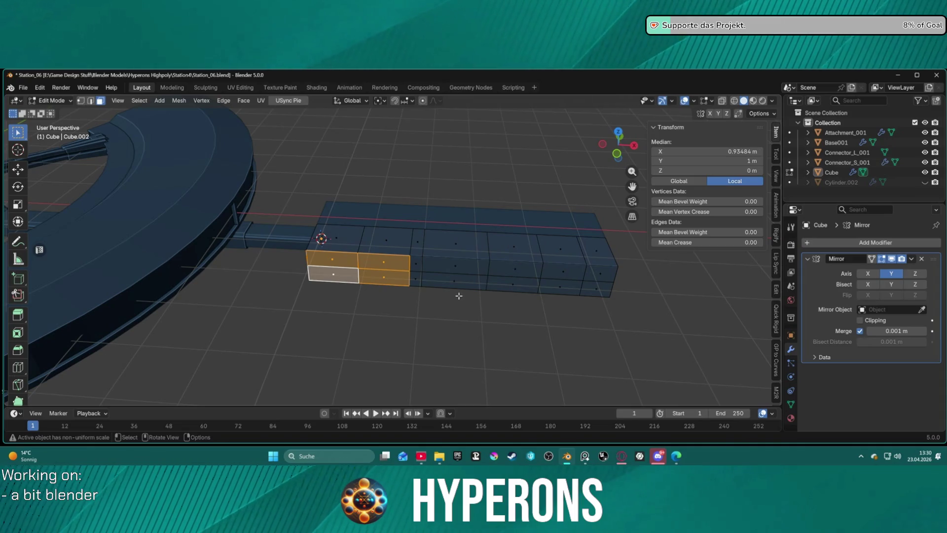
mouse_move(450, 281)
middle_down()
mouse_move(553, 262)
mouse_move(537, 247)
mouse_move(444, 231)
middle_up()
key(2)
- Scale the top and bottom front edge loops along Z to about 0.61
alt+click(411, 231)
alt+click(412, 261)
key(s)
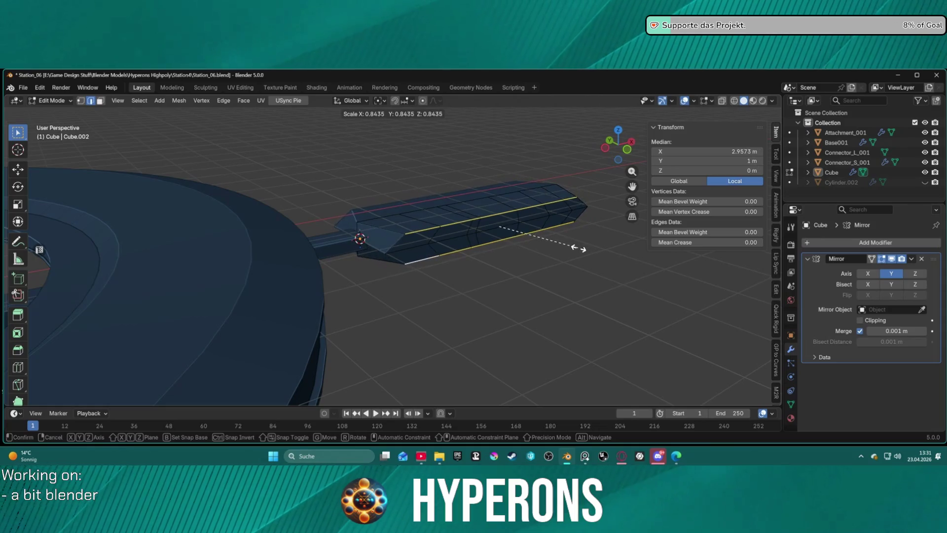
key(z)
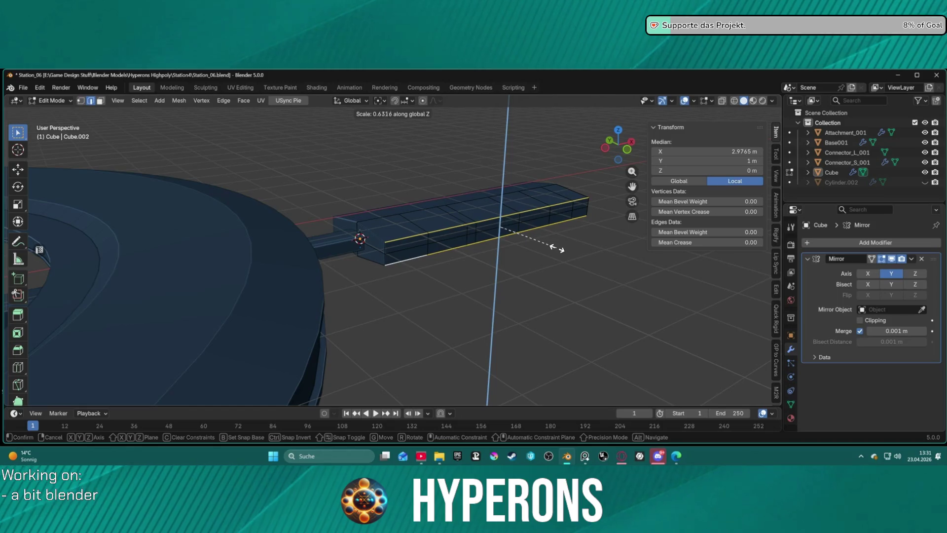
click(554, 246)
- Switch to face select and pick a single face on the beam, undoing an extra loop selection
mouse_move(554, 246)
middle_down()
mouse_move(492, 307)
mouse_move(503, 256)
mouse_move(576, 237)
mouse_move(507, 257)
mouse_move(504, 228)
mouse_move(402, 205)
mouse_move(342, 229)
mouse_move(408, 252)
mouse_move(493, 179)
mouse_move(478, 203)
mouse_move(420, 224)
middle_up()
click(482, 311)
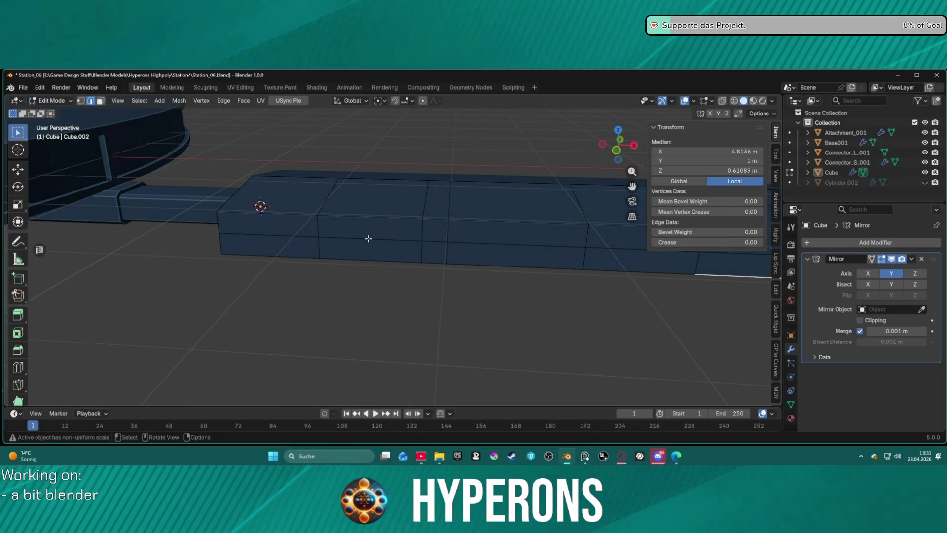
middle_drag(312, 233, 306, 222)
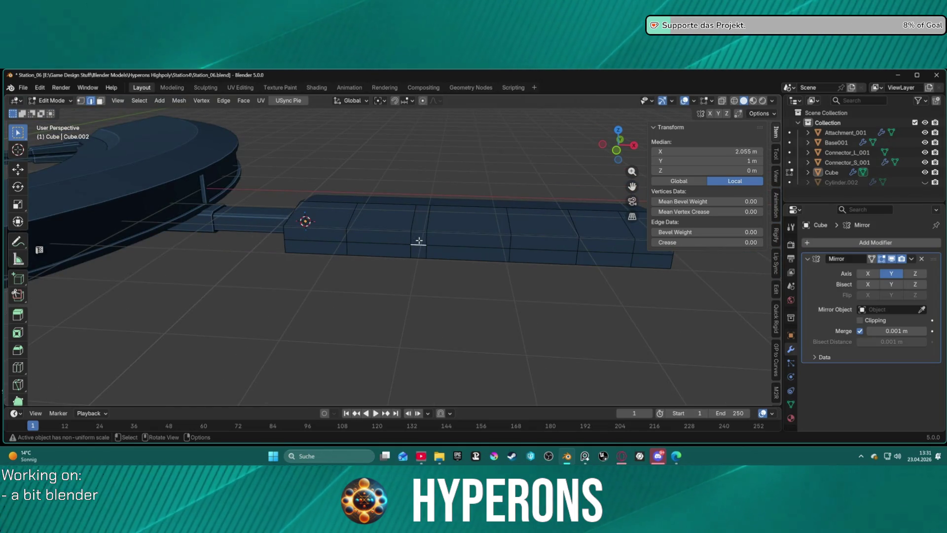
mouse_move(431, 233)
middle_down()
mouse_move(406, 235)
mouse_move(406, 247)
middle_up()
key(3)
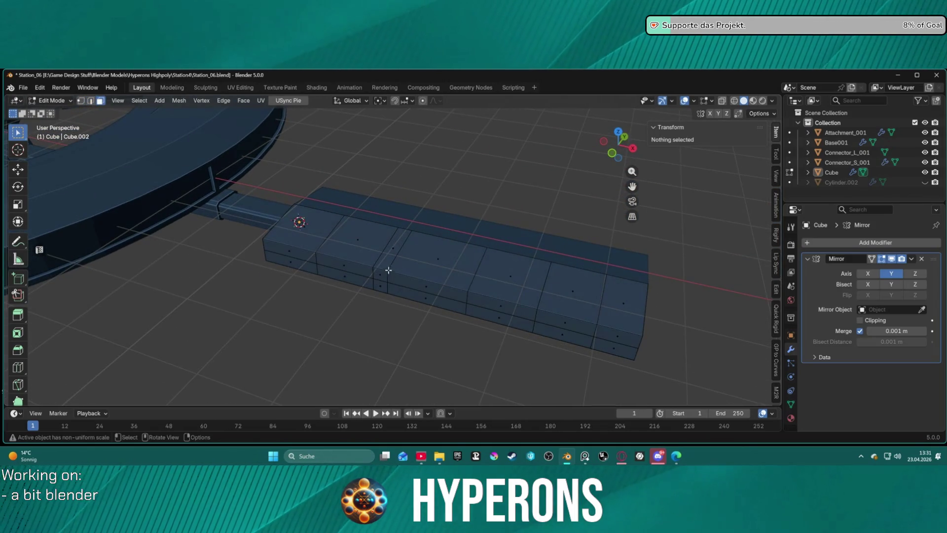
click(380, 275)
alt+click(392, 263)
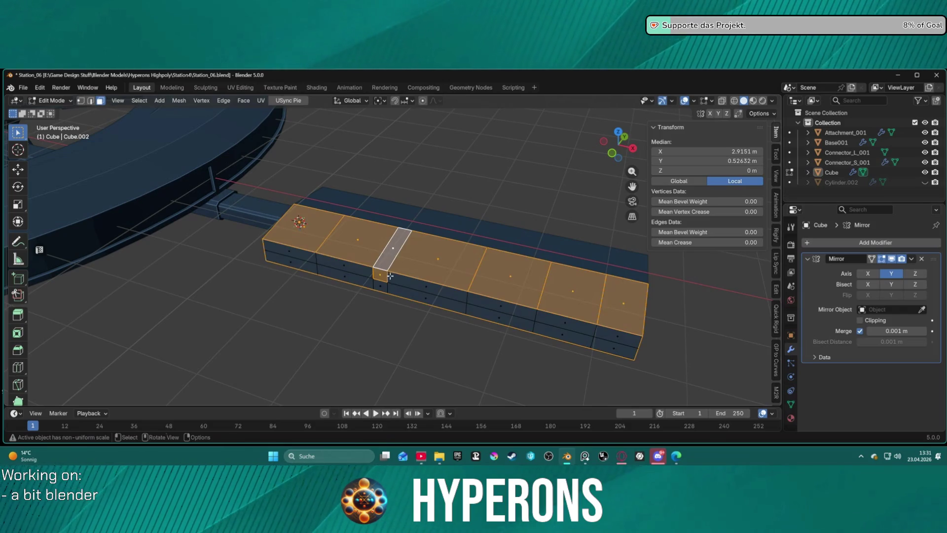
key(ctrl+z)
middle_drag(392, 264, 515, 230)
mouse_move(448, 178)
mouse_down()
mouse_move(620, 272)
mouse_move(602, 298)
mouse_up()
- With X-ray on, box-select the beam's right-part faces and delete their vertices
mouse_move(600, 295)
middle_down()
mouse_move(600, 260)
mouse_move(573, 228)
middle_up()
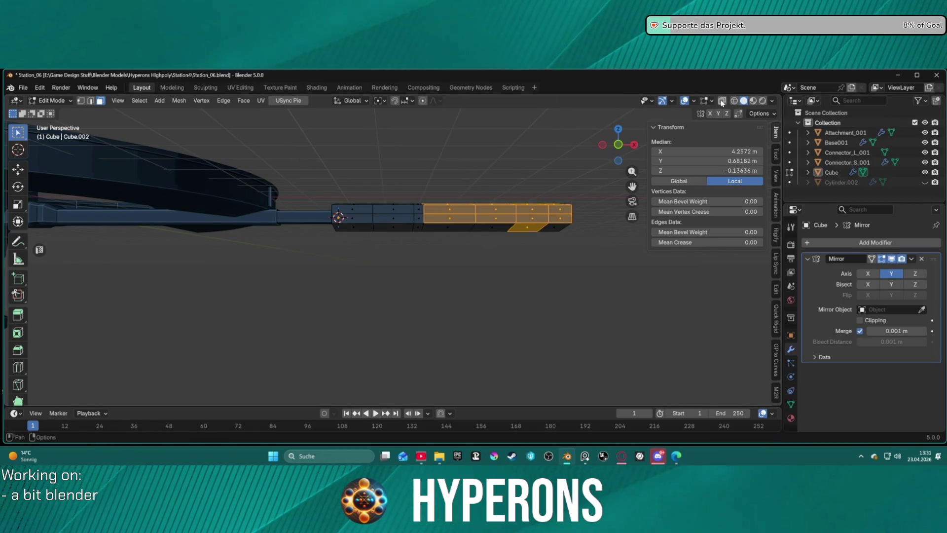
key(alt+z)
mouse_move(437, 167)
mouse_down()
mouse_move(542, 257)
mouse_move(575, 267)
mouse_up()
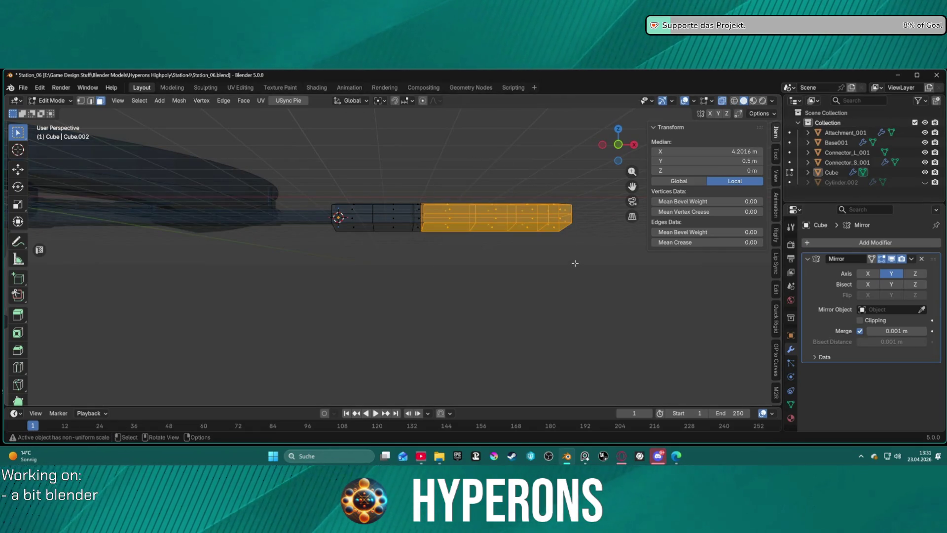
key(x)
click(558, 265)
mouse_move(558, 253)
middle_down()
mouse_move(525, 262)
mouse_move(442, 247)
middle_up()
- Undo back to the short box before extrusion and rescale its selected end faces
key(2)
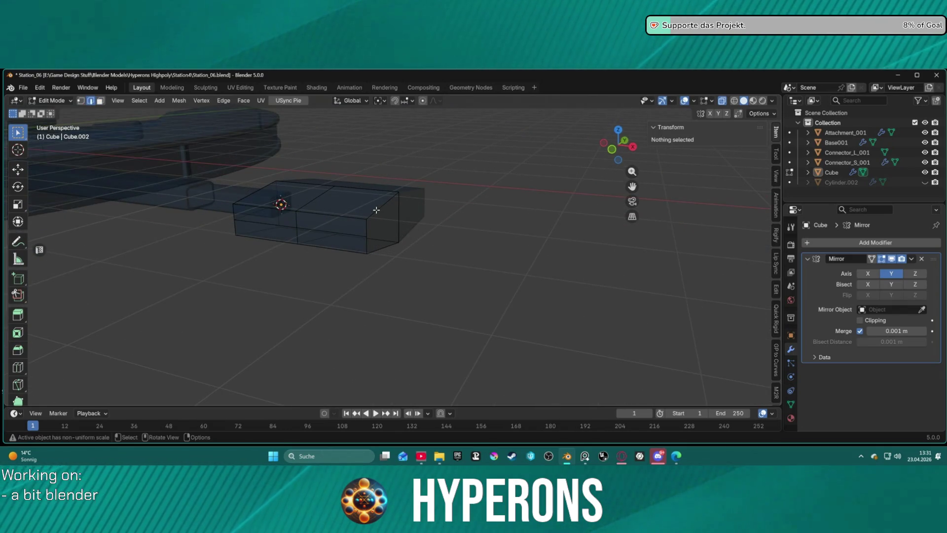
alt+click(369, 250)
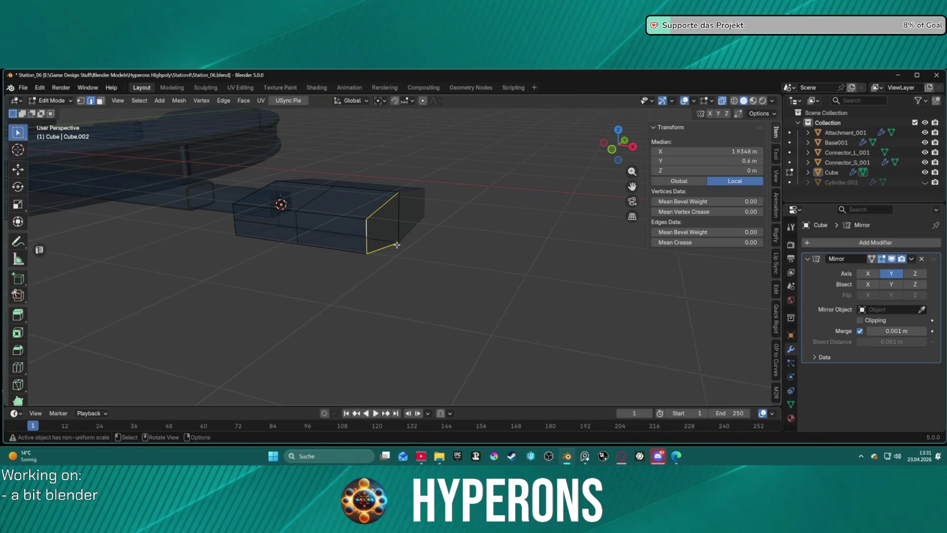
middle_drag(368, 250, 376, 239)
key(ctrl+z)
key(ctrl+z)
key(ctrl+z)
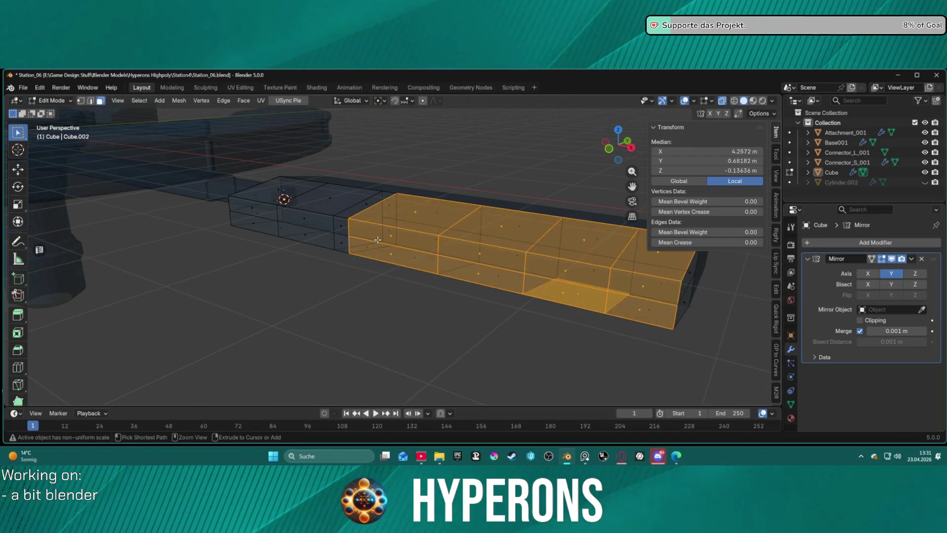
key(ctrl+z)
key(ctrl+z)
key(ctrl+z)
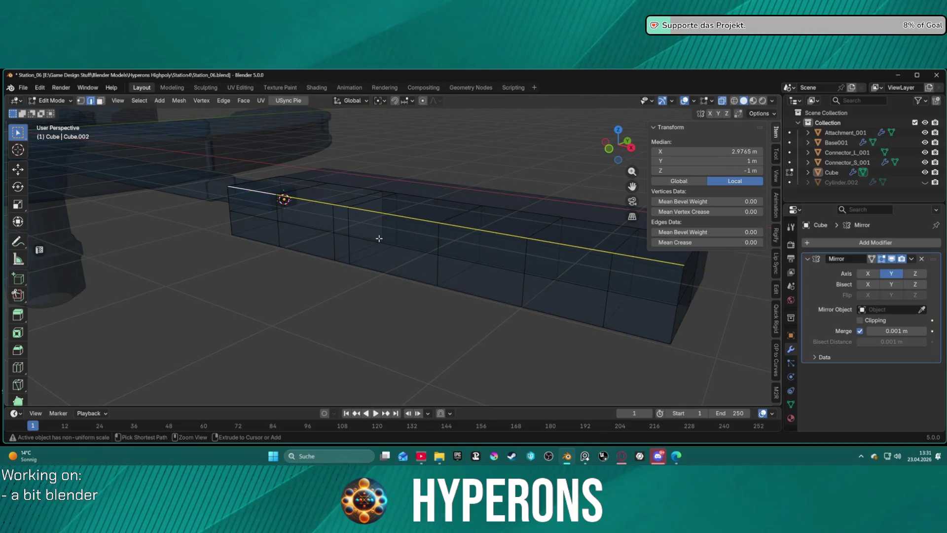
key(ctrl+z)
key(ctrl+z)
key(ctrl+z)
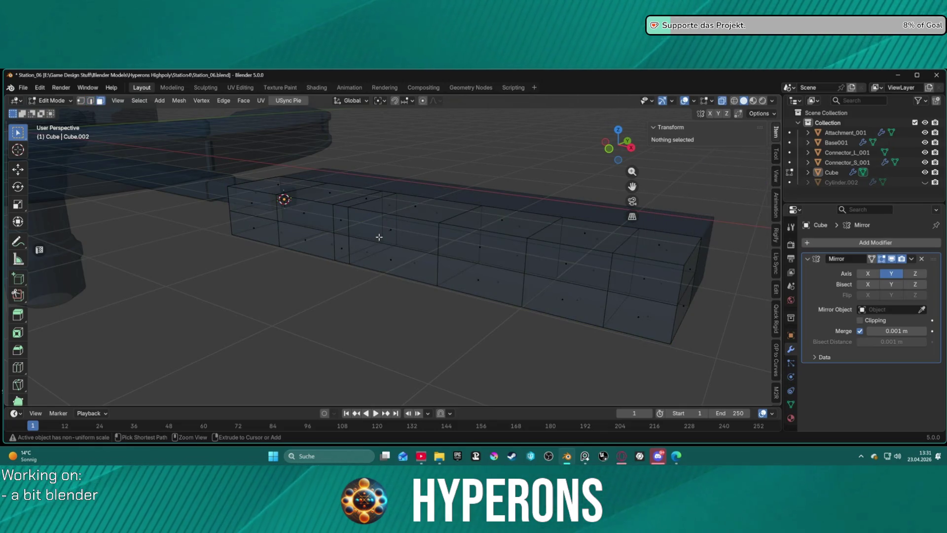
key(ctrl+z)
key(ctrl+z)
key(ctrl+z)
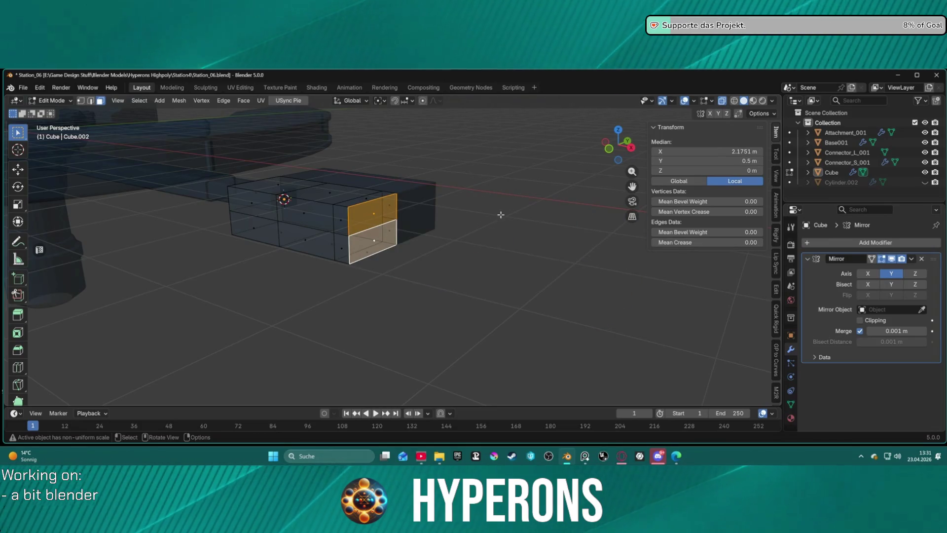
key(s)
click(489, 214)
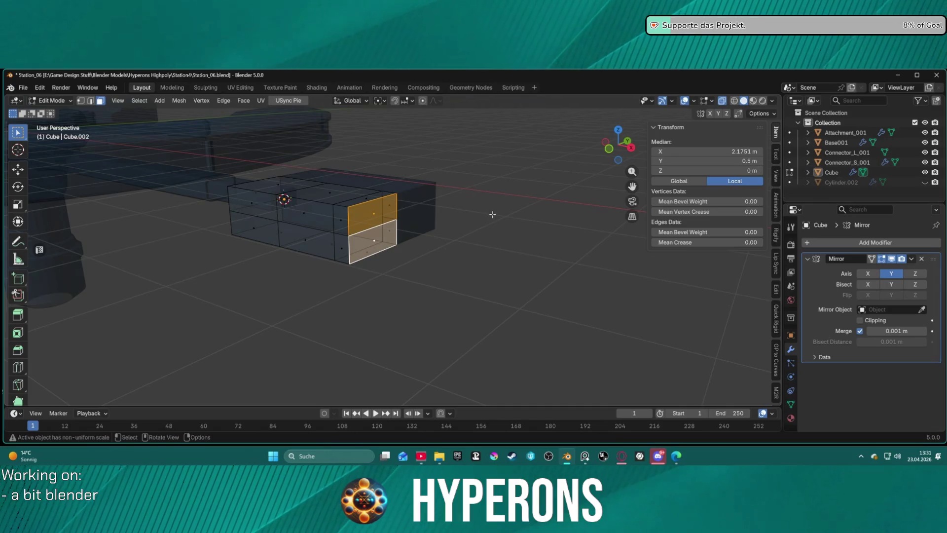
middle_drag(478, 220, 525, 222)
- Bevel the box's top and bottom edge loops with Ctrl+B
key(2)
alt+click(324, 208)
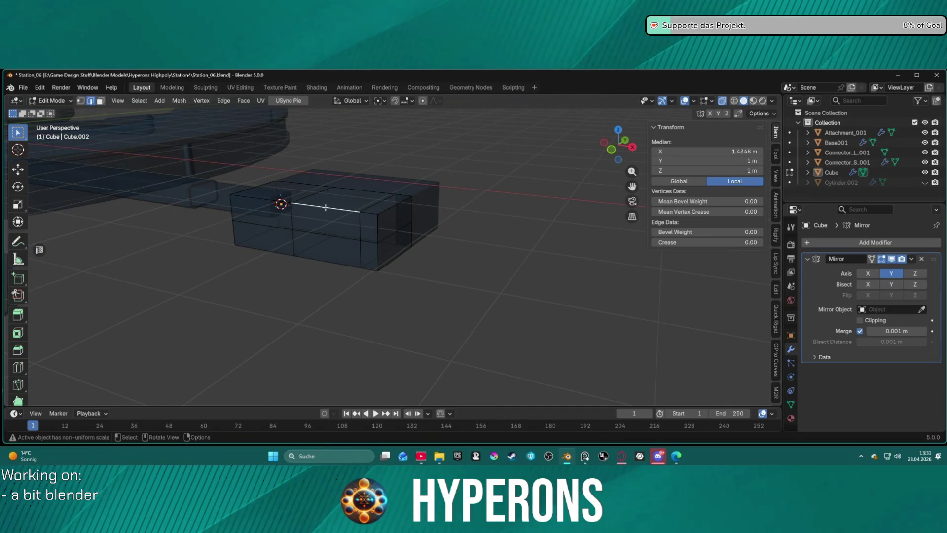
alt+click(355, 212)
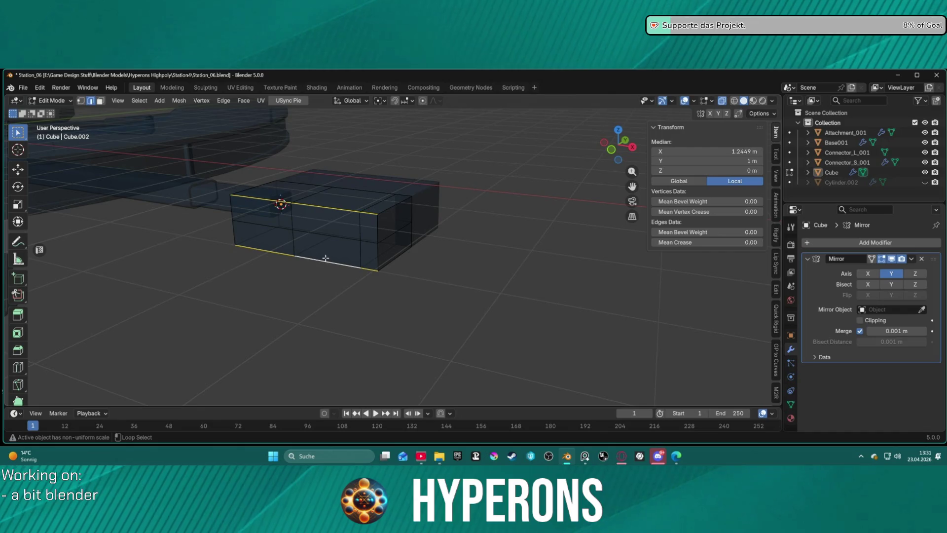
key(ctrl+b)
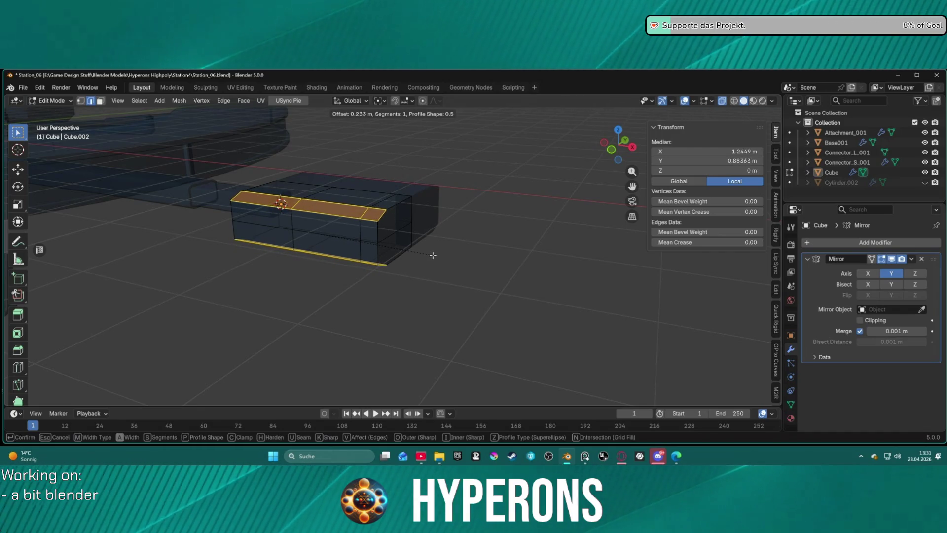
click(433, 255)
click(522, 255)
mouse_move(522, 255)
middle_down()
mouse_move(613, 253)
mouse_move(518, 254)
middle_up()
- Select the upper and lower bevelled end faces and start scaling them down
key(3)
click(412, 223)
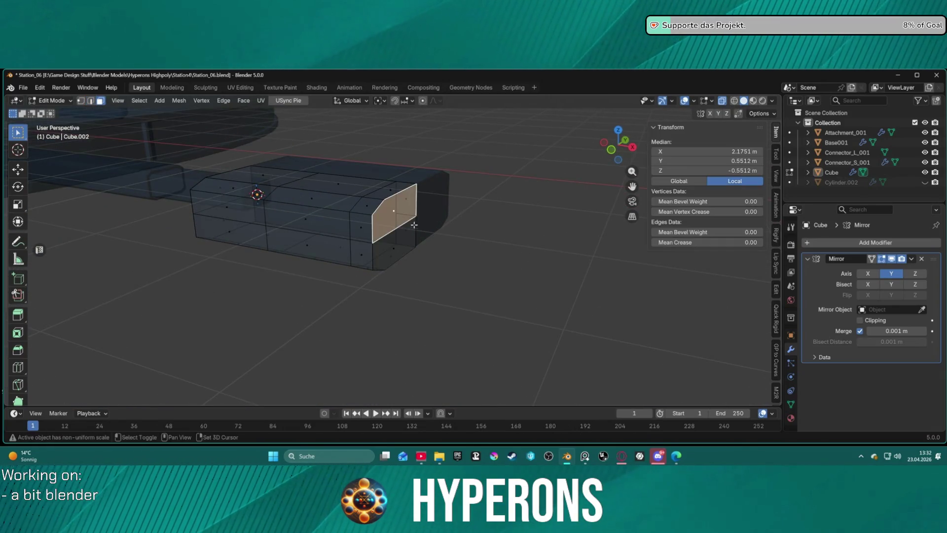
alt+click(401, 249)
click(509, 260)
click(398, 245)
shift+click(398, 214)
middle_drag(399, 214, 474, 238)
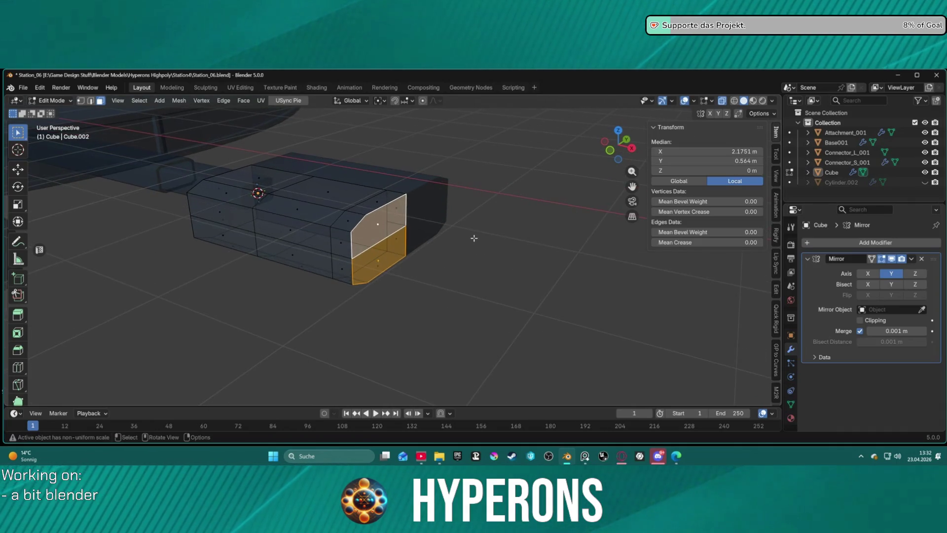
key(s)
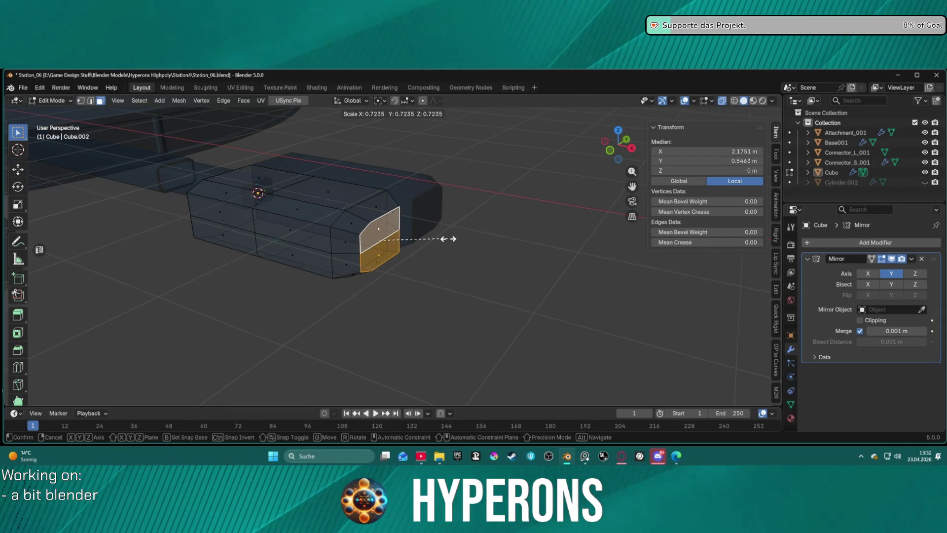
- Shrink the end faces to 0.724, turn X-ray off, and extrude them about 1 m
click(444, 239)
mouse_move(446, 239)
middle_down()
mouse_move(541, 237)
mouse_move(542, 226)
middle_up()
key(alt+z)
key(e)
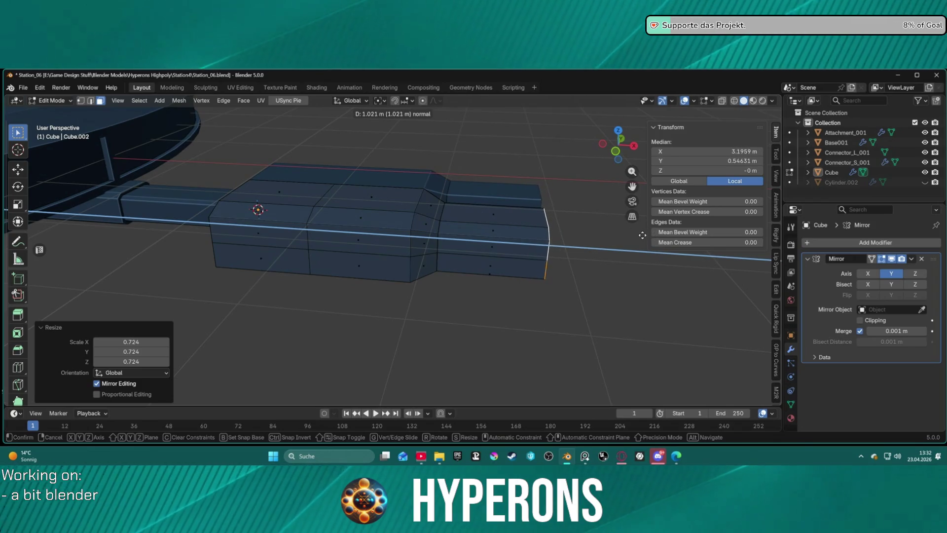
click(587, 253)
mouse_move(587, 253)
middle_down()
mouse_move(504, 257)
mouse_move(480, 246)
middle_up()
- Add a short extrusion scaled to 1.288, then stretch the end face along Y
key(e)
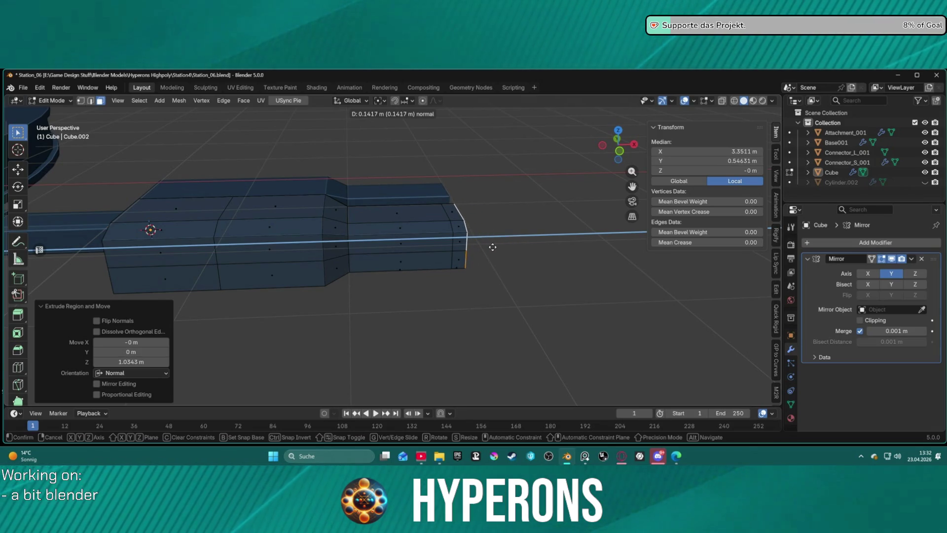
click(487, 247)
key(s)
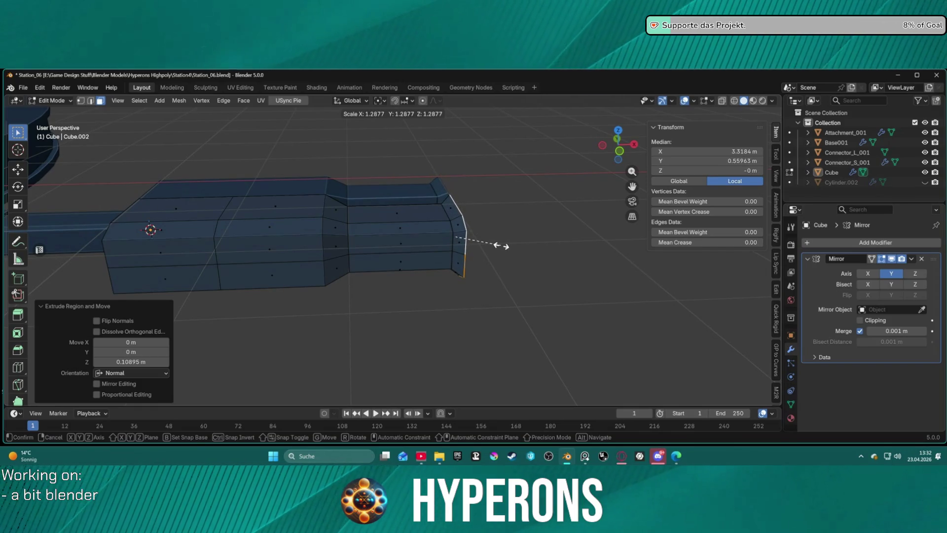
click(499, 245)
key(e)
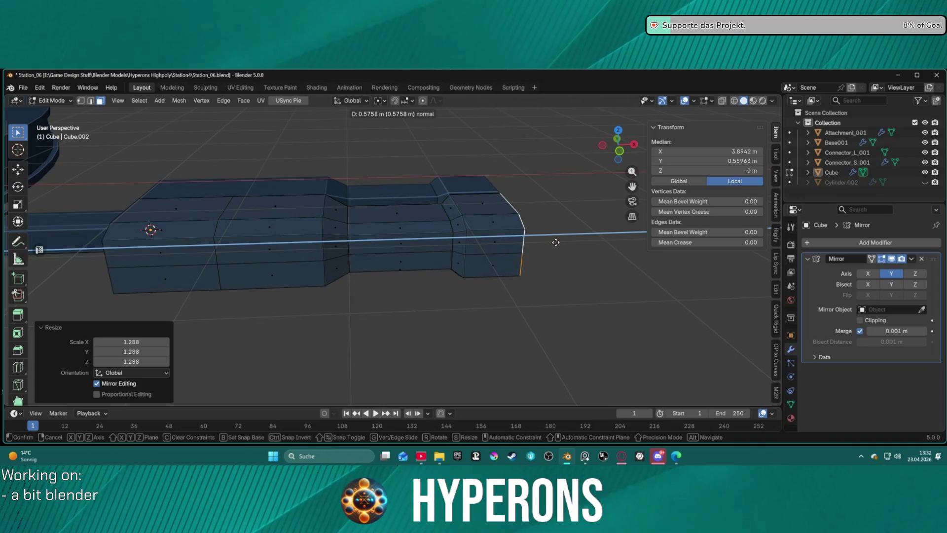
right_click(556, 242)
mouse_move(552, 246)
middle_down()
mouse_move(469, 239)
mouse_move(520, 258)
mouse_move(541, 254)
mouse_move(503, 264)
middle_up()
key(s)
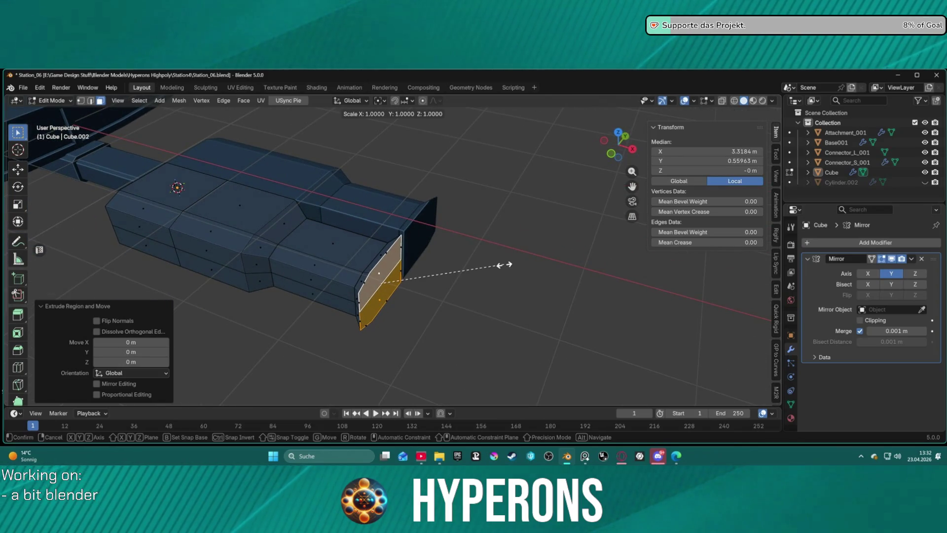
key(y)
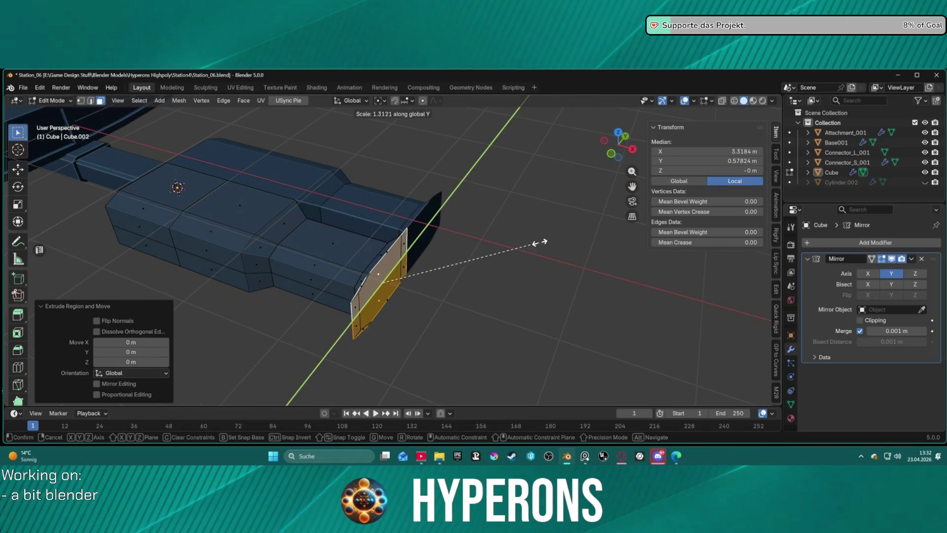
click(529, 240)
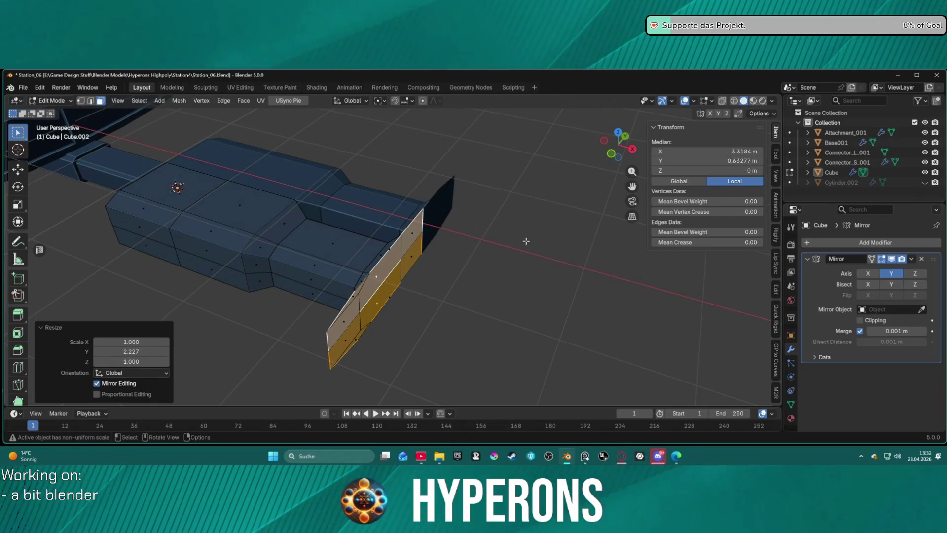
- Move the end face along X after two cancelled extrusions, then undo the trial edits
key(e)
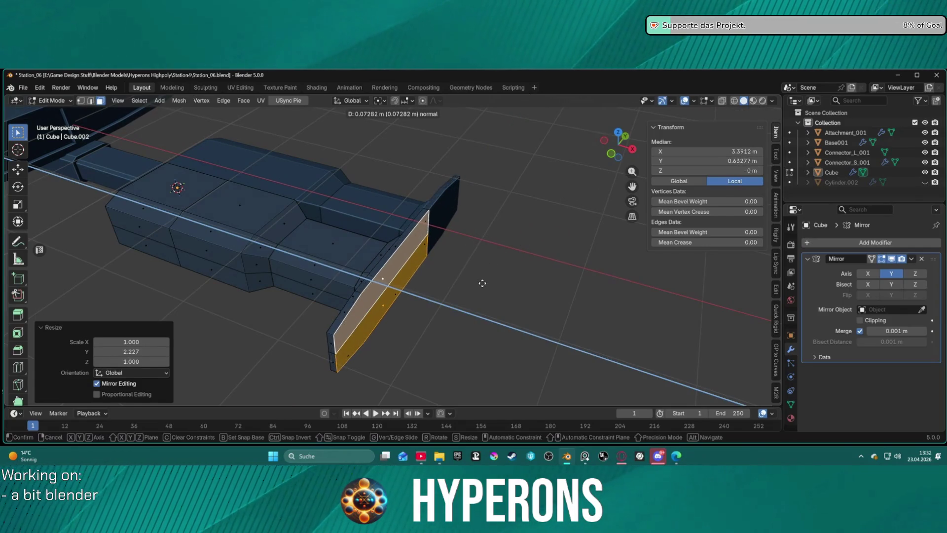
key(Escape)
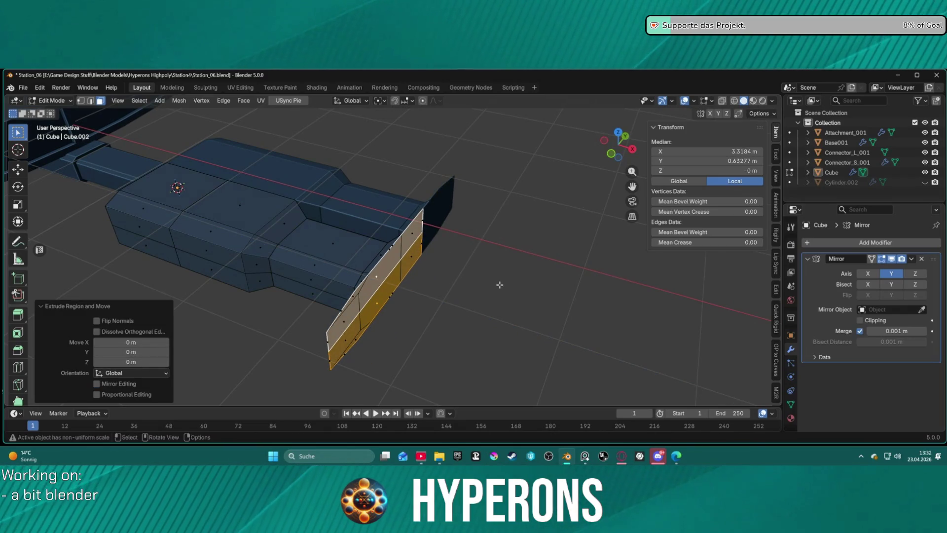
key(e)
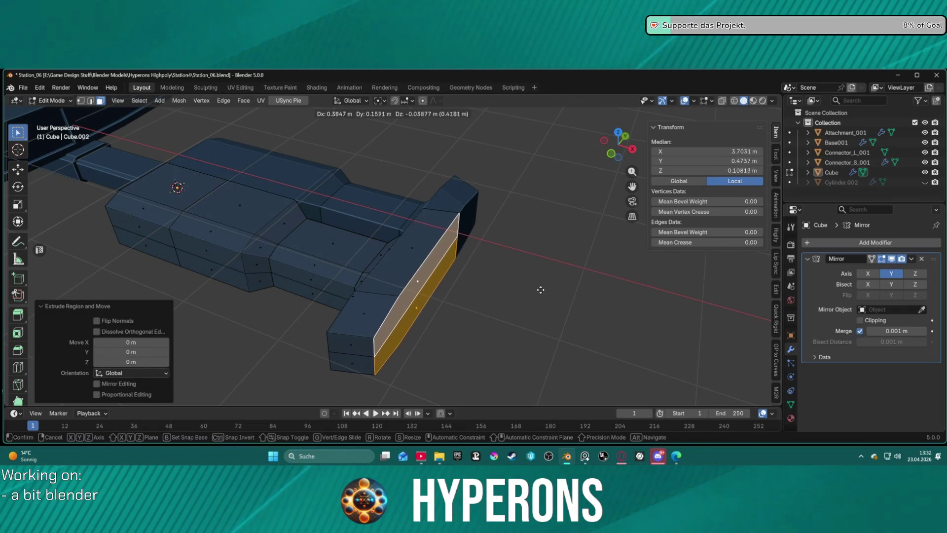
key(Escape)
middle_drag(454, 296, 514, 268)
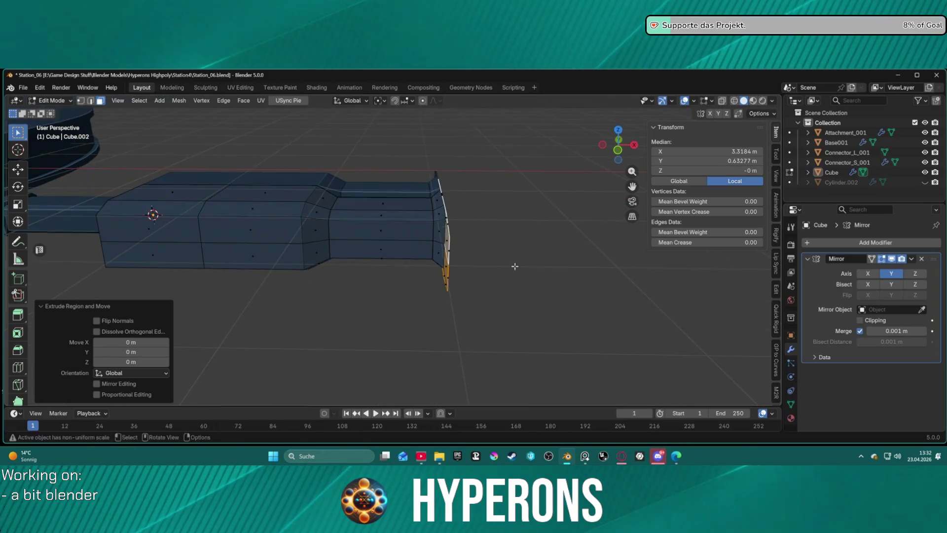
key(g)
key(x)
key(y)
key(x)
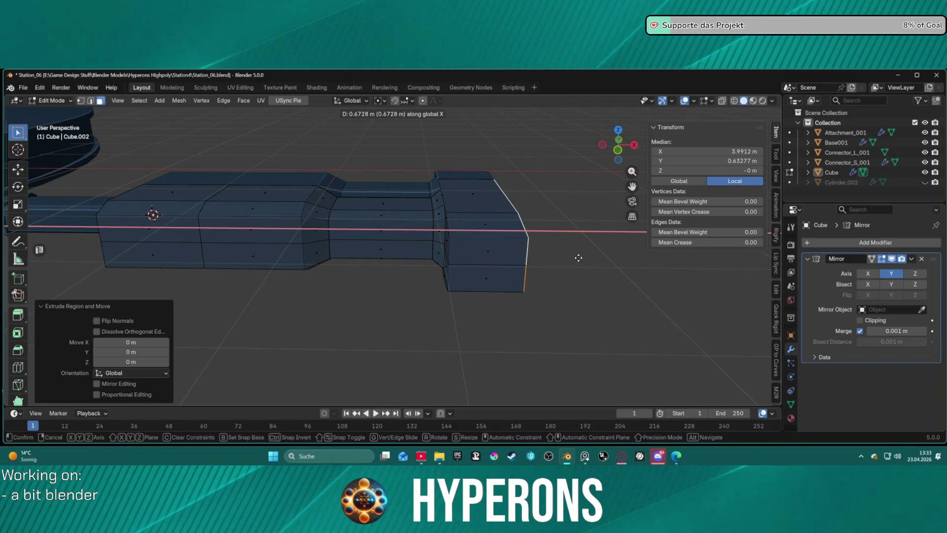
click(577, 258)
mouse_move(577, 267)
middle_down()
mouse_move(474, 264)
mouse_move(476, 285)
mouse_move(455, 334)
mouse_move(552, 266)
mouse_move(598, 270)
mouse_move(496, 260)
mouse_move(444, 281)
mouse_move(414, 313)
mouse_move(410, 292)
mouse_move(404, 328)
mouse_move(525, 300)
mouse_move(632, 302)
mouse_move(598, 275)
mouse_move(512, 262)
mouse_move(497, 279)
mouse_move(503, 291)
mouse_move(560, 304)
mouse_move(457, 313)
mouse_move(434, 277)
mouse_move(588, 281)
mouse_move(563, 294)
mouse_move(486, 274)
middle_up()
key(ctrl+z)
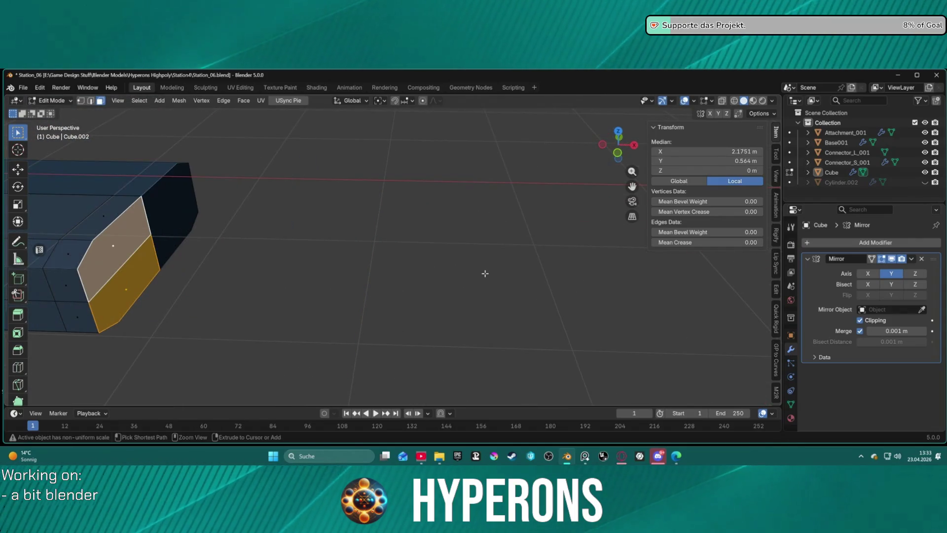
- Narrow the arm's end faces along Y to 0.556
mouse_move(333, 268)
middle_down()
mouse_move(347, 271)
mouse_move(324, 260)
middle_up()
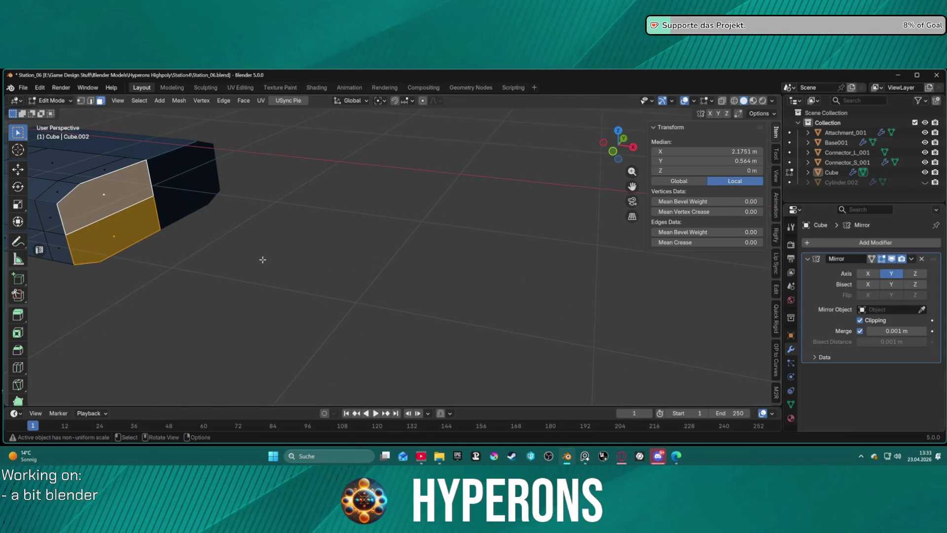
key(s)
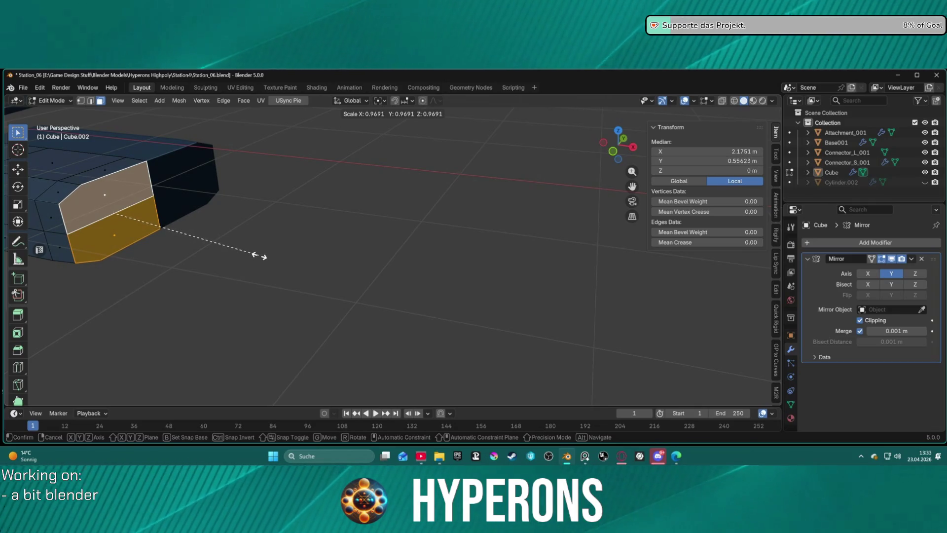
key(x)
key(y)
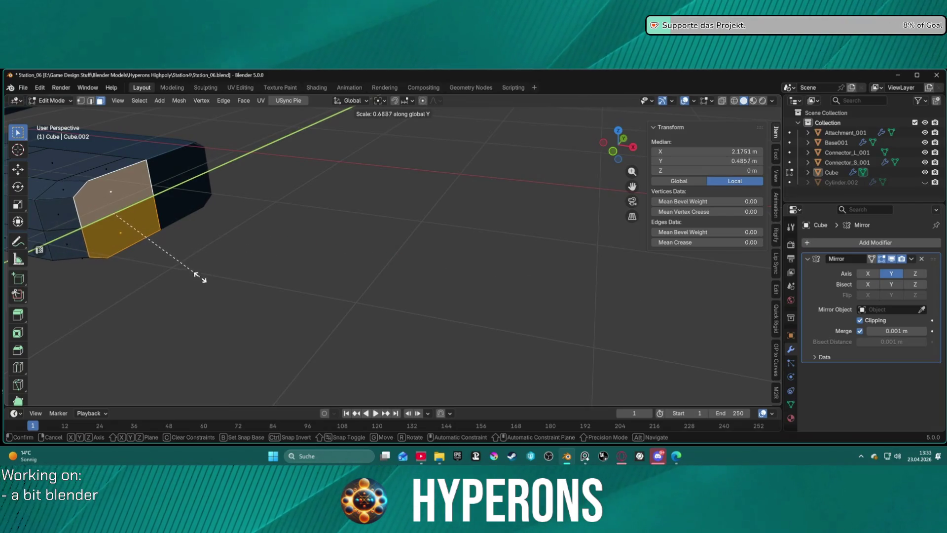
click(157, 288)
scroll(157, 288, down, 5)
middle_drag(157, 287, 268, 256)
scroll(290, 257, up, 4)
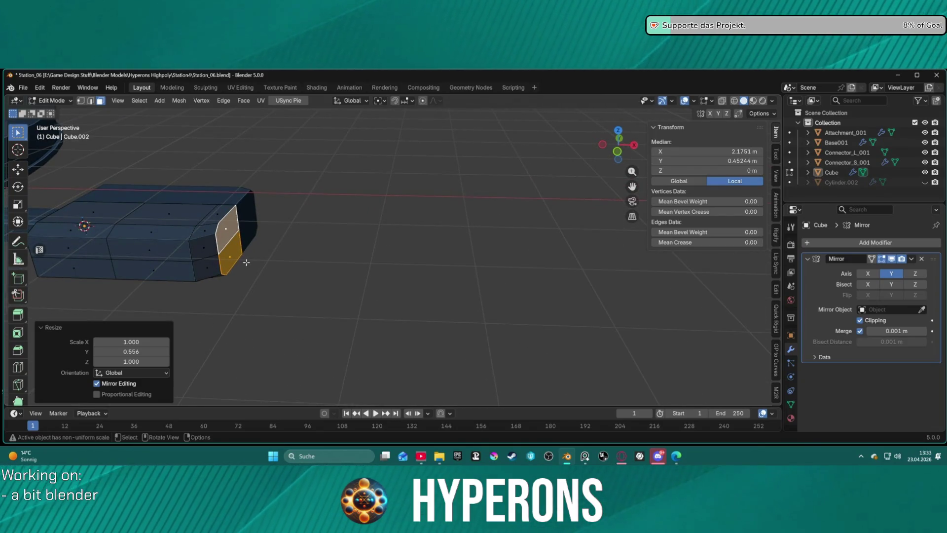
- Rescale the end faces along Y to 0.838 and begin extruding them about 1.75 m
key(s)
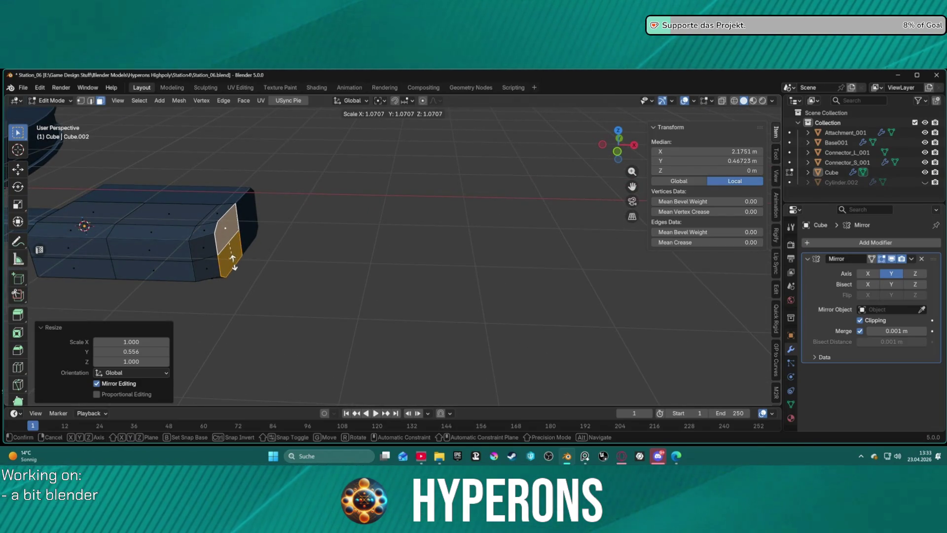
key(x)
key(y)
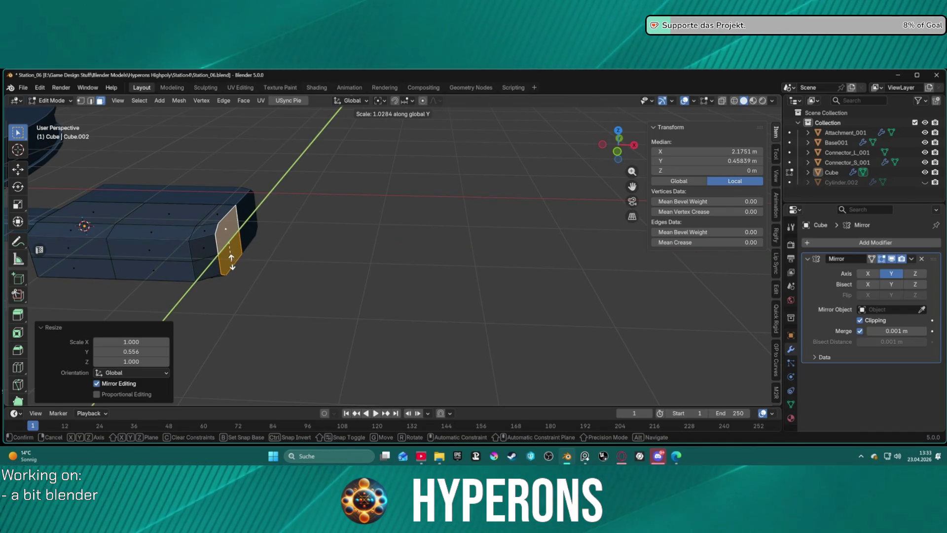
click(233, 260)
key(e)
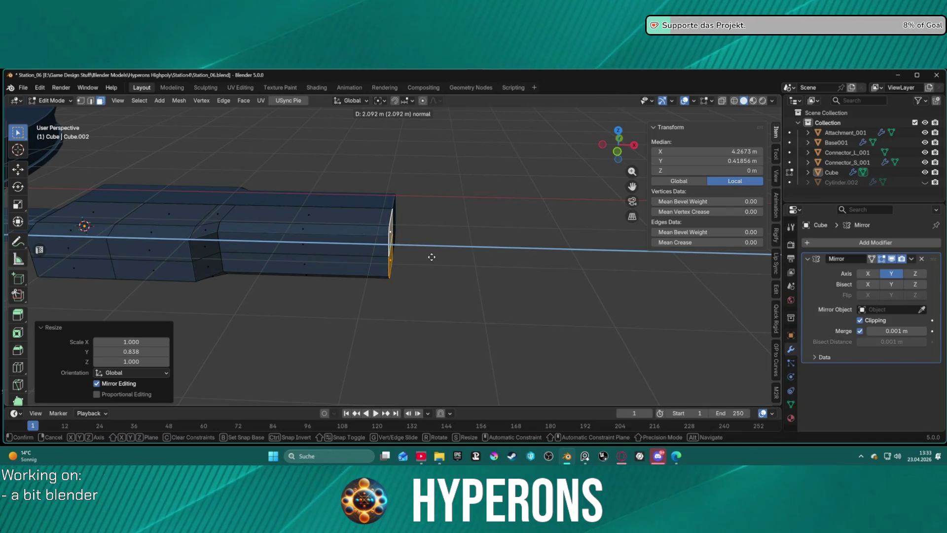
- Finish the 1.75 m extrusion, add a short Y-stretched segment, and extrude the end again
click(404, 257)
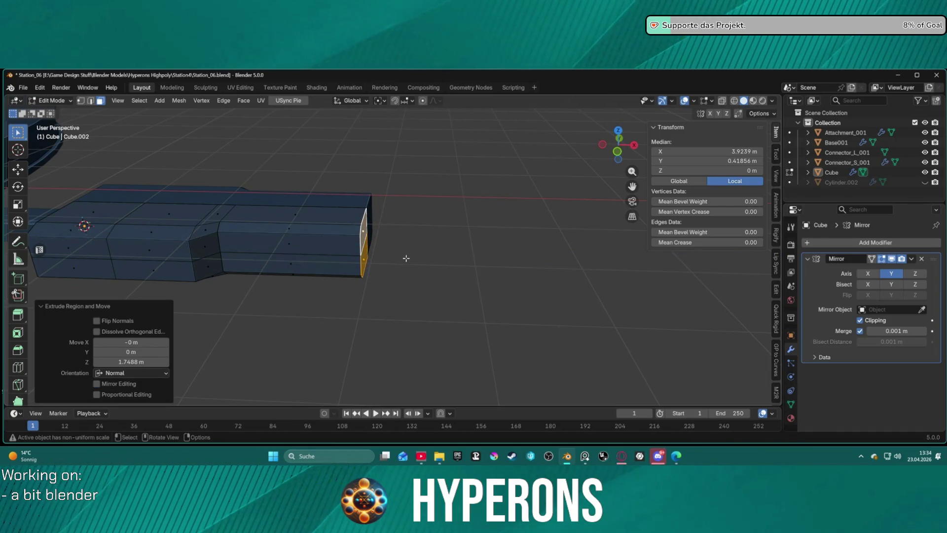
key(e)
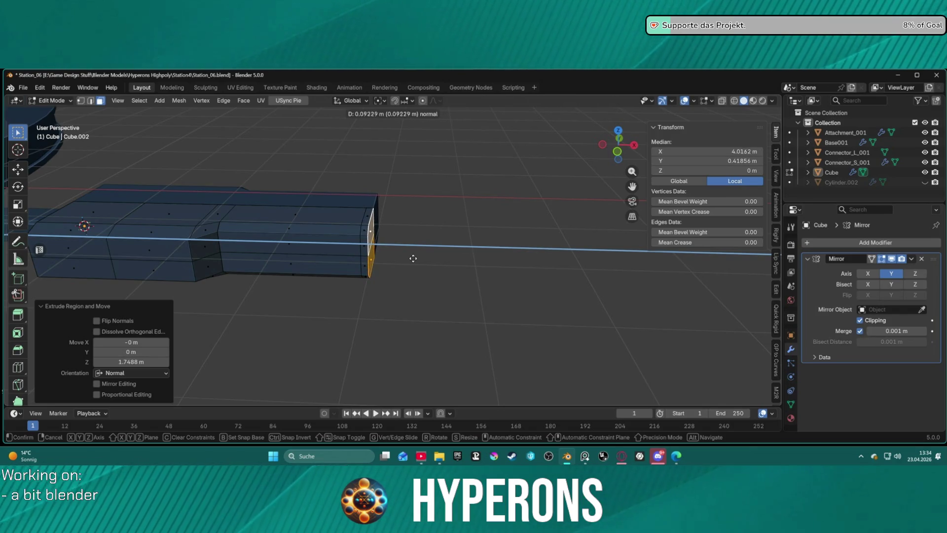
click(413, 257)
key(s)
key(y)
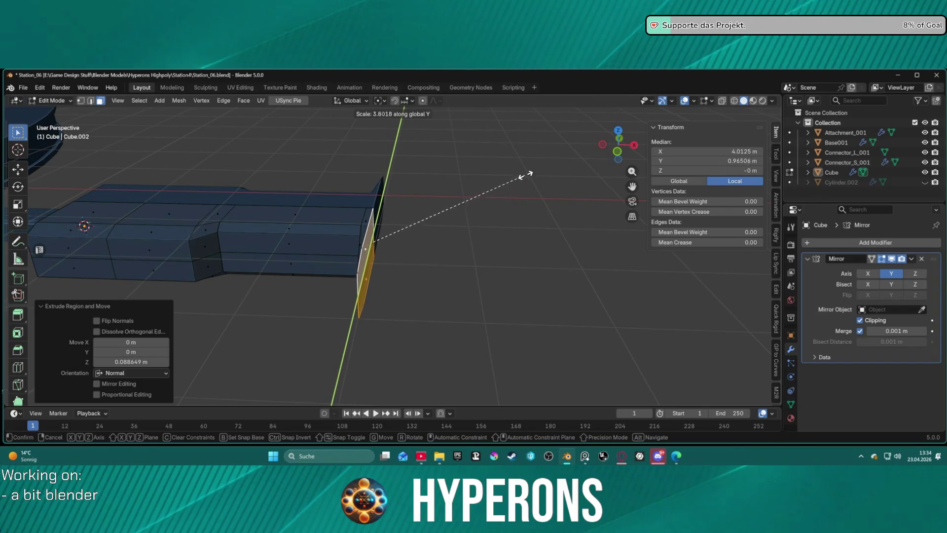
click(526, 166)
key(e)
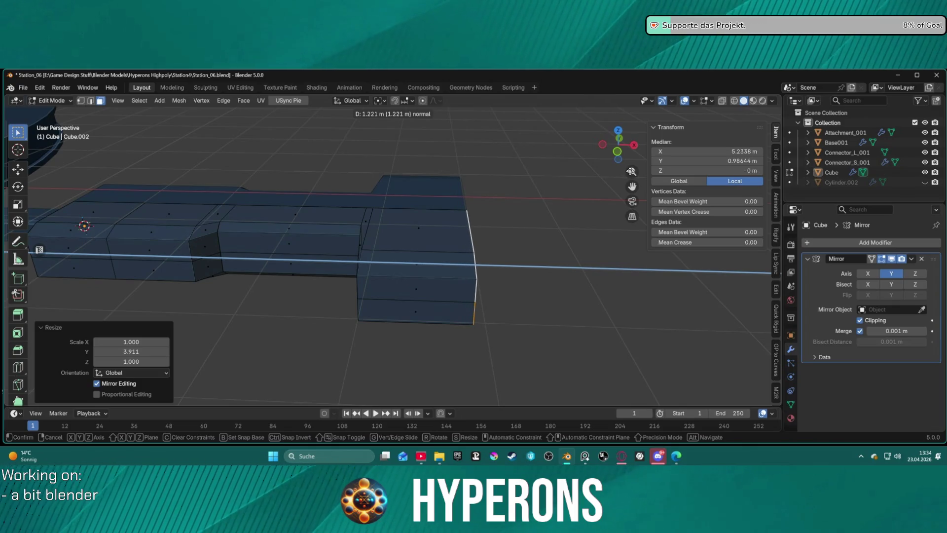
click(631, 171)
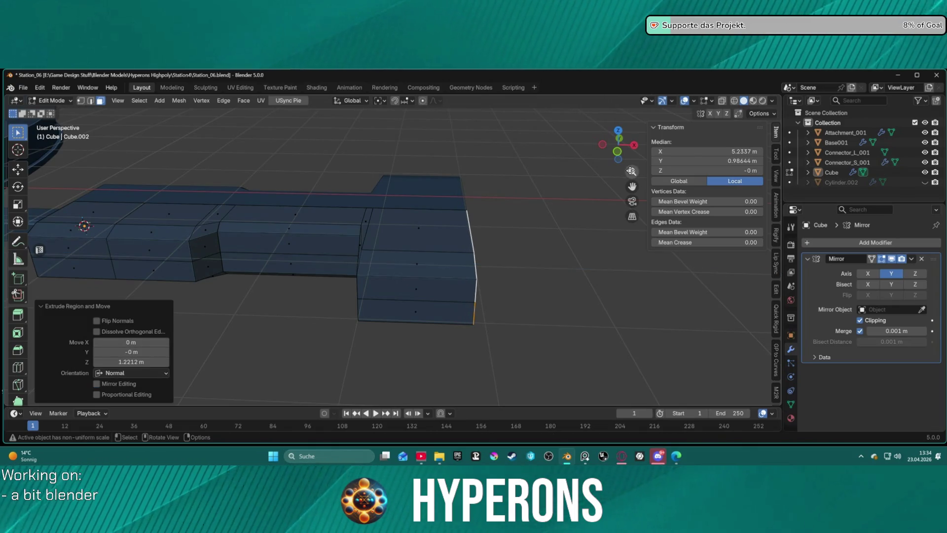
- Pull the end face back about 0.21 m along X and unbevel its edge with MESHmachine
key(g)
key(x)
key(y)
key(x)
click(446, 264)
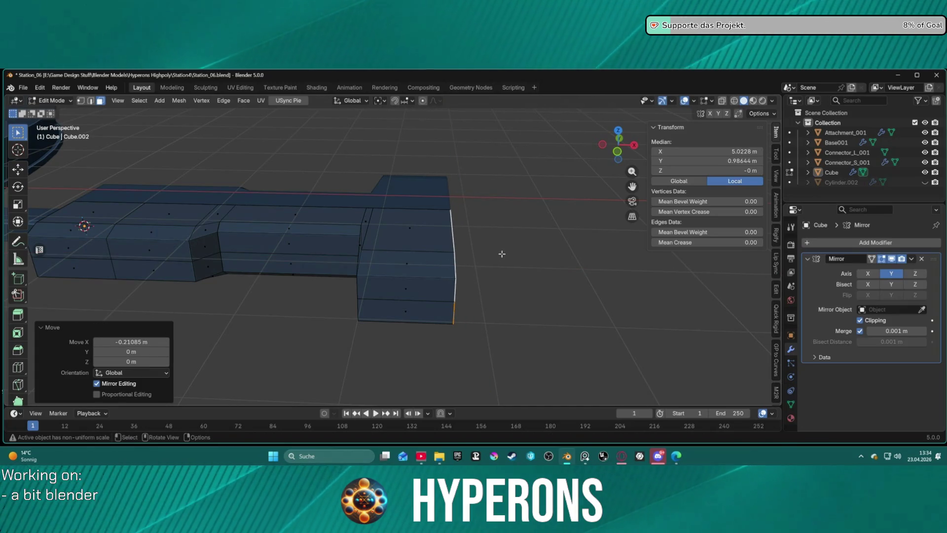
key(g)
key(z)
key(z)
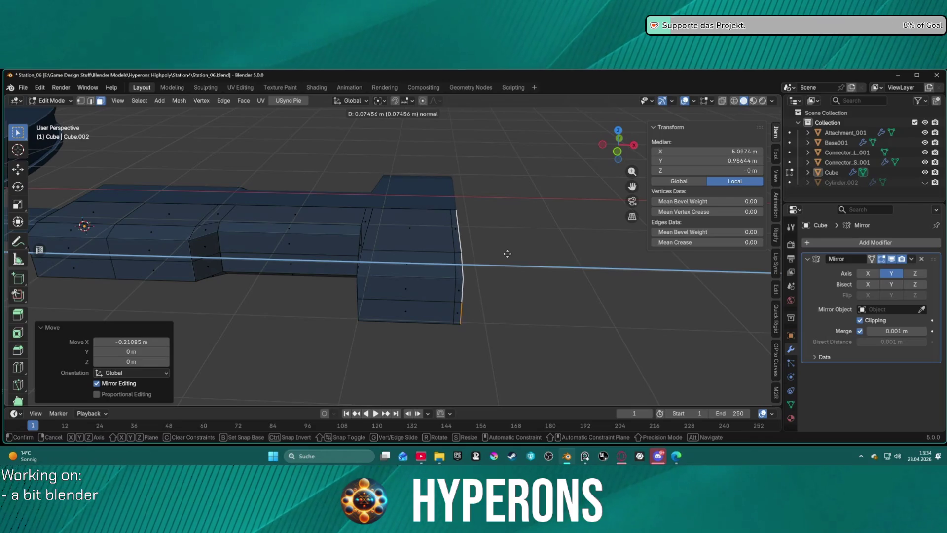
key(Escape)
key(y)
click(501, 258)
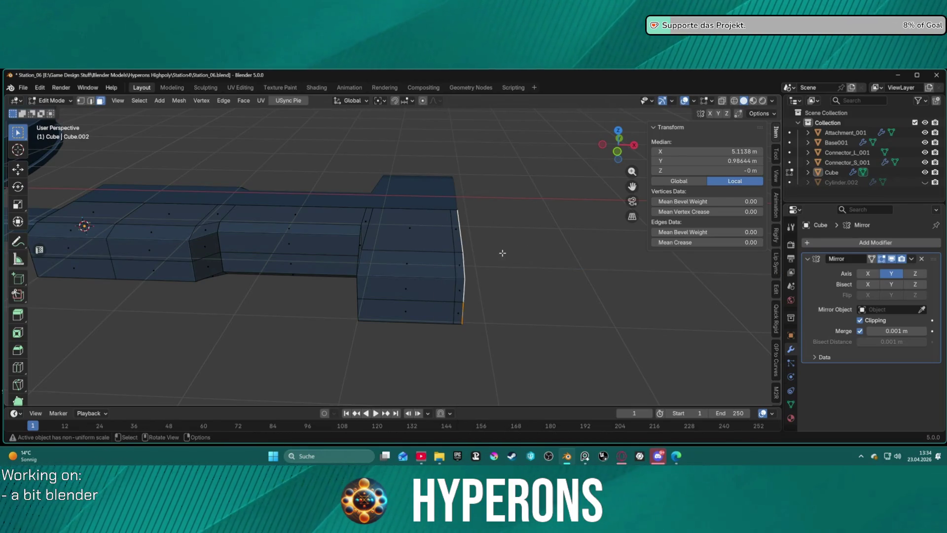
- Squeeze the end geometry to 0.261 along Y, inspect it from above, then undo the scale
key(s)
key(x)
key(y)
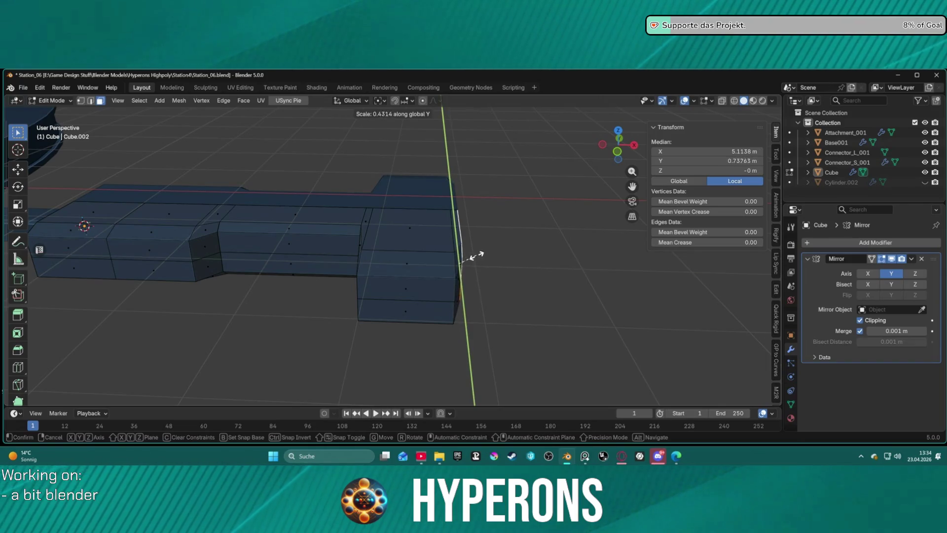
click(467, 257)
mouse_move(543, 260)
middle_down()
mouse_move(480, 262)
mouse_move(437, 293)
middle_up()
middle_drag(291, 277, 395, 260)
key(ctrl+z)
key(ctrl+z)
key(ctrl+z)
key(ctrl+z)
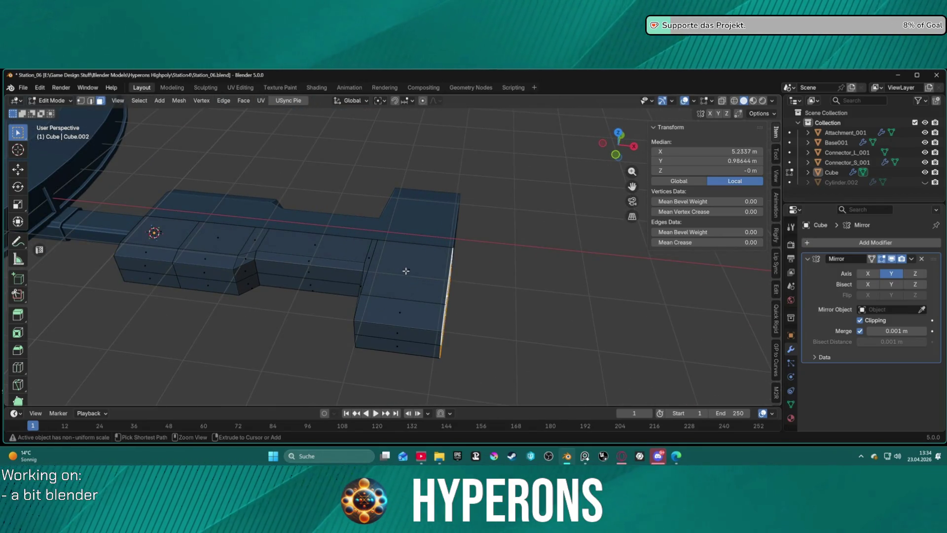
scroll(409, 267, up, 5)
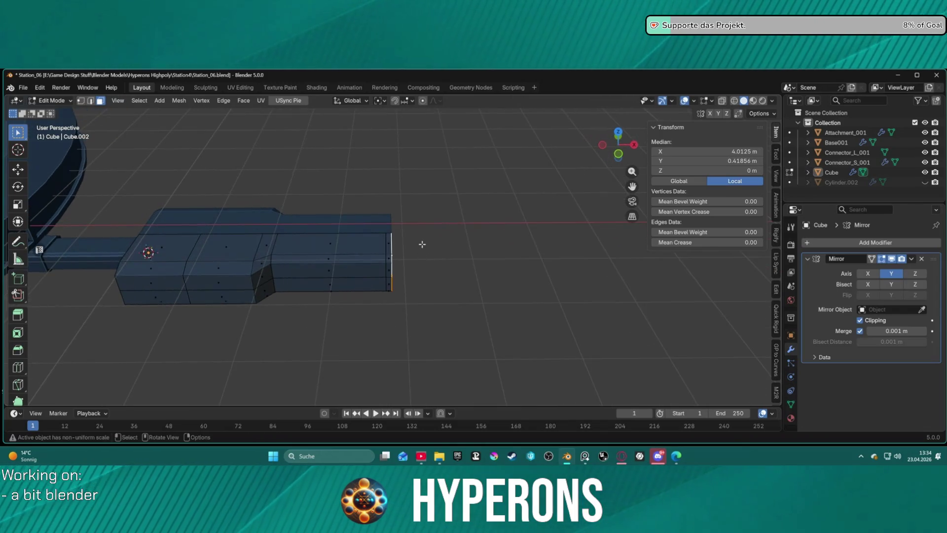
- Cancel a 1 m end extrusion and undo the two earlier extension steps
key(e)
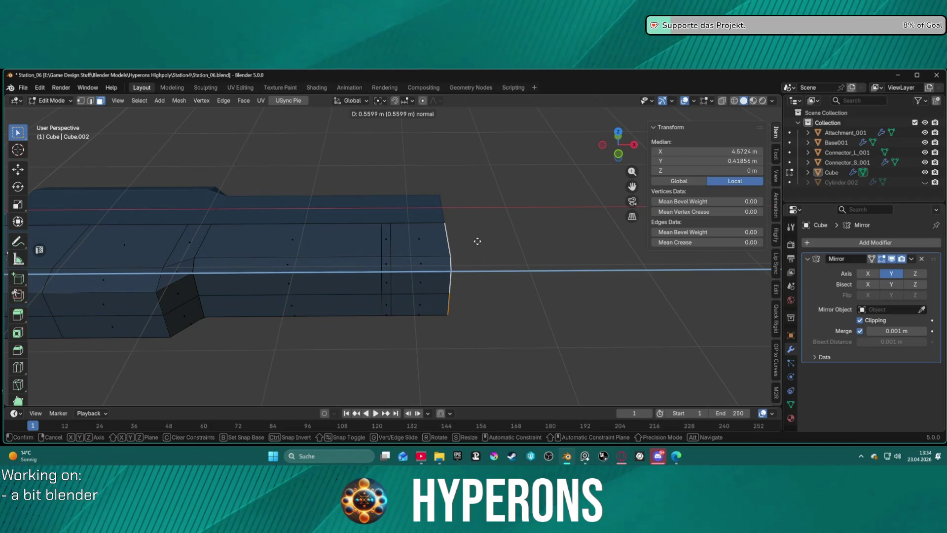
key(ctrl)
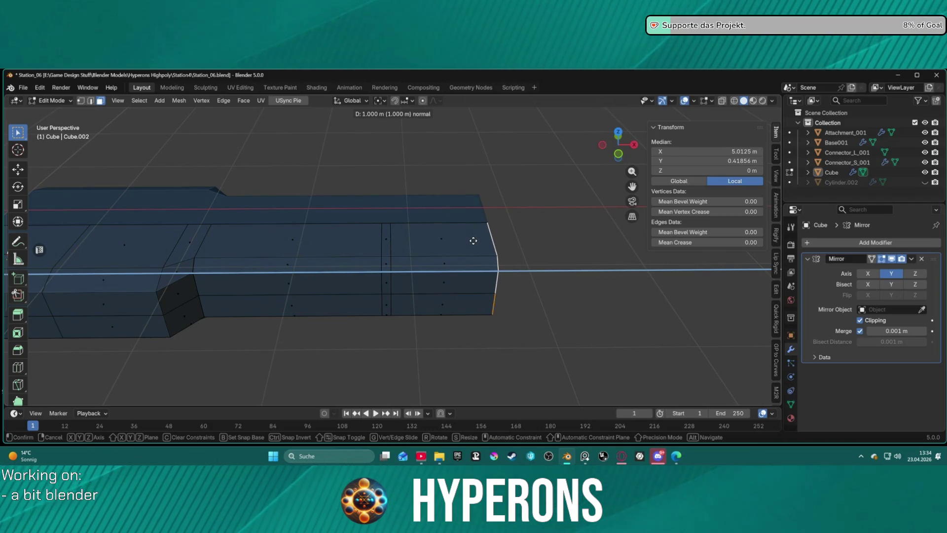
right_click(456, 250)
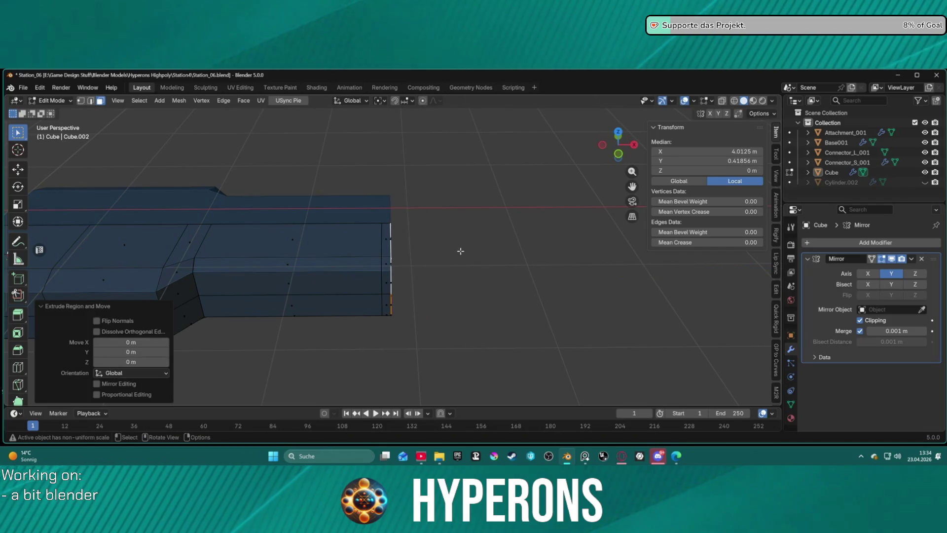
key(ctrl+z)
key(ctrl+z)
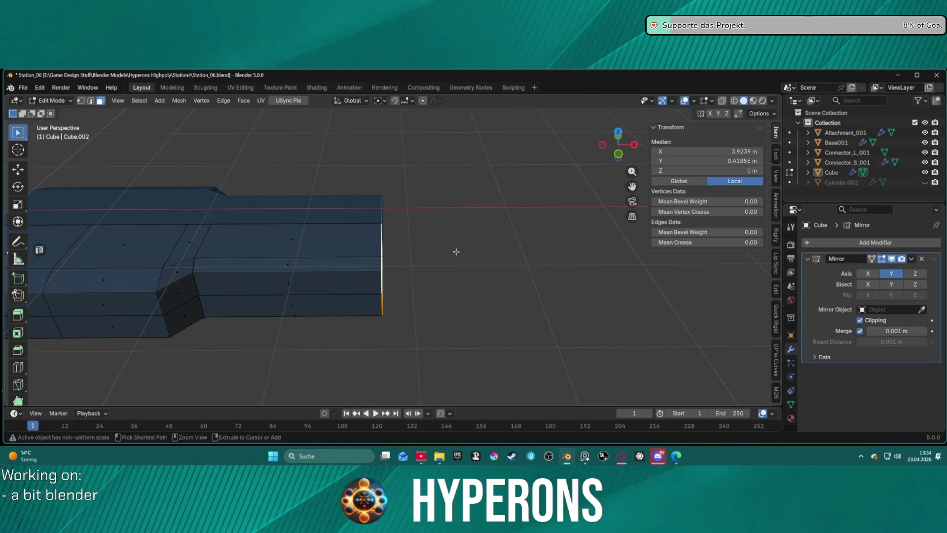
key(ctrl+z)
- Extrude the end face three times, about 1.45 m, 1.09 m, then one more segment
key(e)
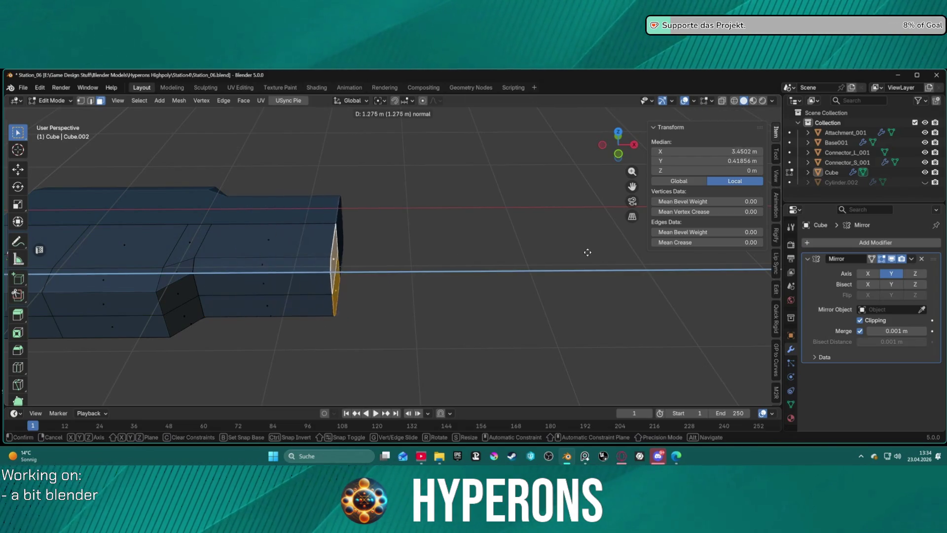
click(616, 250)
key(e)
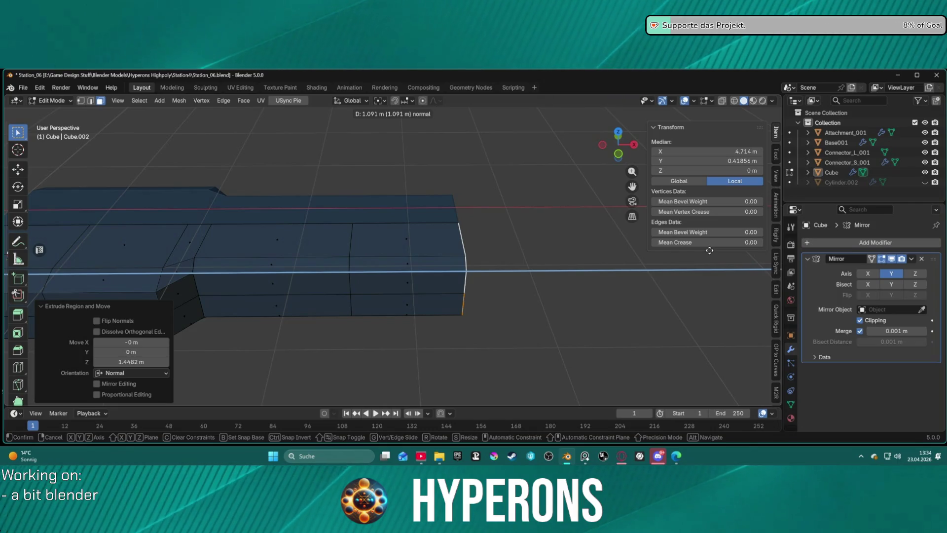
click(711, 253)
key(e)
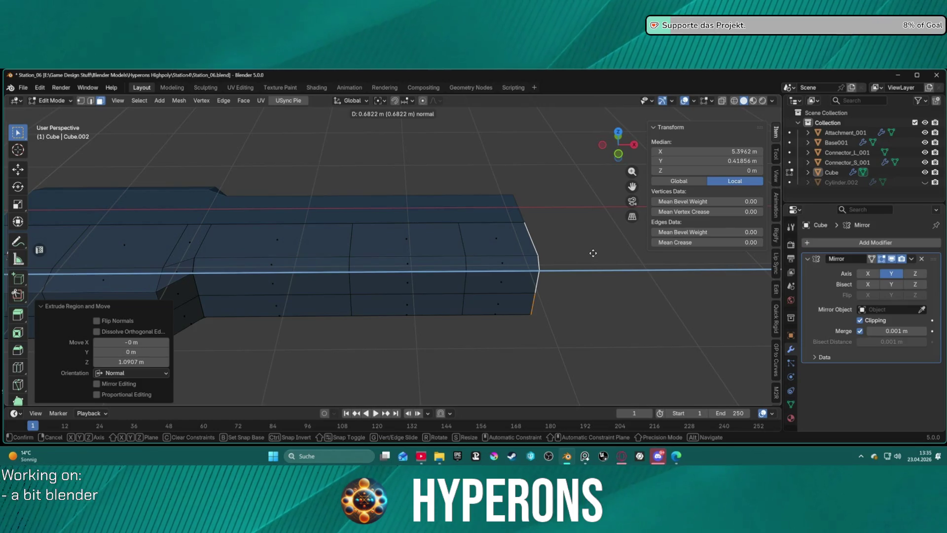
click(594, 254)
mouse_move(594, 254)
middle_down()
mouse_move(539, 278)
mouse_move(492, 263)
middle_up()
mouse_move(278, 217)
middle_down()
mouse_move(281, 239)
mouse_move(306, 227)
middle_up()
- Extrude three side faces of the arm outward along their normals
click(299, 247)
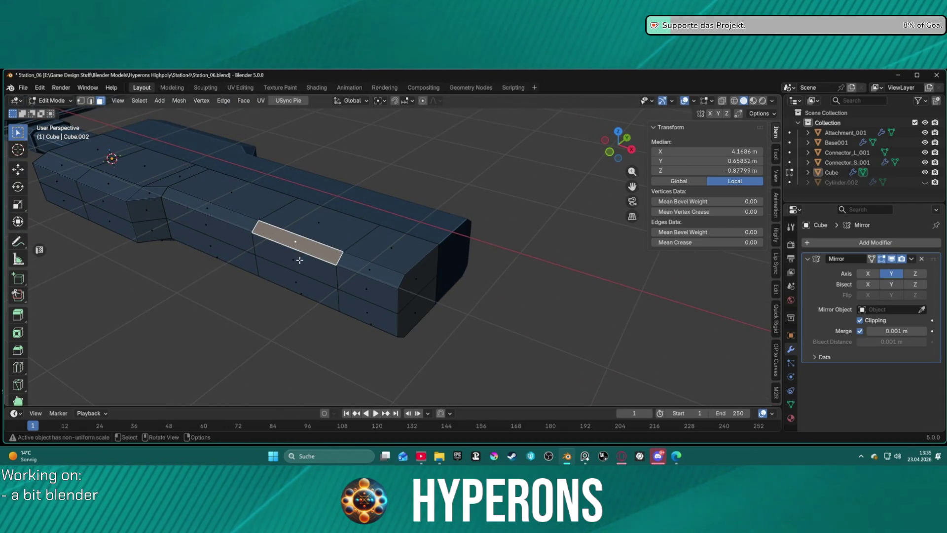
shift+click(304, 294)
mouse_move(315, 276)
middle_down()
mouse_move(342, 176)
mouse_move(496, 238)
mouse_move(364, 223)
middle_up()
shift+click(342, 176)
right_click(364, 223)
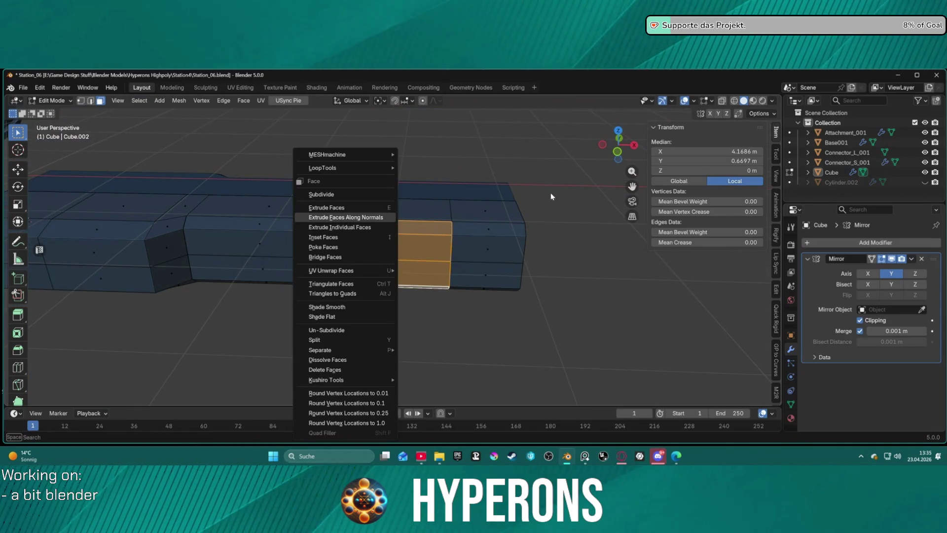
key(Return)
mouse_move(511, 188)
alt+middle_down()
mouse_move(450, 205)
mouse_move(373, 203)
mouse_move(459, 185)
mouse_move(517, 197)
alt+middle_up()
click(364, 204)
- Narrow the extruded side block to 0.683 along X, then clear the selection
key(s)
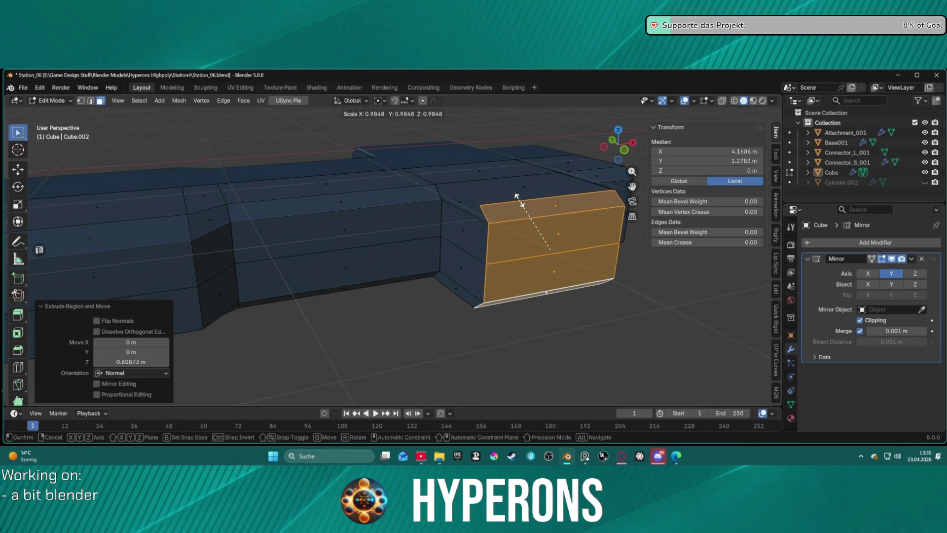
key(y)
key(x)
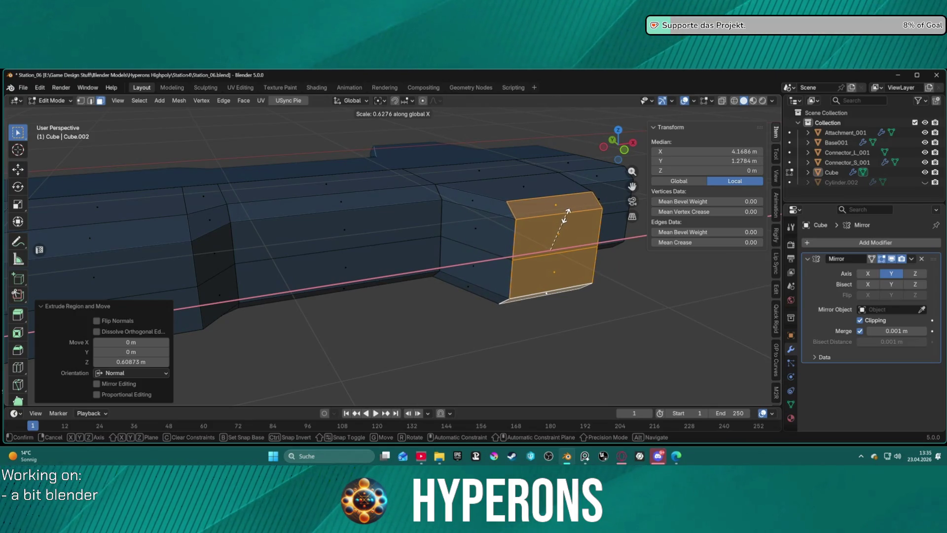
click(570, 214)
scroll(577, 275, down, 5)
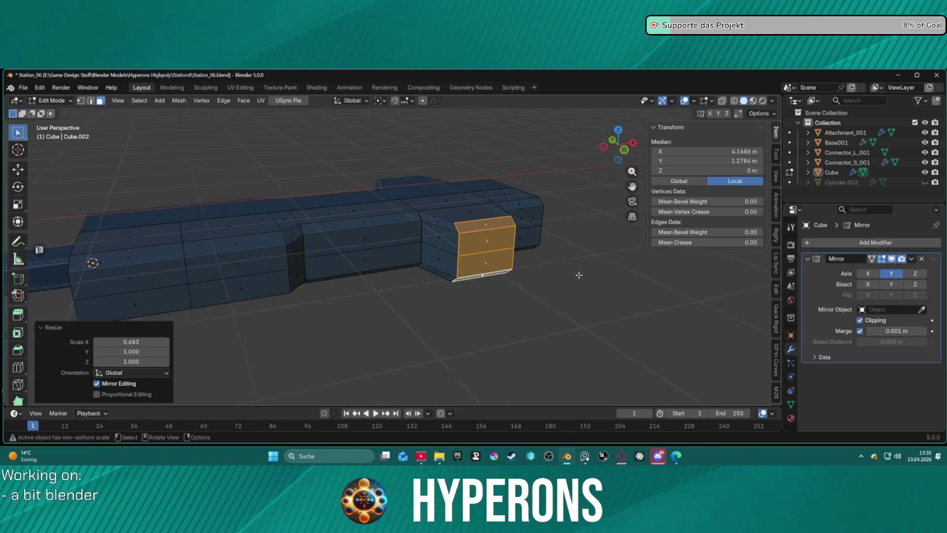
mouse_move(518, 285)
middle_down()
mouse_move(472, 304)
mouse_move(481, 291)
mouse_move(455, 267)
mouse_move(582, 267)
mouse_move(524, 239)
mouse_move(500, 239)
mouse_move(522, 222)
mouse_move(623, 238)
mouse_move(567, 239)
mouse_move(625, 312)
mouse_move(461, 258)
mouse_move(434, 220)
mouse_move(533, 193)
mouse_move(552, 208)
mouse_move(546, 215)
middle_up()
scroll(488, 308, up, 4)
mouse_move(491, 202)
middle_down()
mouse_move(465, 228)
mouse_move(454, 291)
mouse_move(525, 284)
mouse_move(540, 258)
middle_up()
scroll(450, 303, up, 3)
click(518, 310)
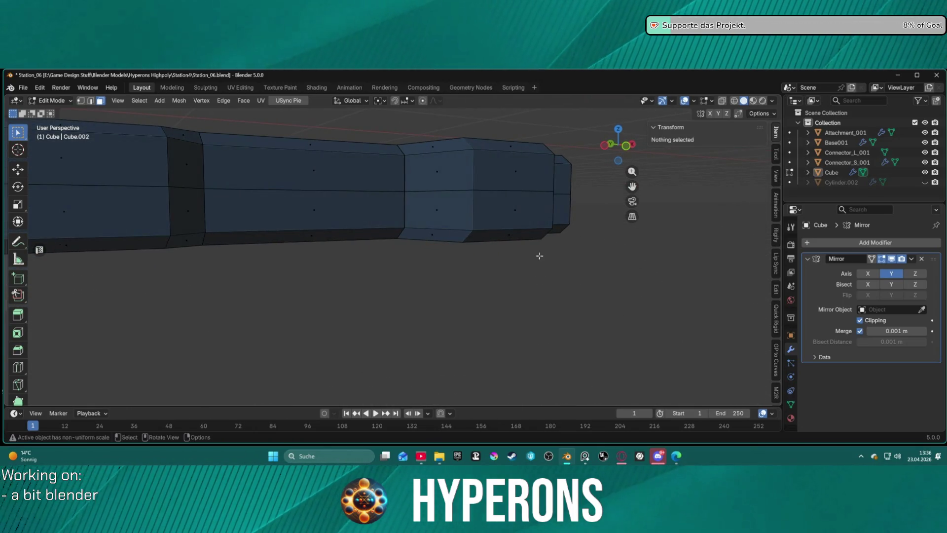
- Push the thin face under the arm out along the Y axis
click(516, 237)
key(g)
key(z)
key(x)
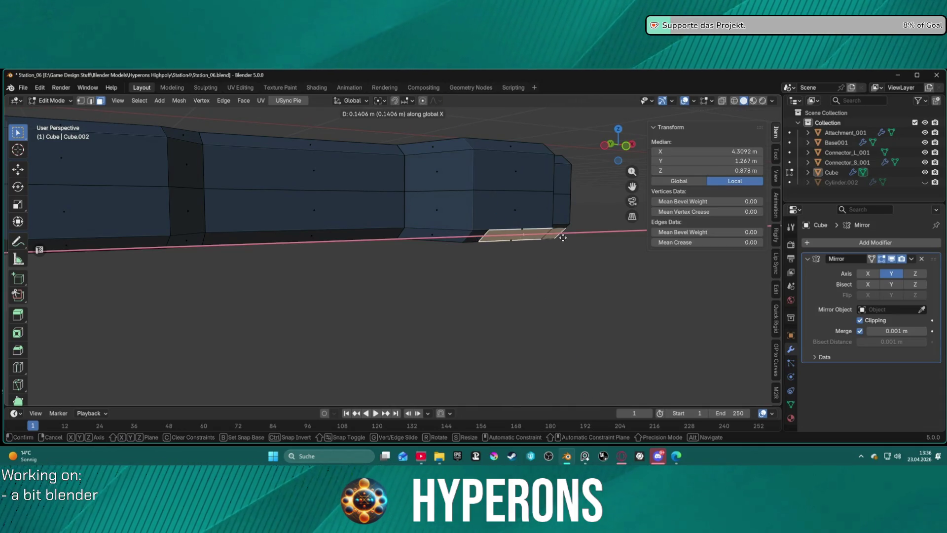
key(y)
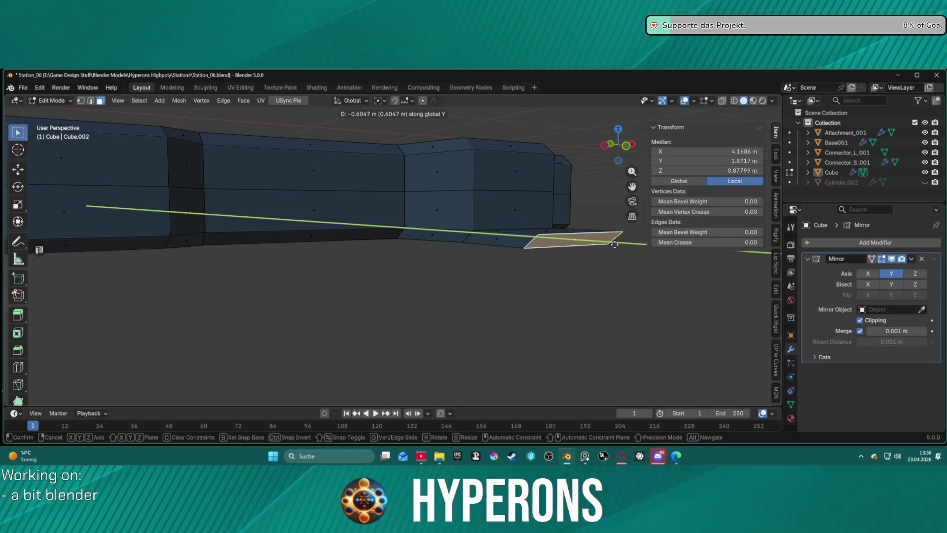
click(614, 245)
mouse_move(620, 265)
middle_down()
mouse_move(510, 281)
mouse_move(368, 262)
mouse_move(199, 256)
mouse_move(411, 245)
middle_up()
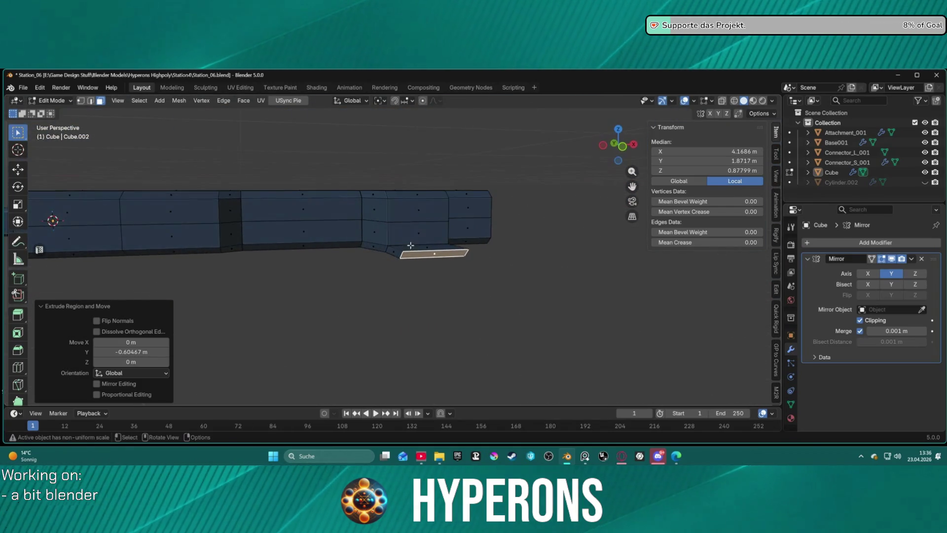
scroll(410, 246, up, 3)
scroll(505, 249, down, 1)
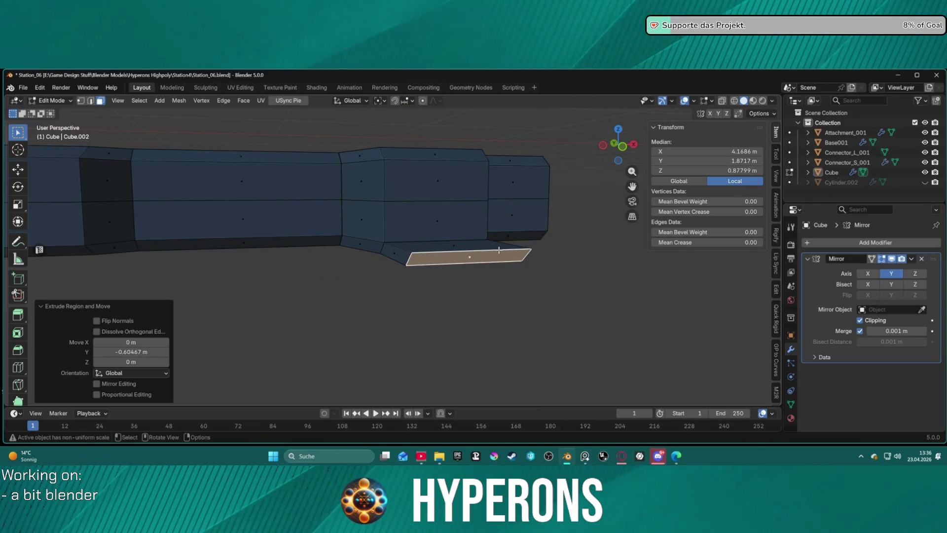
- Slide the bottom face a further 0.28 m along Y
key(s)
key(y)
key(x)
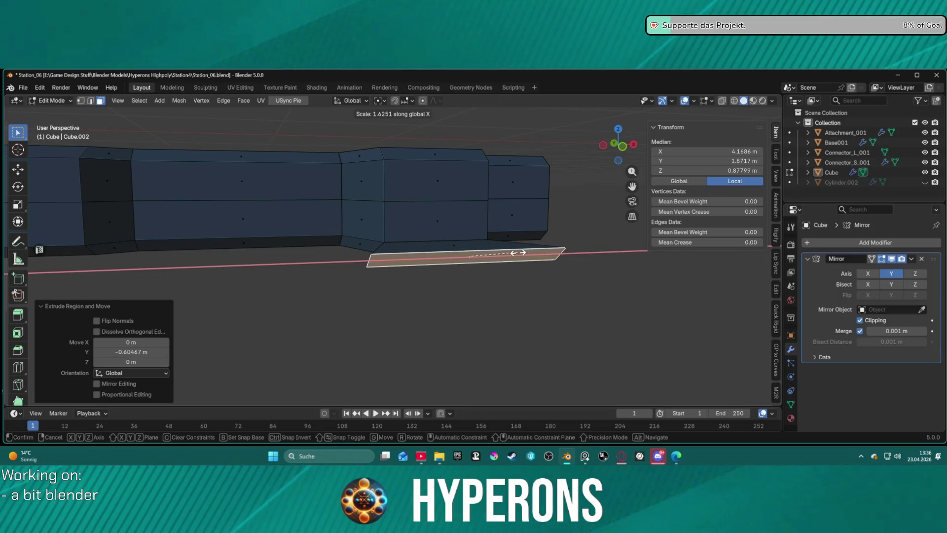
key(z)
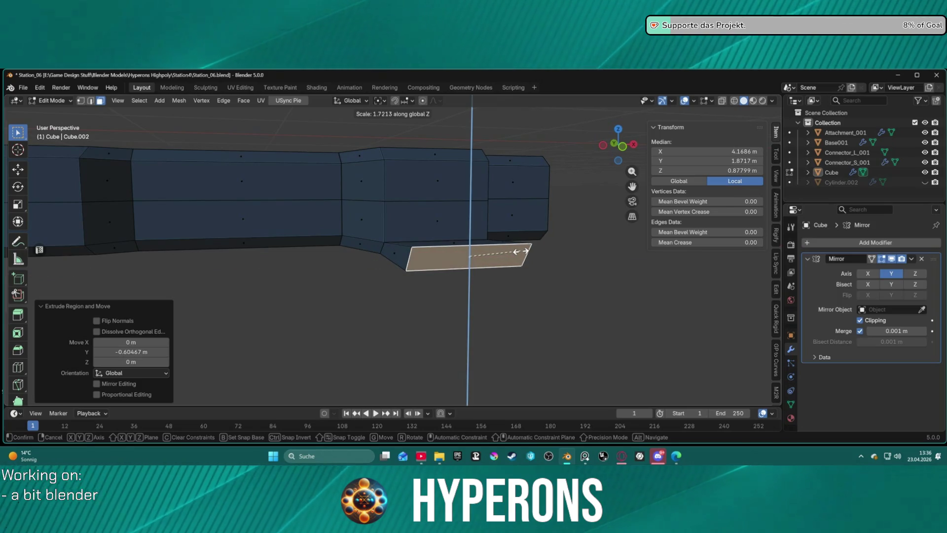
key(Escape)
key(g)
key(x)
key(y)
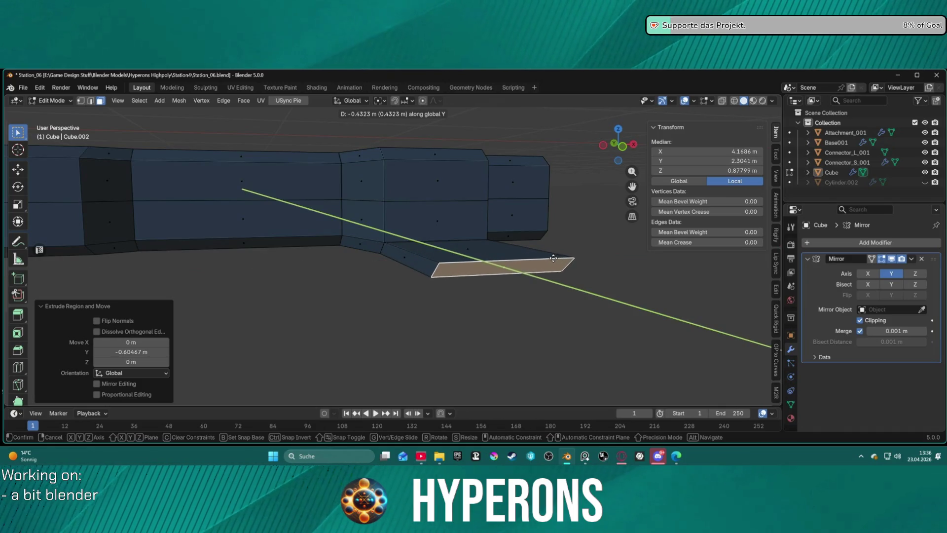
click(555, 261)
- In edge mode, select the edge loop beside the central box
mouse_move(546, 265)
middle_down()
mouse_move(577, 270)
mouse_move(553, 290)
mouse_move(342, 291)
mouse_move(339, 259)
mouse_move(434, 275)
mouse_move(531, 267)
mouse_move(561, 283)
middle_up()
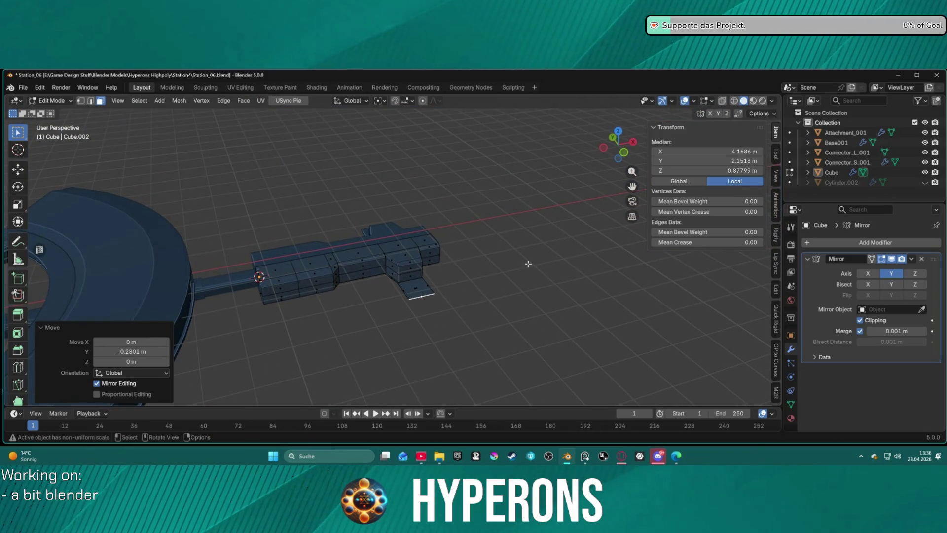
mouse_move(482, 248)
middle_down()
mouse_move(381, 227)
mouse_move(370, 190)
mouse_move(419, 196)
mouse_move(408, 210)
mouse_move(412, 237)
mouse_move(455, 205)
mouse_move(447, 223)
middle_up()
scroll(400, 231, up, 3)
scroll(390, 220, up, 3)
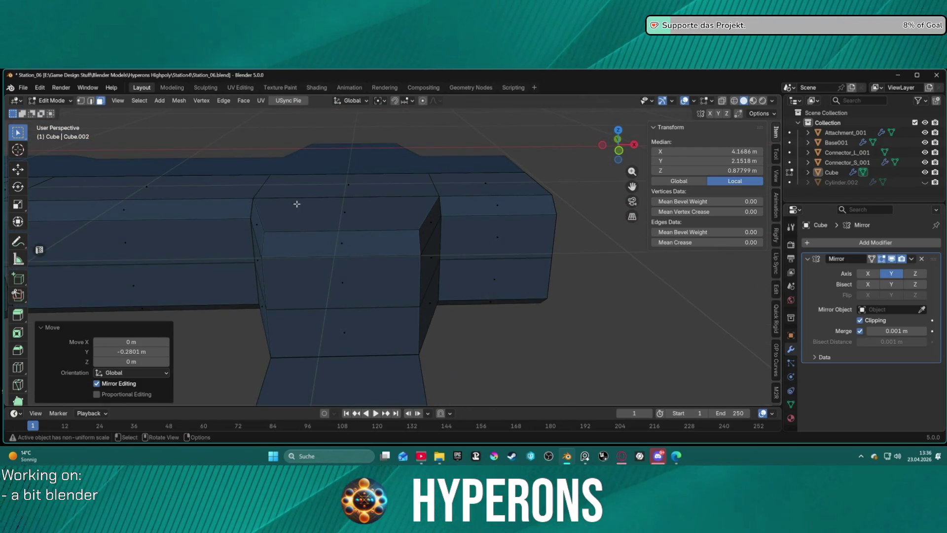
middle_drag(301, 203, 335, 192)
key(2)
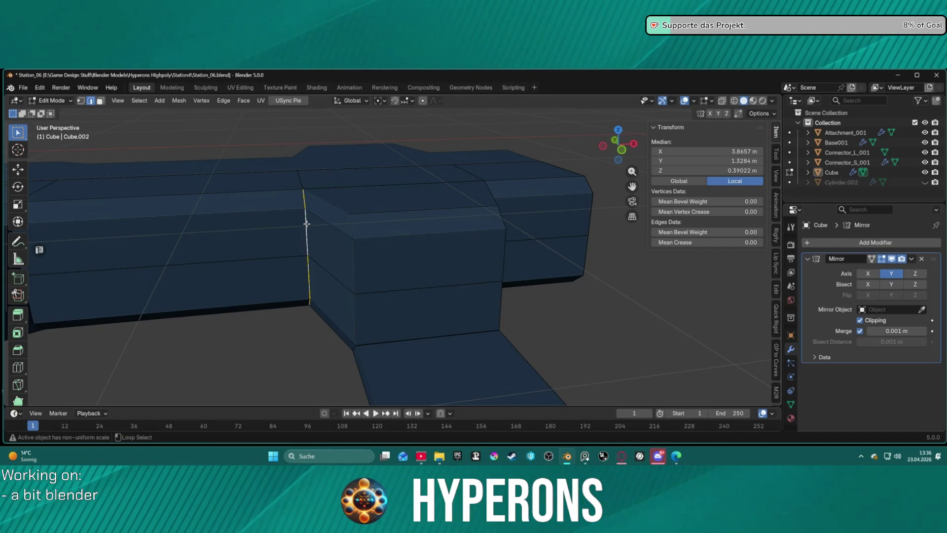
middle_drag(303, 216, 307, 207)
mouse_move(404, 177)
middle_down()
mouse_move(401, 184)
mouse_move(375, 174)
mouse_move(388, 225)
mouse_move(393, 200)
mouse_move(404, 203)
middle_up()
alt+click(376, 172)
key(ctrl+b)
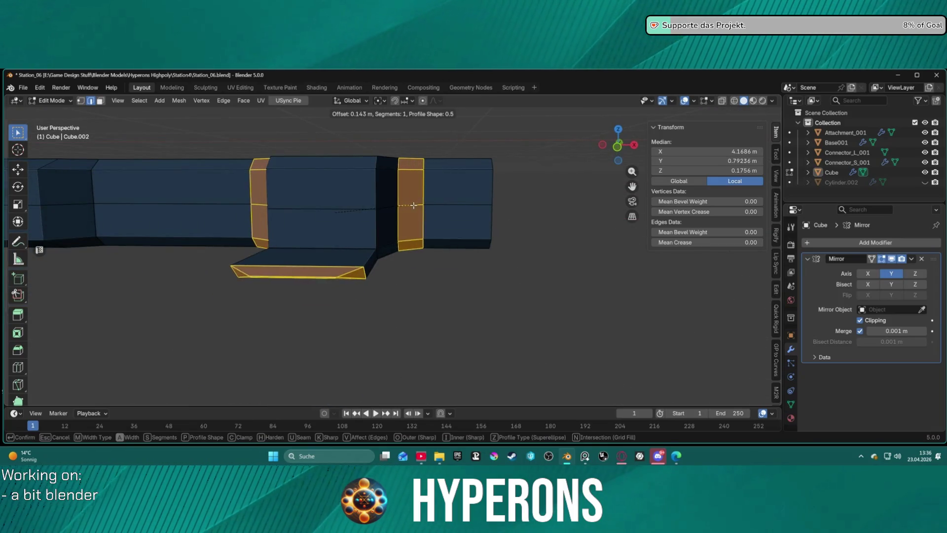
key(Escape)
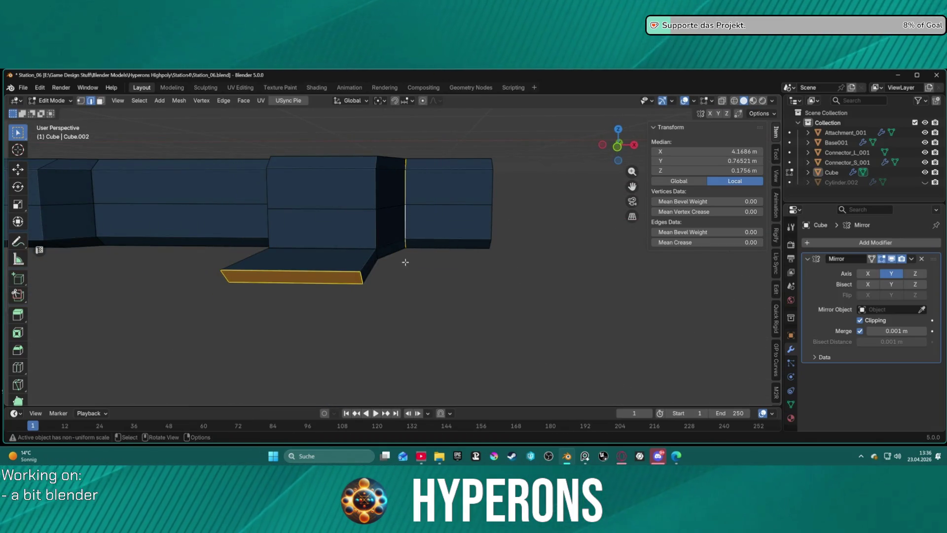
- Bevel the two edge loops flanking the central box to 0.254 m width
middle_drag(402, 262, 423, 267)
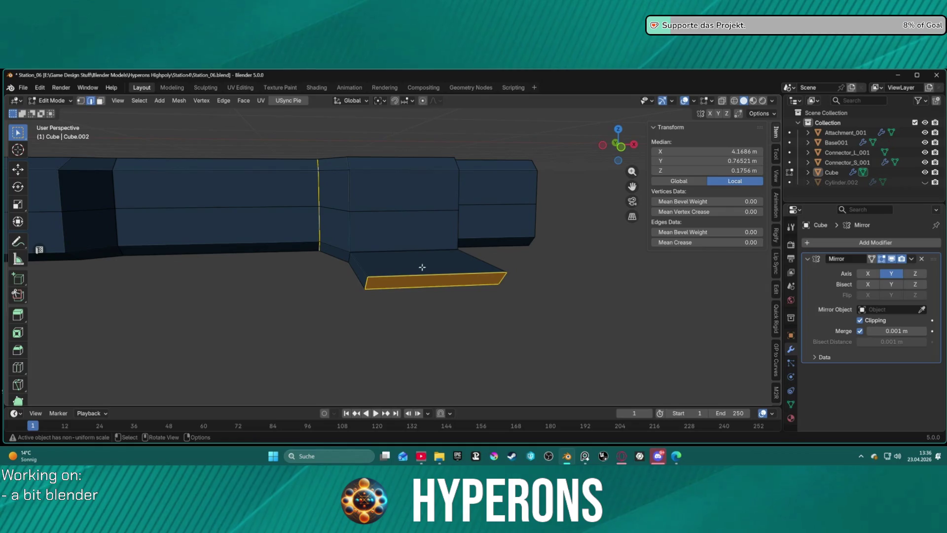
ctrl+click(441, 286)
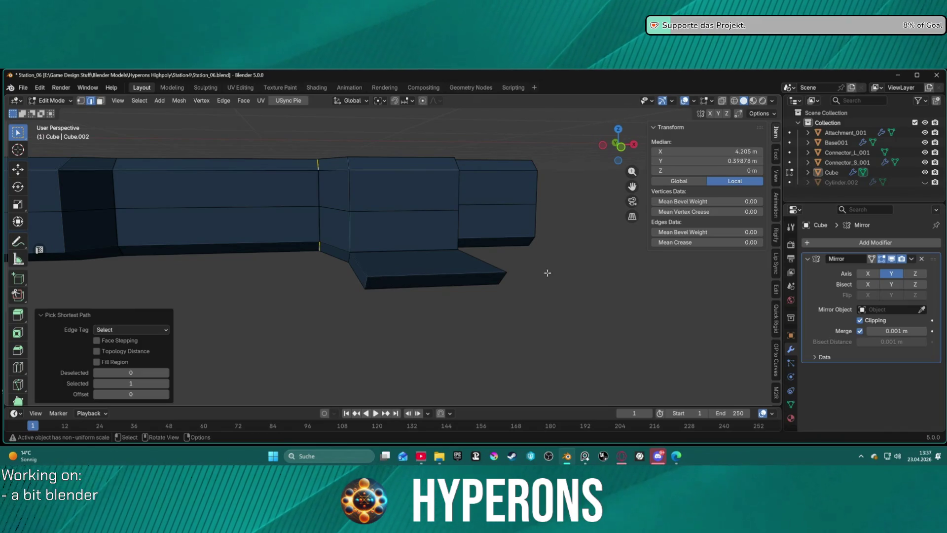
ctrl+click(514, 272)
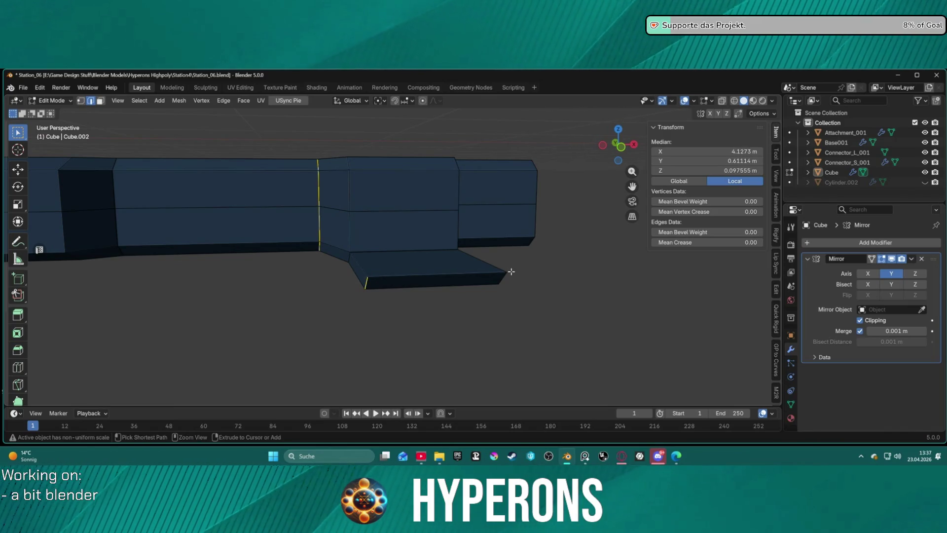
ctrl+click(503, 273)
ctrl+click(365, 288)
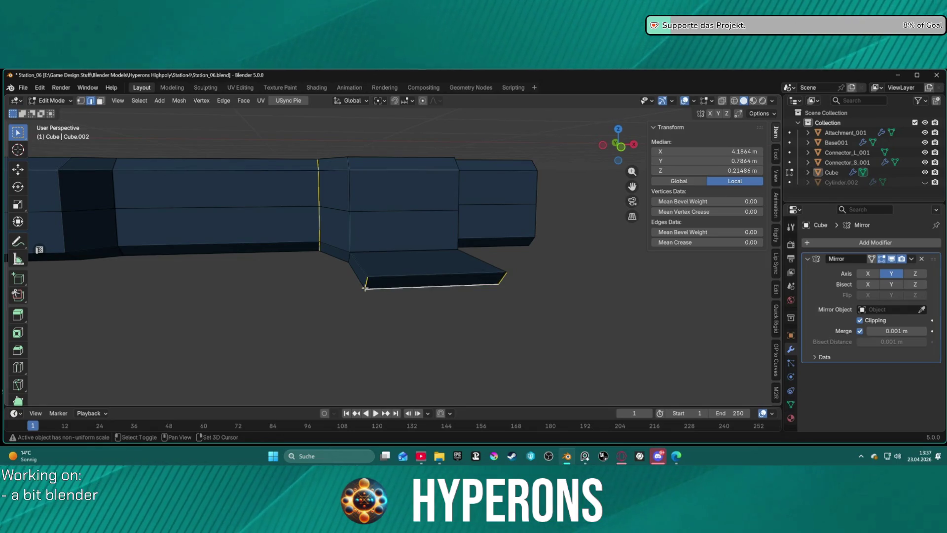
mouse_move(558, 277)
middle_down()
mouse_move(518, 267)
mouse_move(404, 194)
middle_up()
mouse_move(345, 182)
middle_down()
mouse_move(396, 191)
mouse_move(392, 221)
middle_up()
key(ctrl+b)
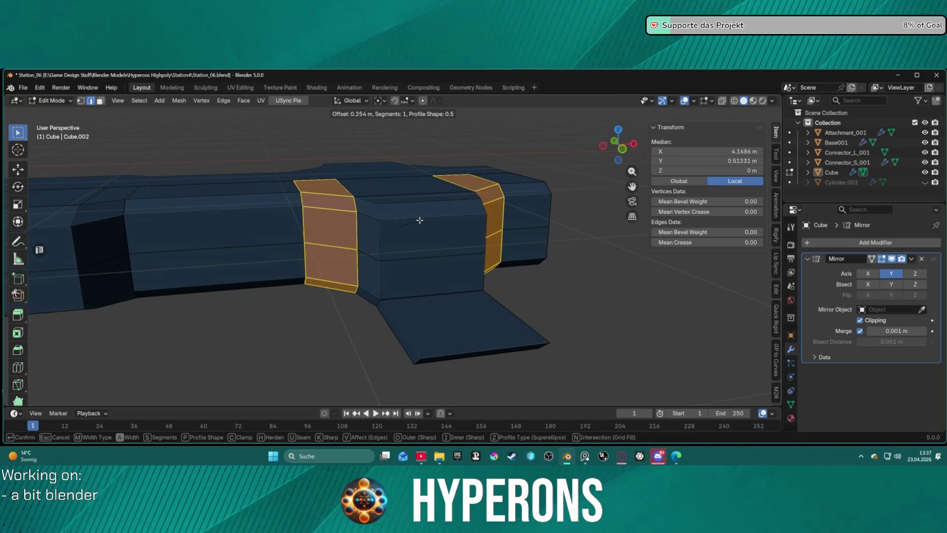
click(420, 221)
click(537, 260)
mouse_move(549, 281)
middle_down()
mouse_move(503, 318)
mouse_move(417, 323)
mouse_move(431, 362)
mouse_move(451, 314)
mouse_move(514, 277)
mouse_move(463, 298)
mouse_move(434, 252)
middle_up()
scroll(489, 319, down, 3)
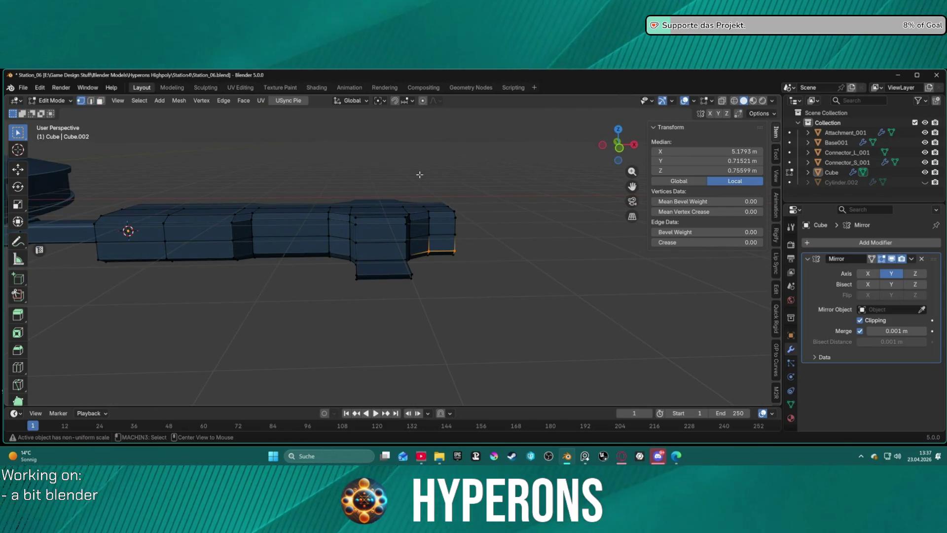
- In X-ray view, box-select the arm's right-hand section and slide it along X
key(alt+z)
drag(305, 157, 520, 325)
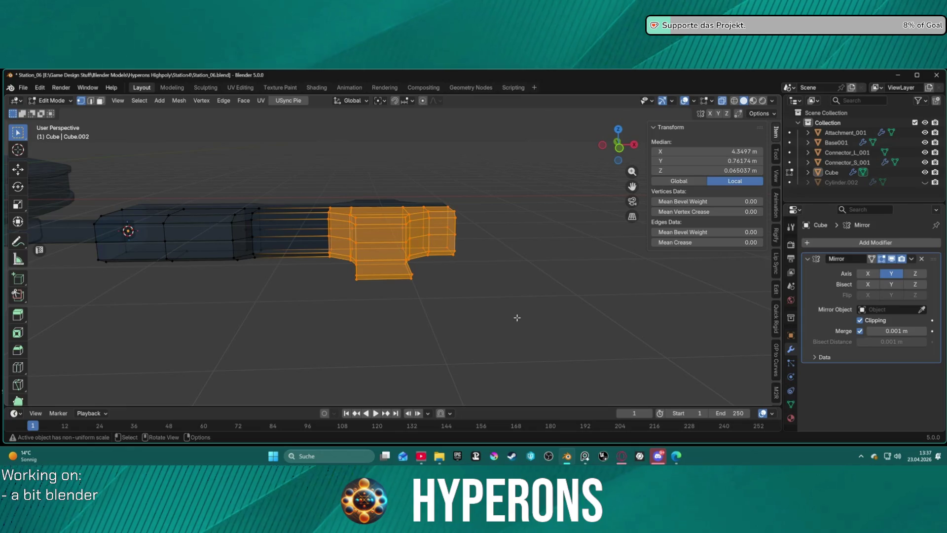
key(g)
key(z)
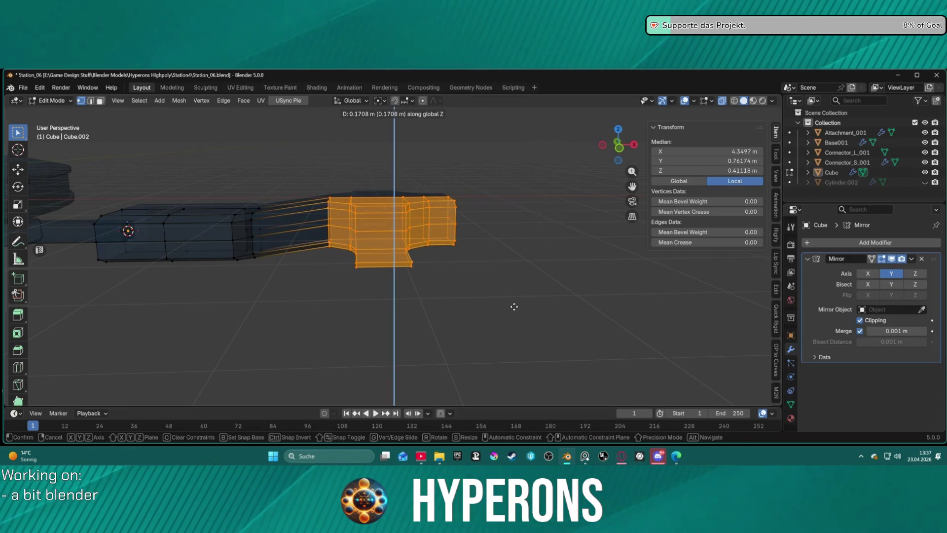
key(x)
click(537, 306)
click(546, 273)
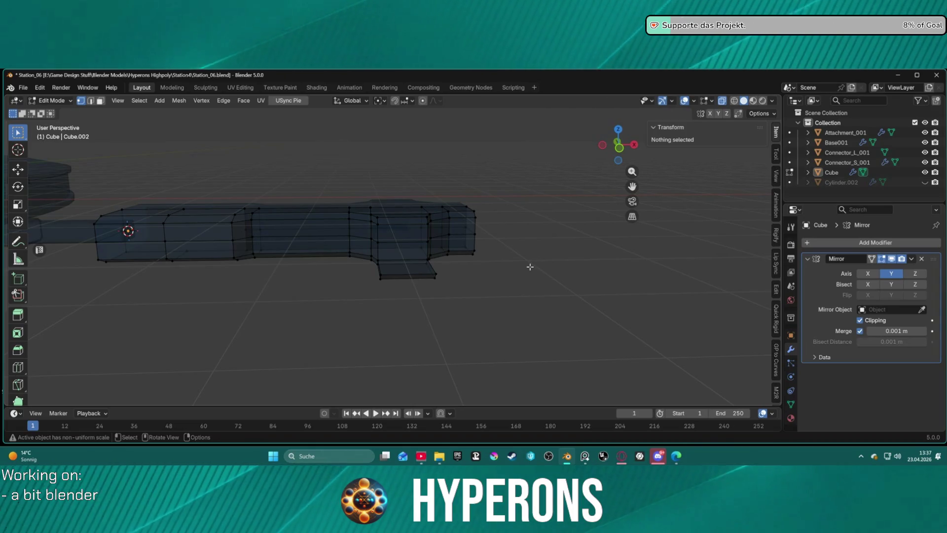
- Undo, then slide the right-hand section further out along X
key(ctrl+z)
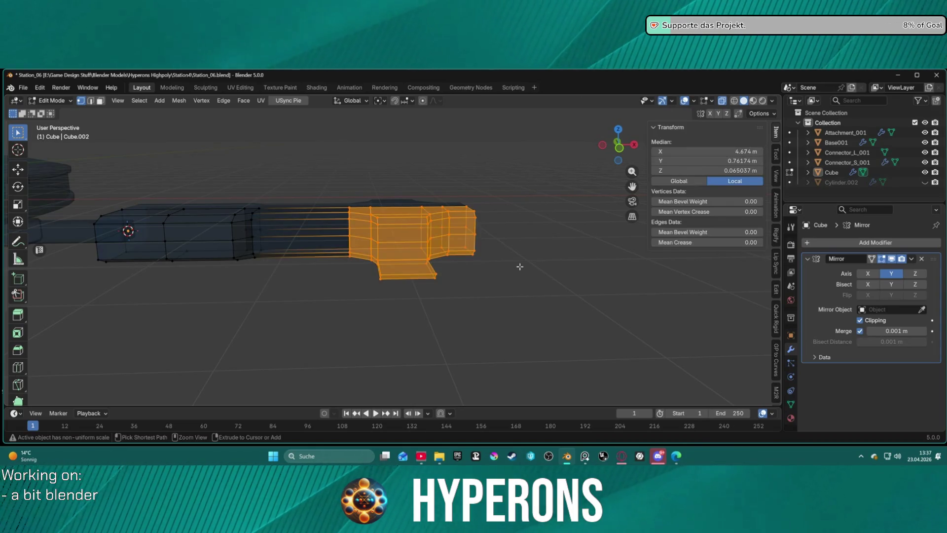
key(g)
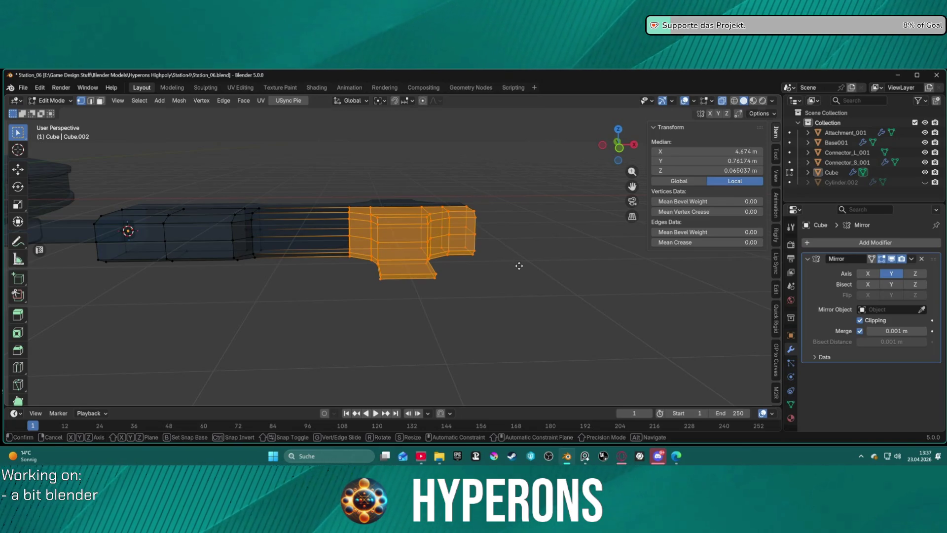
key(y)
key(x)
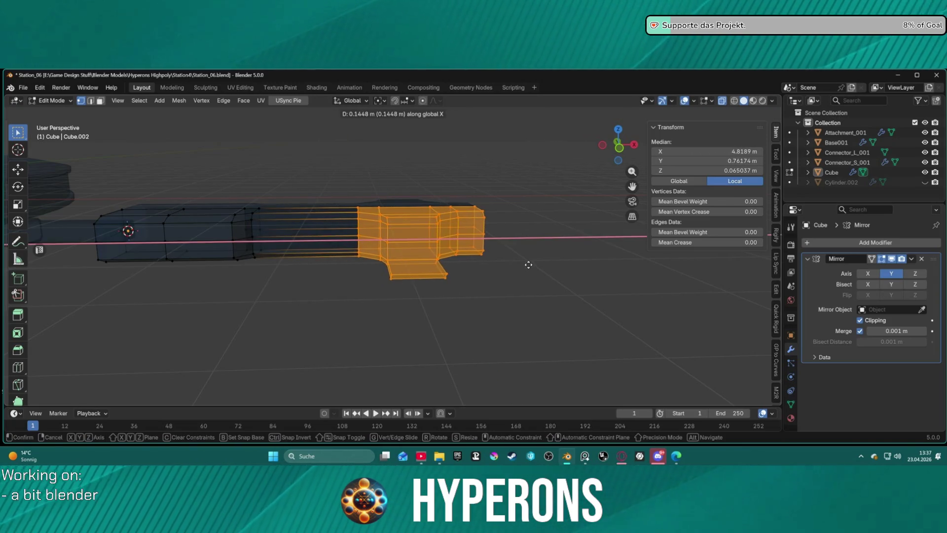
click(530, 265)
click(537, 246)
- Turn X-ray off and select the vertical edge loop beside the central box
mouse_move(538, 245)
middle_down()
mouse_move(514, 247)
mouse_move(526, 235)
mouse_move(548, 245)
middle_up()
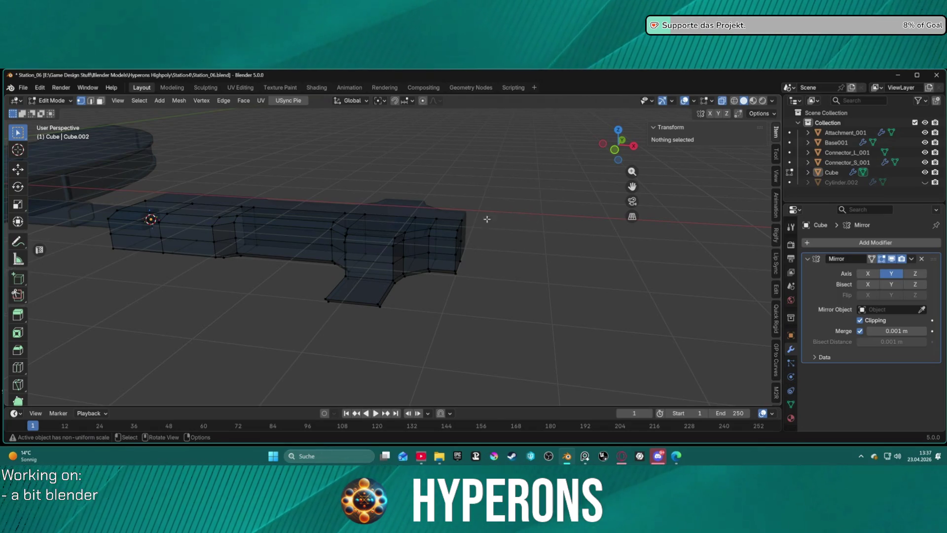
mouse_move(477, 225)
middle_down()
mouse_move(491, 214)
mouse_move(545, 232)
mouse_move(518, 206)
mouse_move(516, 191)
middle_up()
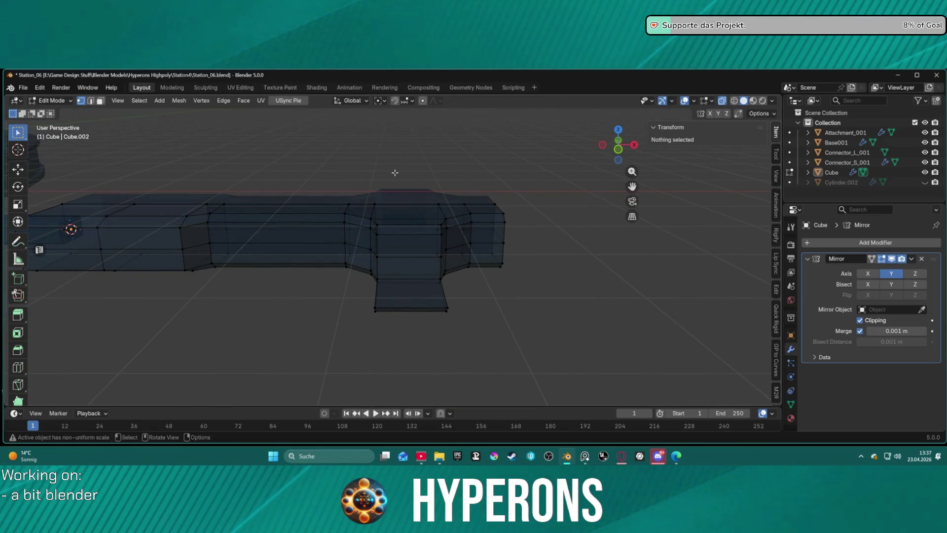
key(alt+z)
click(513, 269)
mouse_move(522, 267)
middle_down()
mouse_move(532, 272)
mouse_move(512, 256)
mouse_move(520, 252)
middle_up()
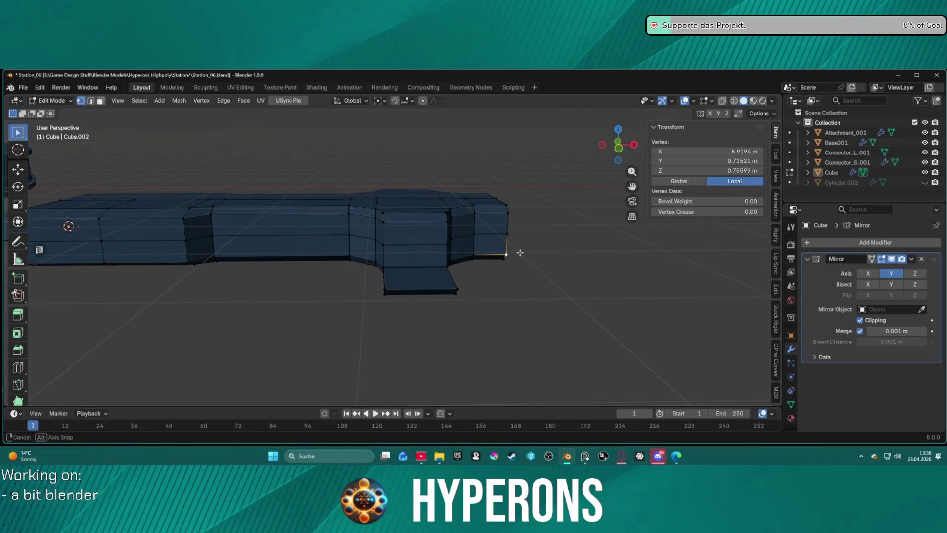
mouse_move(332, 187)
mouse_down()
mouse_move(375, 315)
mouse_move(368, 328)
mouse_up()
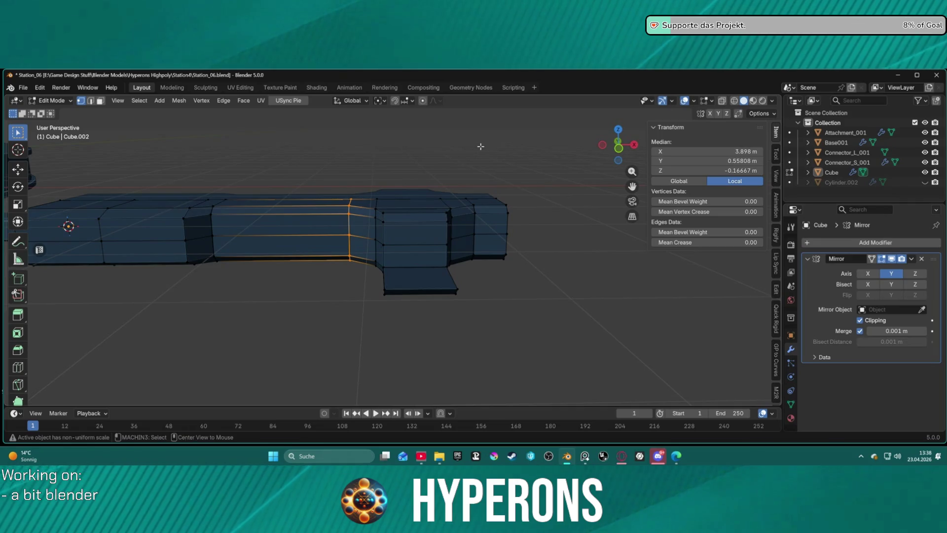
- Scale both edge loops around the central box to 0.769 along X
key(alt+z)
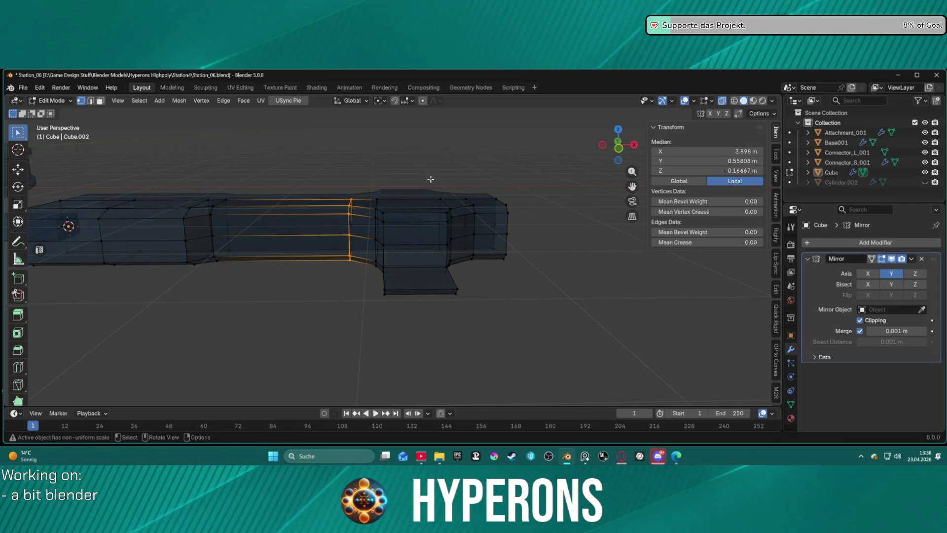
key(2)
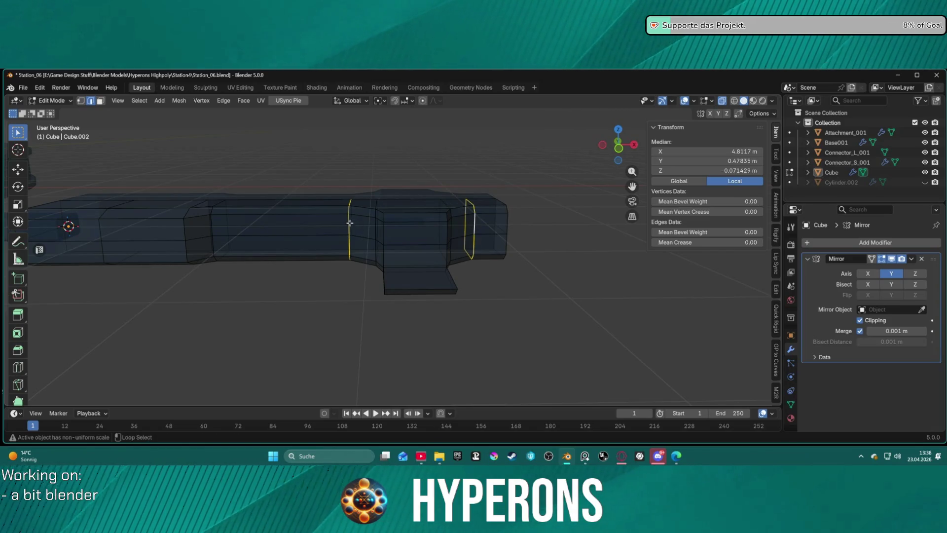
key(s)
key(x)
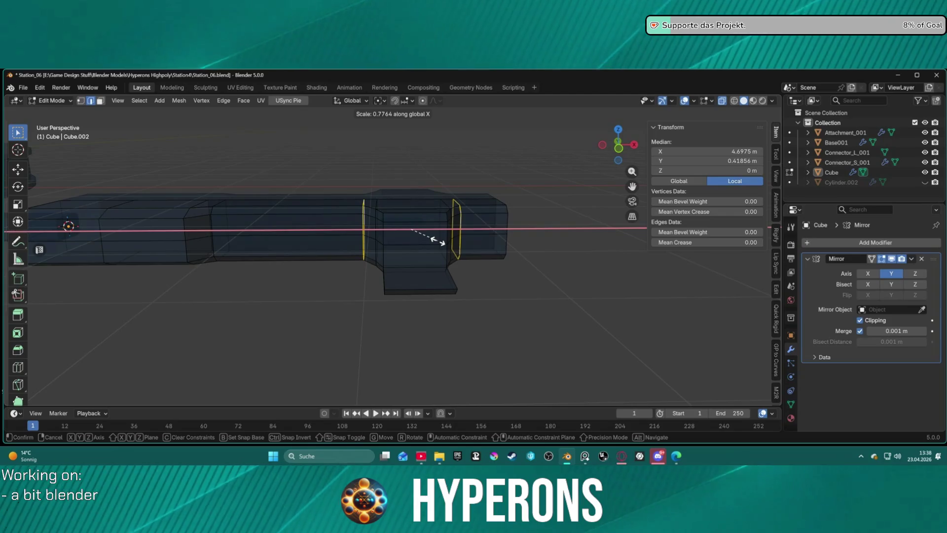
click(436, 242)
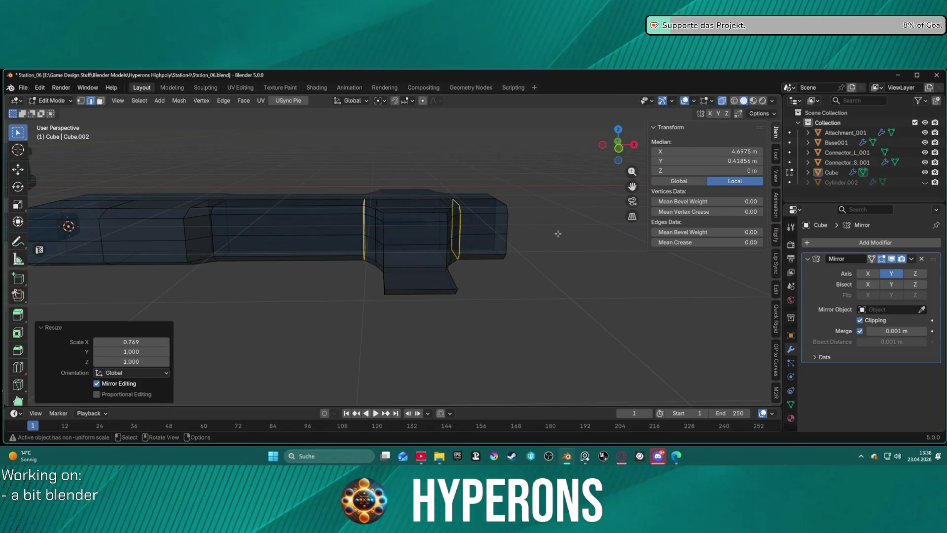
click(548, 248)
- Orbit over the arm and select a group of faces on top
mouse_move(548, 247)
middle_down()
mouse_move(548, 285)
mouse_move(518, 248)
mouse_move(451, 273)
mouse_move(396, 335)
mouse_move(436, 273)
mouse_move(516, 245)
mouse_move(536, 175)
mouse_move(528, 262)
middle_up()
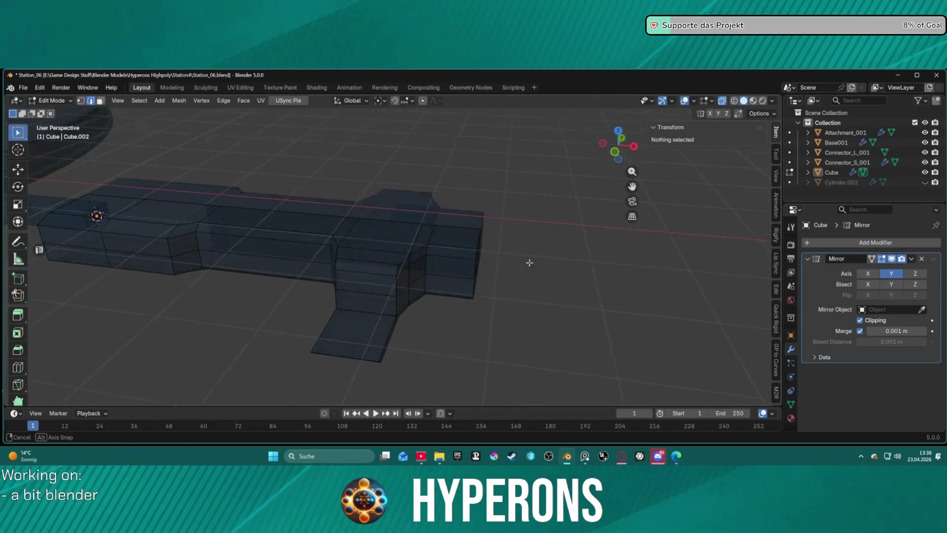
scroll(554, 277, up, 5)
scroll(547, 277, down, 6)
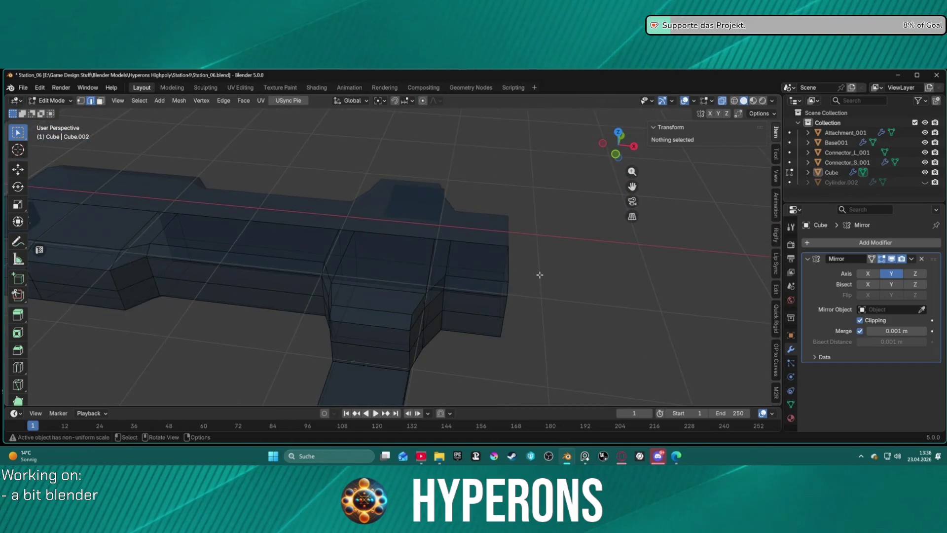
mouse_move(548, 275)
middle_down()
mouse_move(624, 268)
mouse_move(532, 260)
mouse_move(595, 251)
mouse_move(536, 245)
middle_up()
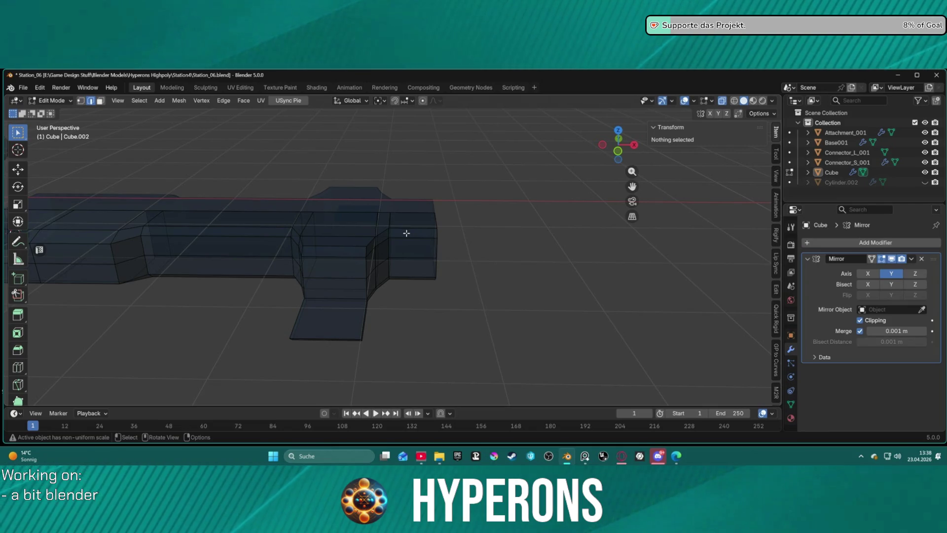
mouse_move(386, 224)
middle_down()
mouse_move(387, 258)
mouse_move(401, 248)
middle_up()
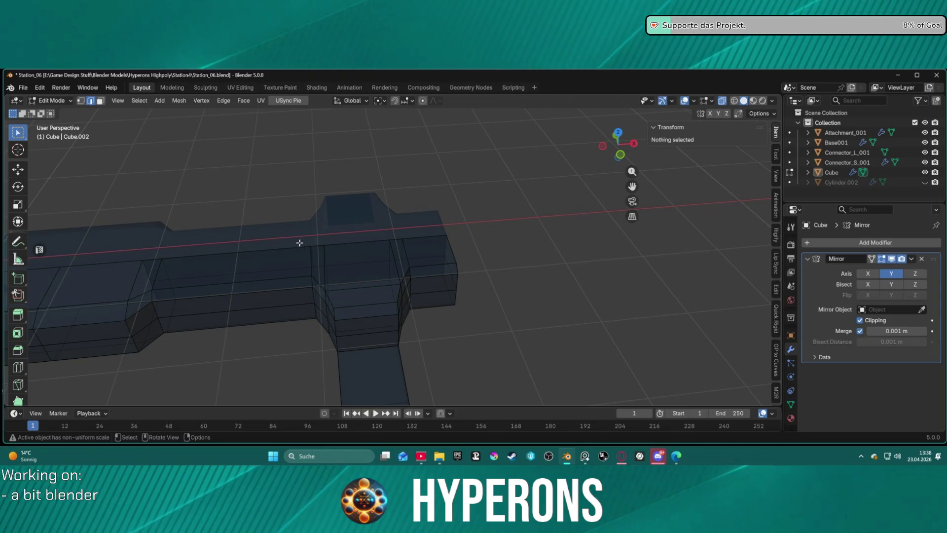
drag(398, 259, 399, 260)
mouse_move(399, 259)
middle_down()
mouse_move(387, 237)
mouse_move(320, 231)
mouse_move(363, 229)
mouse_move(361, 147)
middle_up()
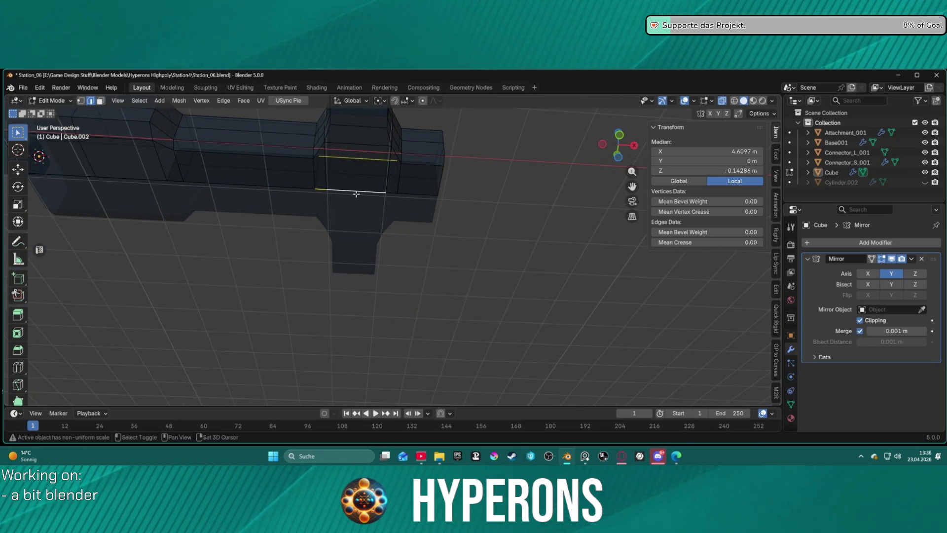
- Select the square top faces of the central box, growing the selection around them
shift+click(389, 191)
mouse_move(389, 191)
middle_down()
mouse_move(400, 212)
mouse_move(324, 296)
middle_up()
key(3)
click(307, 236)
middle_drag(307, 236, 322, 184)
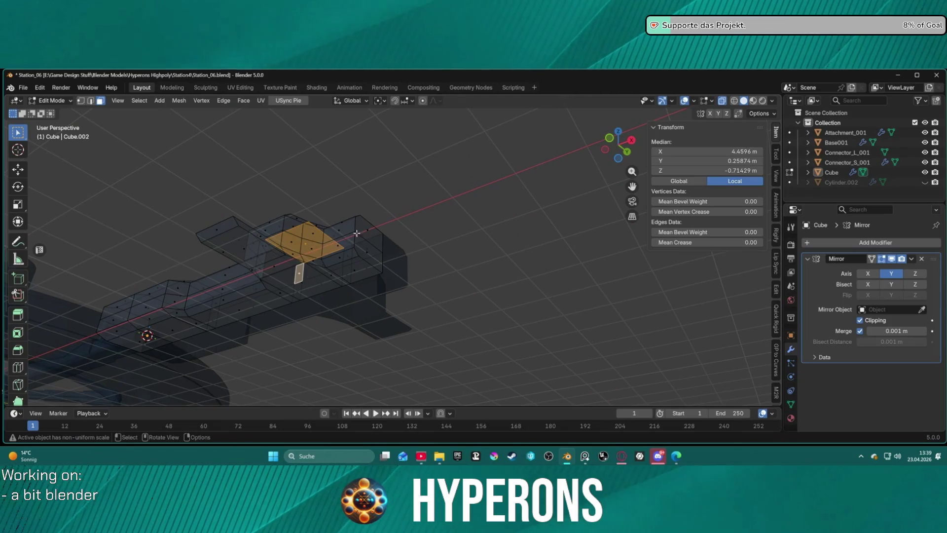
click(328, 280)
key(2)
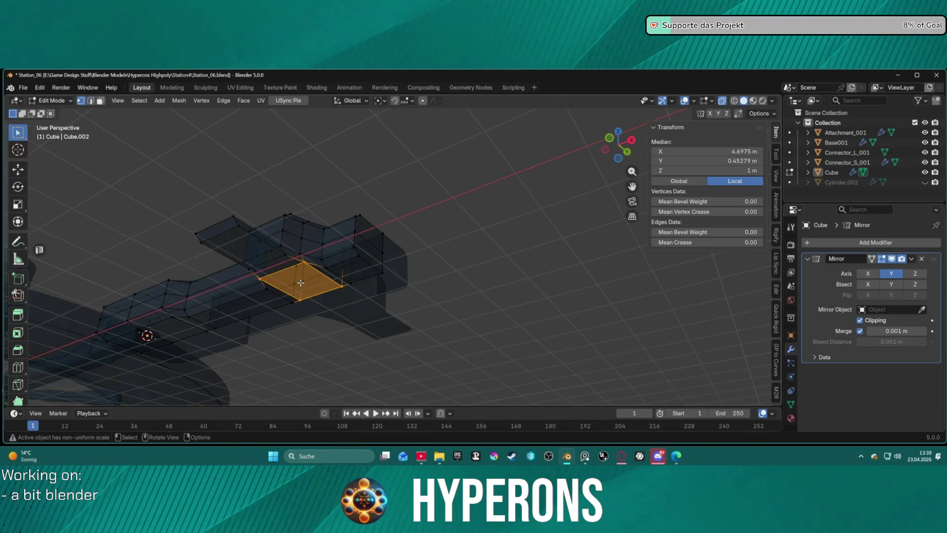
click(301, 282)
key(ctrl+KP_Add)
key(3)
middle_drag(310, 287, 307, 224)
- Scale the selected top faces along Z, then clear the selection
key(s)
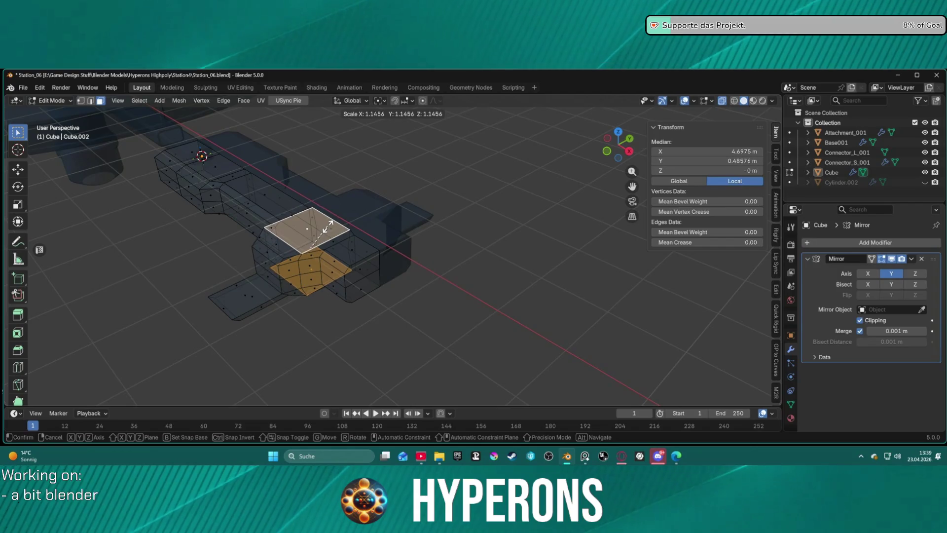
key(z)
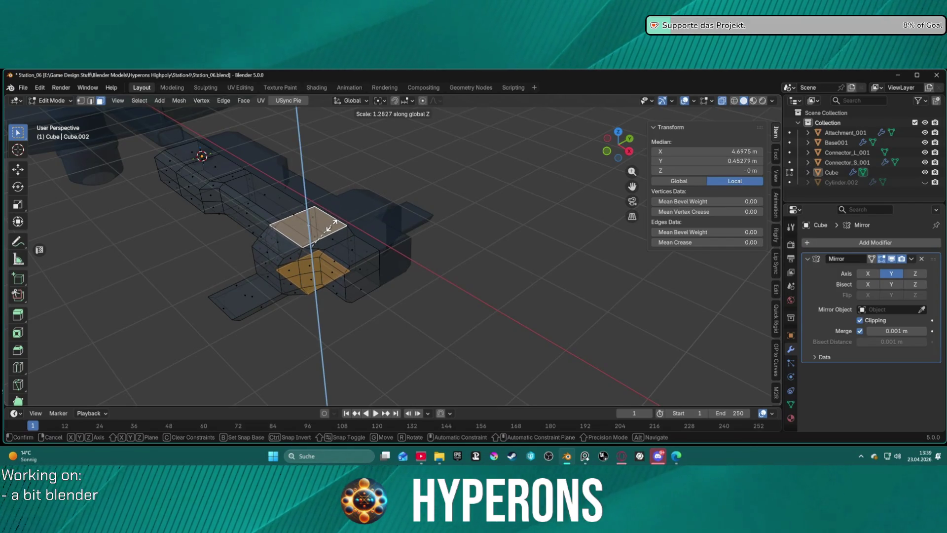
click(331, 226)
key(alt+a)
- Select the edge loop around the end of the arm block
mouse_move(331, 226)
middle_down()
mouse_move(417, 296)
mouse_move(520, 271)
mouse_move(539, 248)
mouse_move(549, 256)
mouse_move(478, 277)
mouse_move(389, 276)
mouse_move(520, 266)
mouse_move(498, 264)
mouse_move(474, 221)
mouse_move(436, 283)
mouse_move(435, 327)
mouse_move(329, 322)
mouse_move(355, 313)
mouse_move(328, 245)
mouse_move(305, 239)
mouse_move(351, 256)
mouse_move(454, 206)
mouse_move(466, 217)
middle_up()
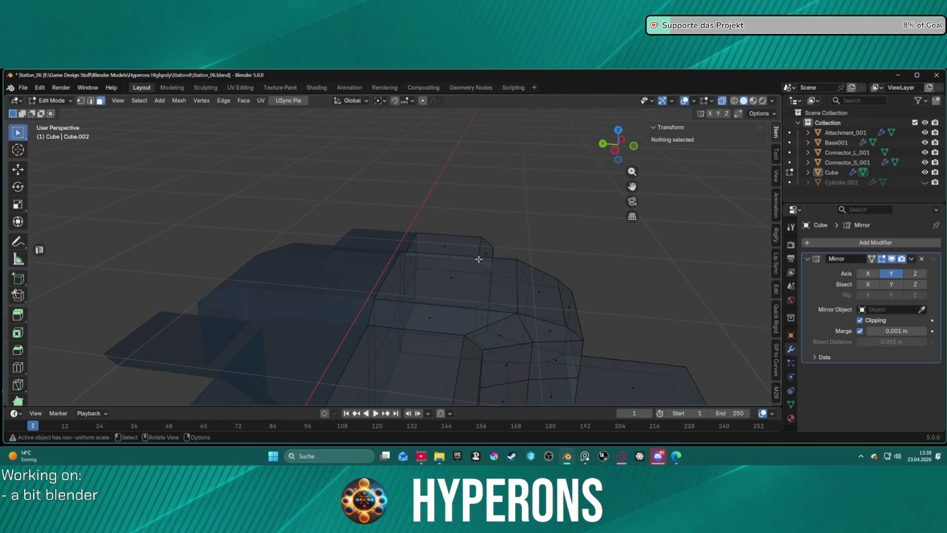
mouse_move(487, 259)
middle_down()
mouse_move(408, 317)
mouse_move(324, 253)
mouse_move(319, 262)
mouse_move(364, 203)
mouse_move(383, 207)
mouse_move(380, 245)
mouse_move(379, 220)
middle_up()
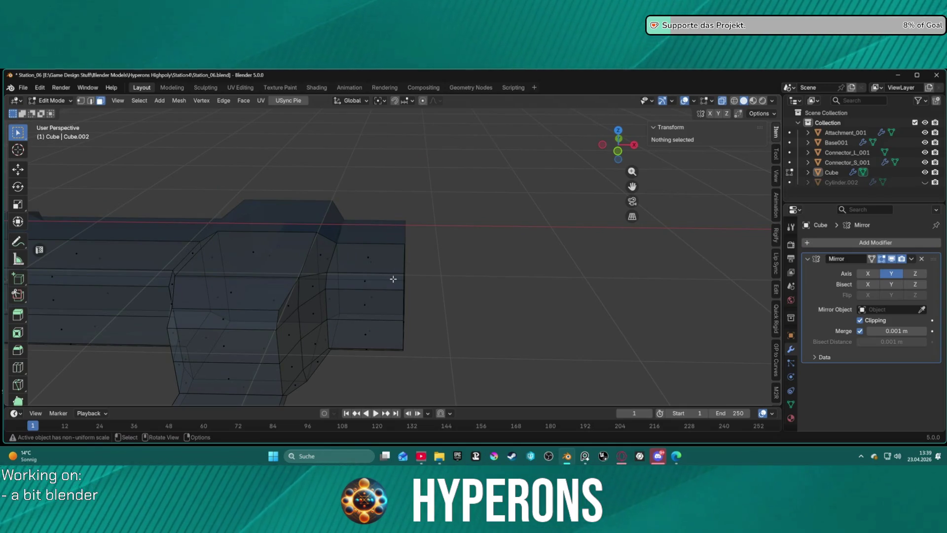
mouse_move(357, 281)
middle_down()
mouse_move(351, 357)
mouse_move(368, 312)
mouse_move(364, 291)
mouse_move(357, 313)
mouse_move(316, 312)
mouse_move(259, 283)
mouse_move(377, 207)
mouse_move(345, 239)
mouse_move(188, 251)
mouse_move(341, 251)
mouse_move(296, 303)
mouse_move(380, 220)
mouse_move(355, 260)
mouse_move(386, 275)
mouse_move(376, 283)
mouse_move(350, 276)
mouse_move(365, 288)
middle_up()
key(2)
alt+click(282, 276)
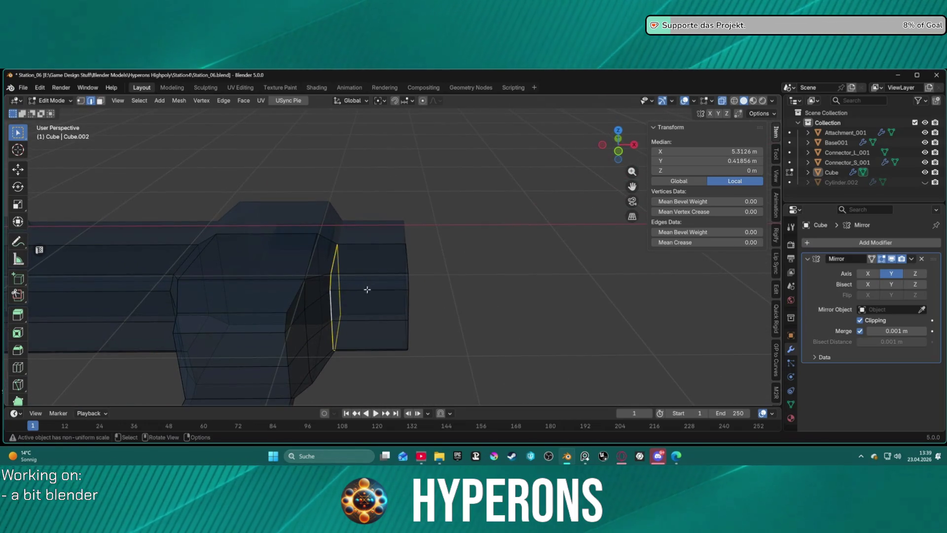
- Select the upper and lower end faces of the arm and pull them back along X
key(3)
click(350, 288)
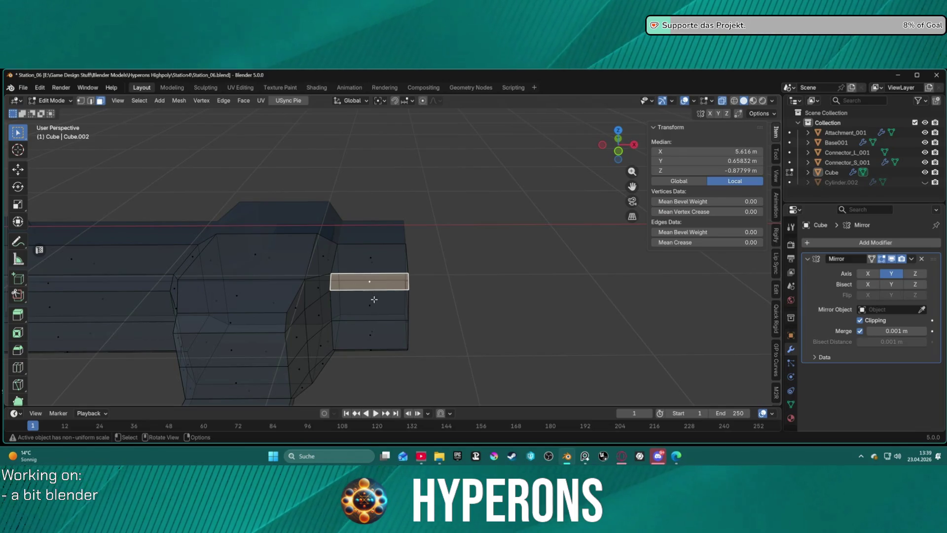
alt+click(380, 330)
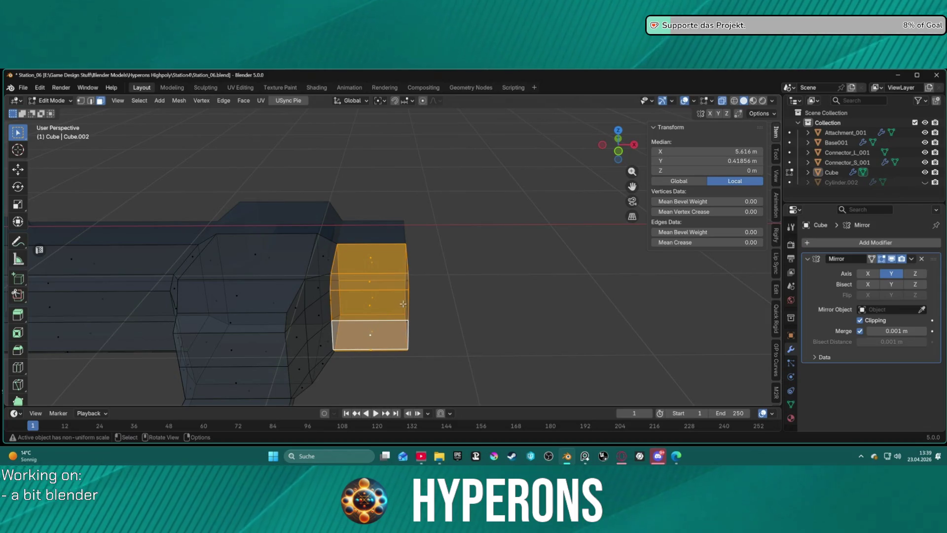
click(456, 297)
middle_drag(457, 298, 402, 298)
key(2)
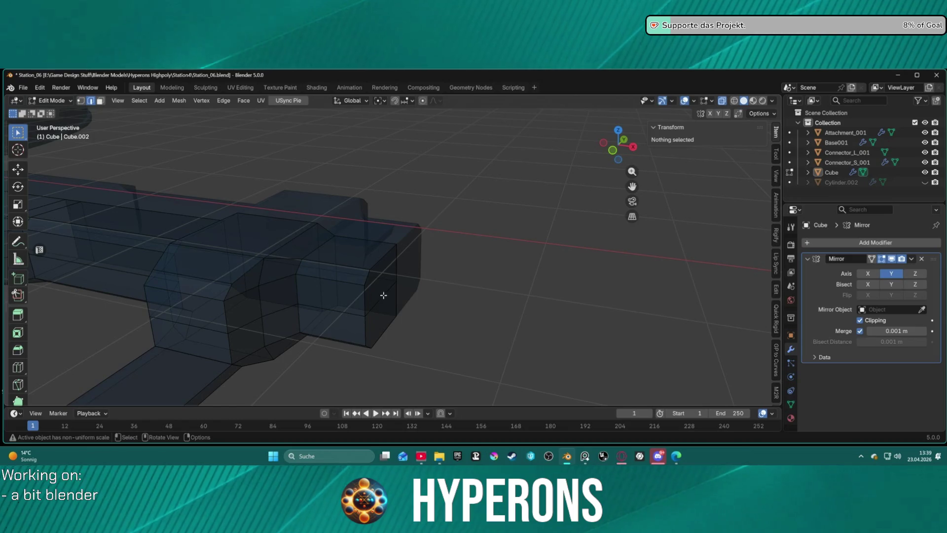
key(3)
click(377, 290)
click(383, 280)
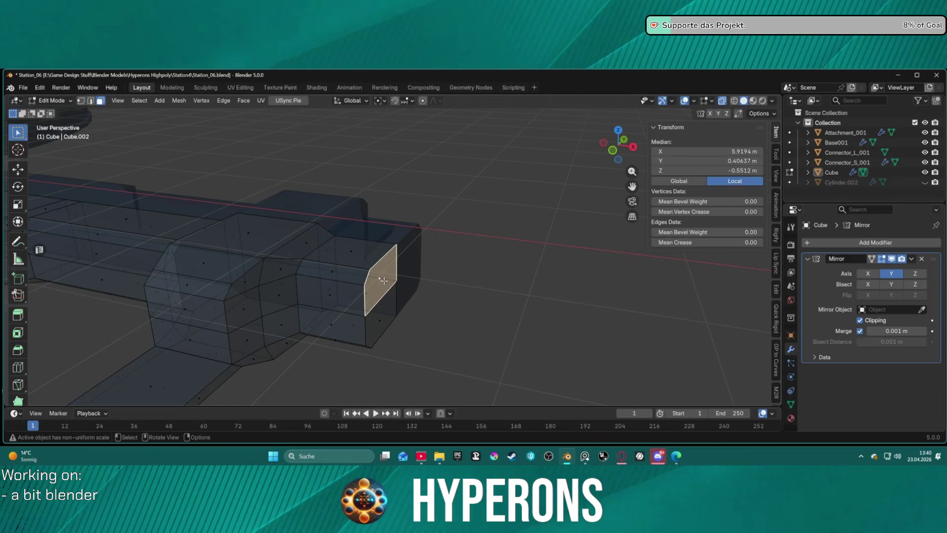
shift+click(391, 316)
key(g)
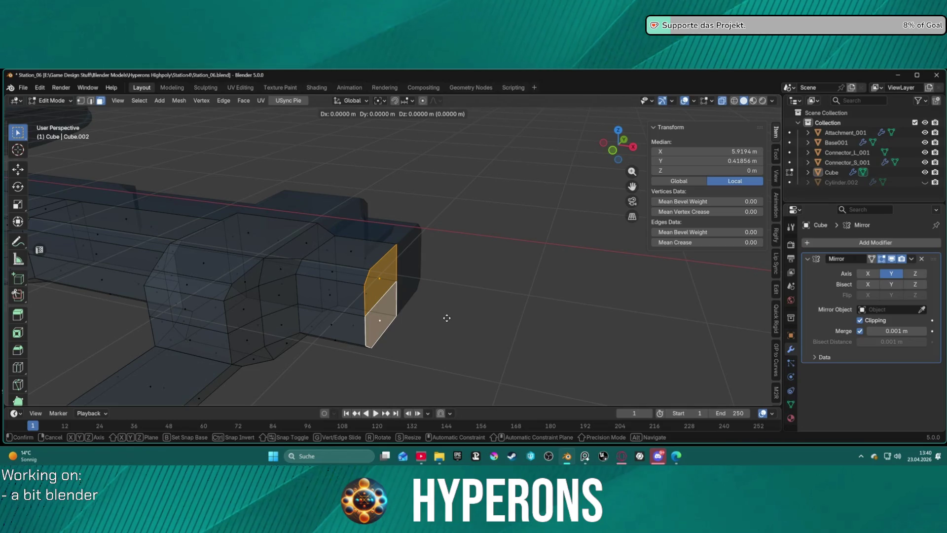
key(x)
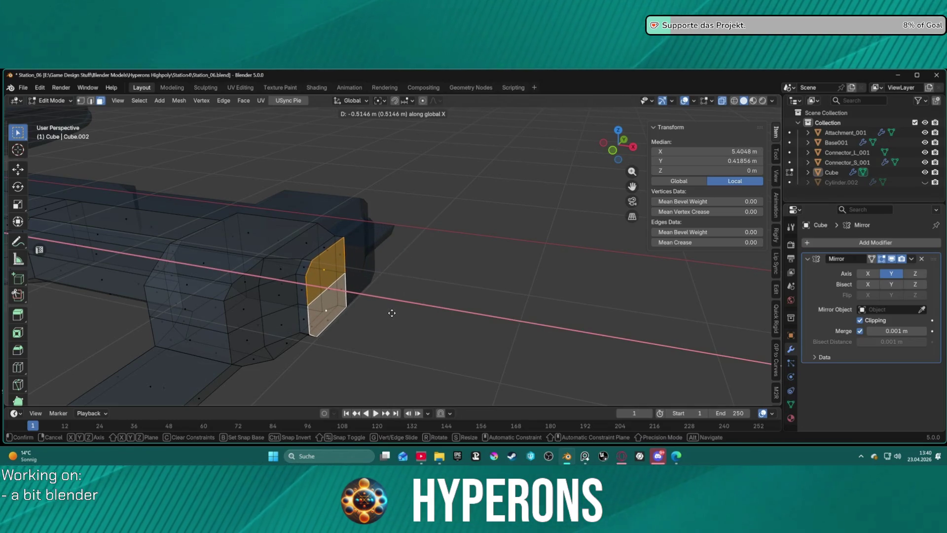
click(388, 314)
- Extrude the end faces slightly, then scale them 2.932 along Y and 1.243 along Z
key(g)
key(z)
key(z)
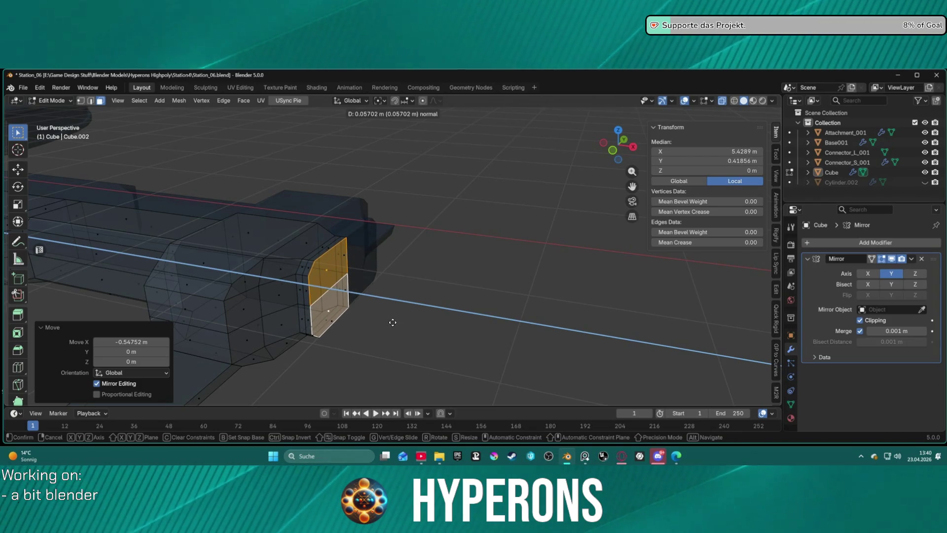
click(392, 322)
key(s)
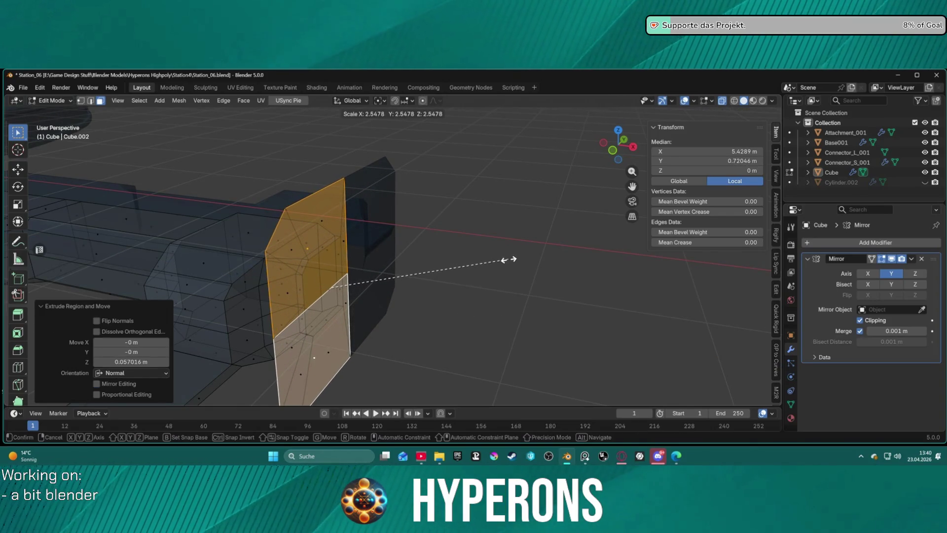
key(y)
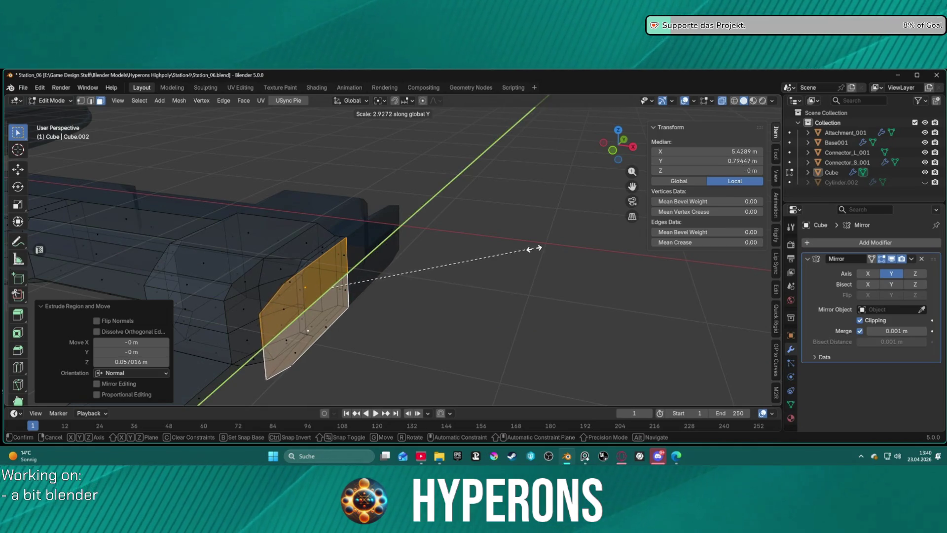
click(535, 248)
mouse_move(534, 249)
middle_down()
mouse_move(468, 273)
mouse_move(447, 254)
mouse_move(459, 253)
mouse_move(402, 258)
mouse_move(432, 264)
middle_up()
scroll(450, 256, up, 5)
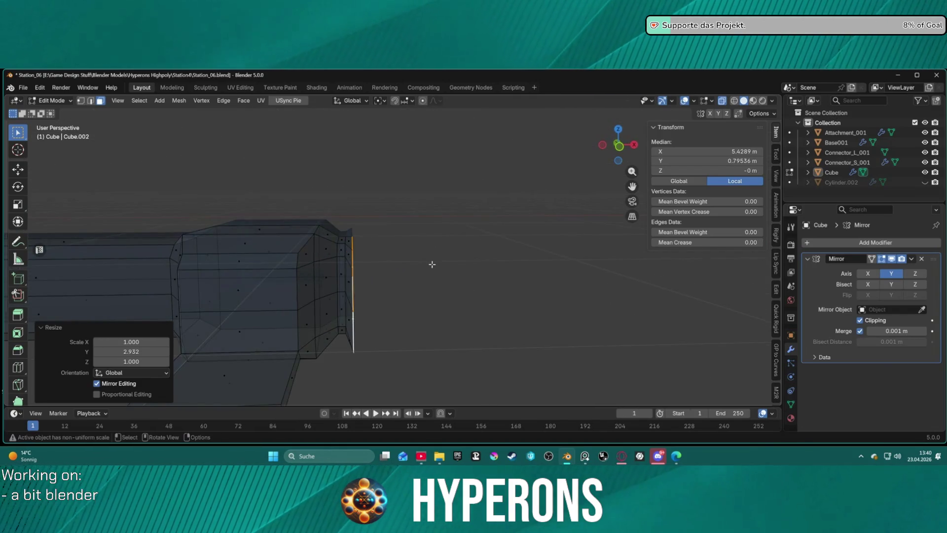
key(s)
key(z)
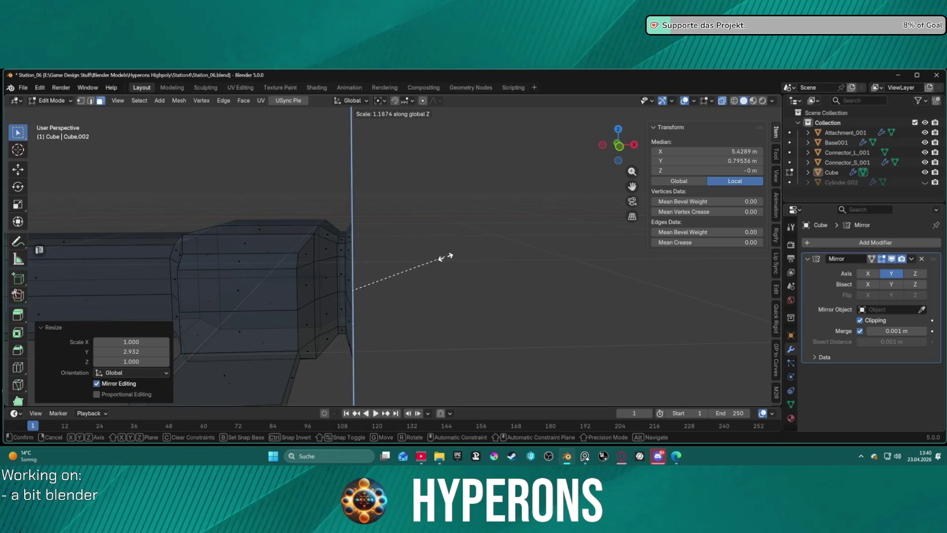
click(448, 256)
- Extrude the enlarged end faces about 1.32 m outward into a new box
key(e)
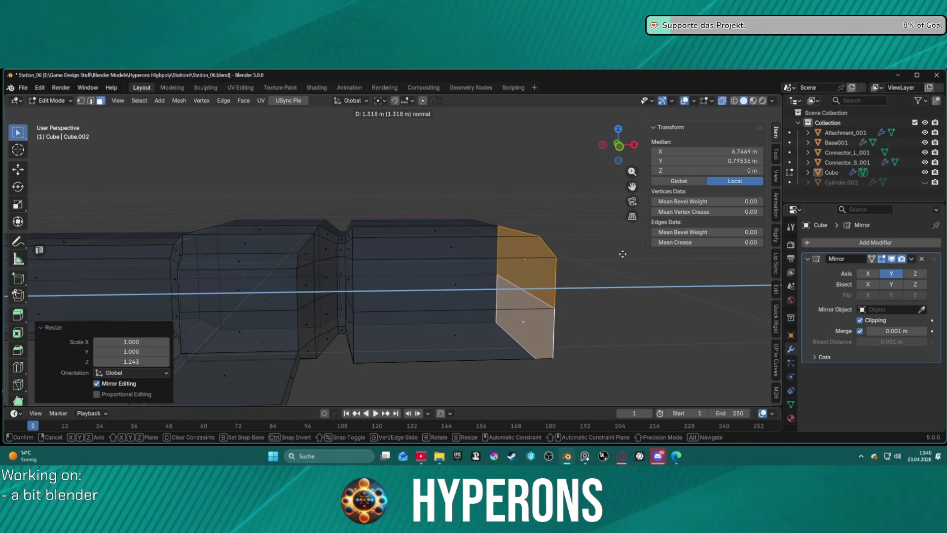
click(603, 267)
mouse_move(603, 268)
middle_down()
mouse_move(415, 355)
mouse_move(311, 324)
mouse_move(395, 281)
mouse_move(416, 229)
mouse_move(504, 313)
middle_up()
scroll(503, 313, down, 5)
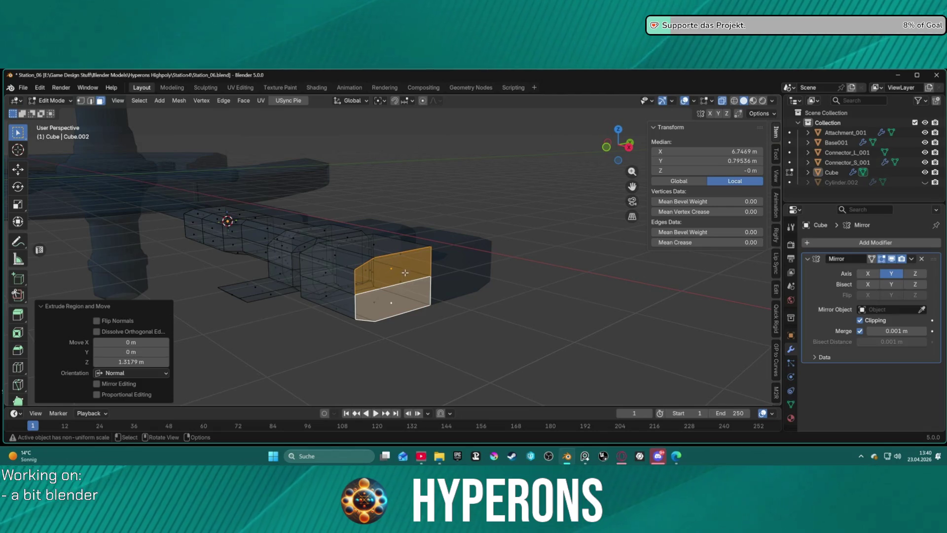
- With X-ray off, select the upper and lower front faces of the new box
key(2)
click(363, 287)
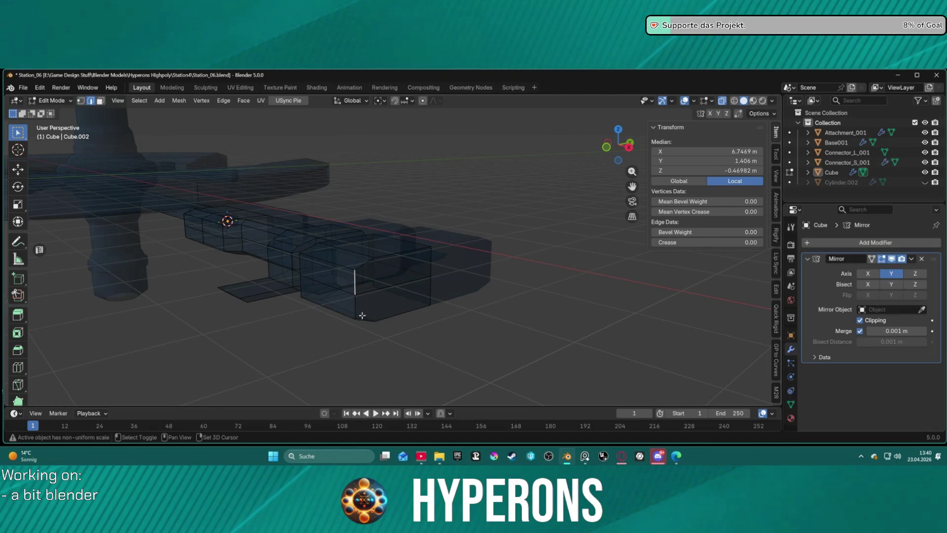
mouse_move(359, 310)
middle_down()
mouse_move(419, 313)
mouse_move(402, 294)
mouse_move(359, 301)
middle_up()
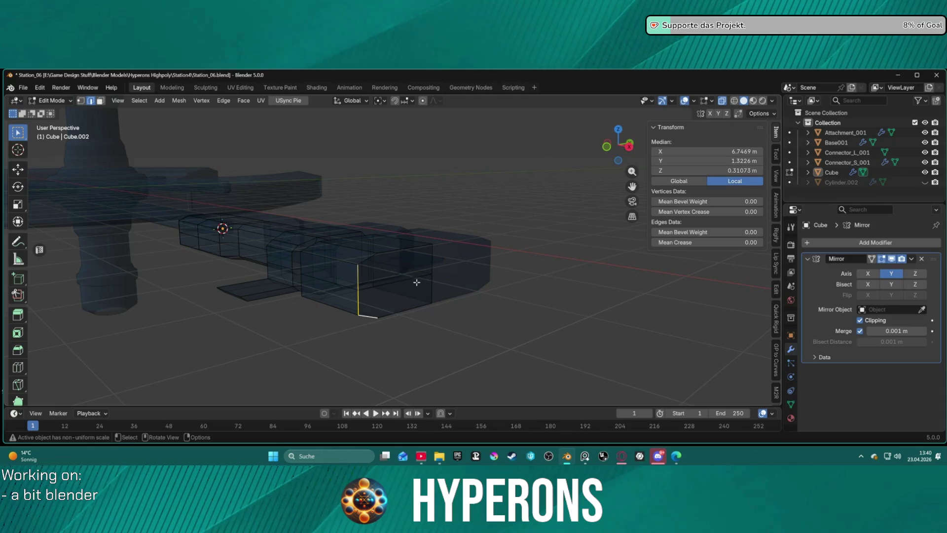
scroll(414, 282, up, 4)
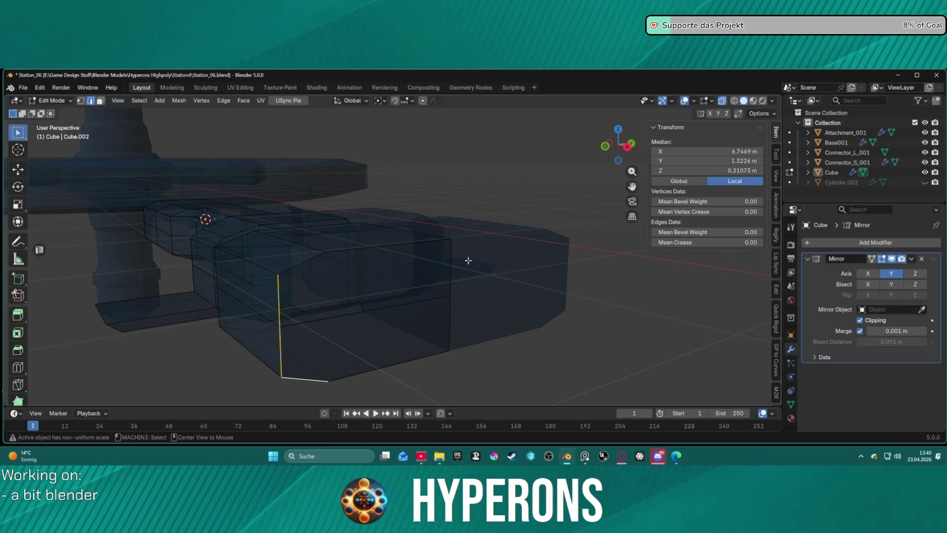
key(alt+z)
key(3)
click(367, 288)
shift+click(398, 328)
mouse_move(398, 328)
middle_down()
mouse_move(367, 297)
mouse_move(374, 285)
middle_up()
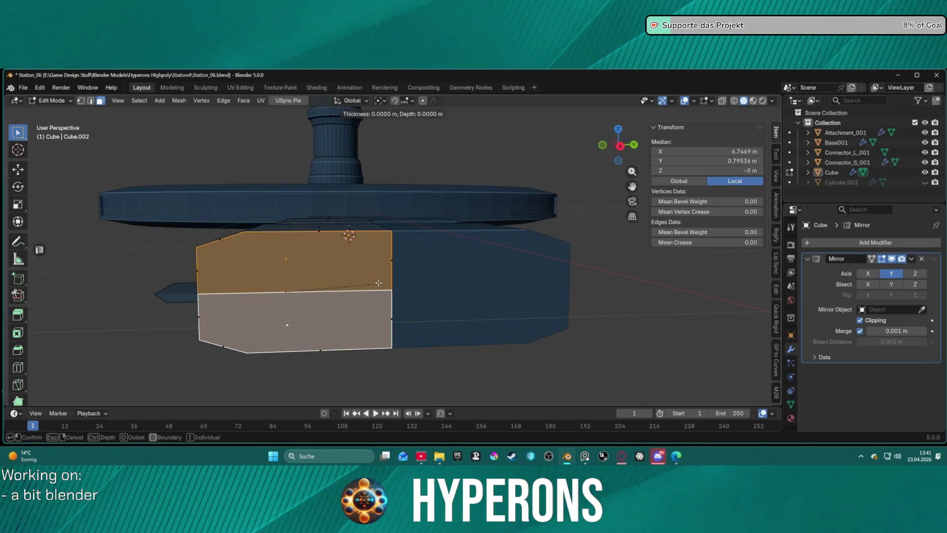
- Inset the two front faces 0.054 m, then inset again with -0.34 m depth
key(i)
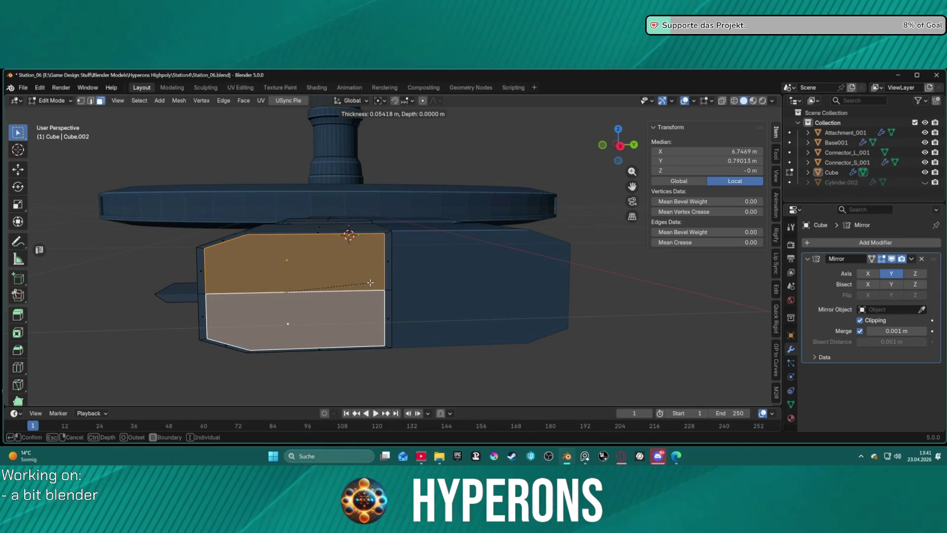
click(371, 283)
key(i)
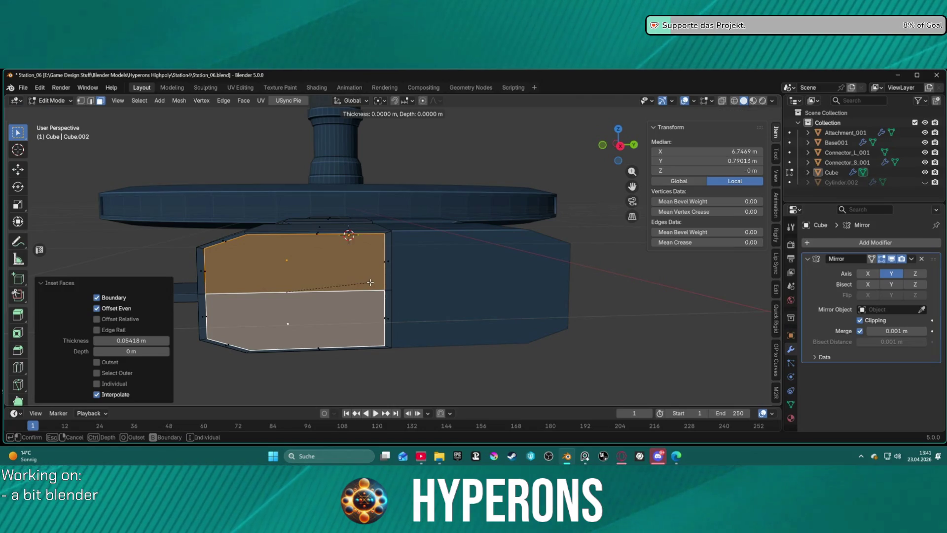
click(345, 287)
mouse_move(345, 287)
middle_down()
mouse_move(589, 315)
mouse_move(484, 288)
mouse_move(493, 281)
mouse_move(386, 280)
middle_up()
scroll(386, 281, up, 2)
- Select the box's front faces and the narrow strip faces between the boxes
click(311, 271)
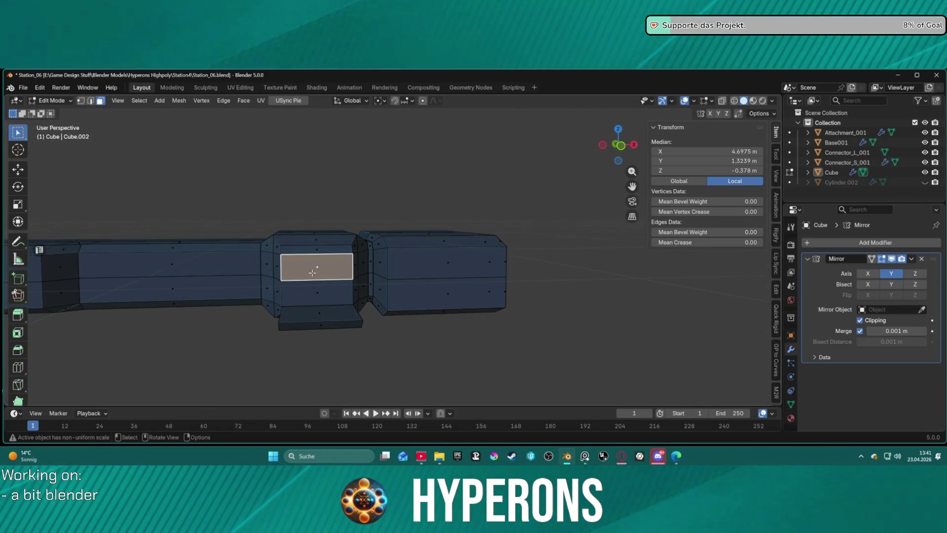
mouse_move(348, 294)
middle_down()
mouse_move(292, 284)
mouse_move(300, 280)
middle_up()
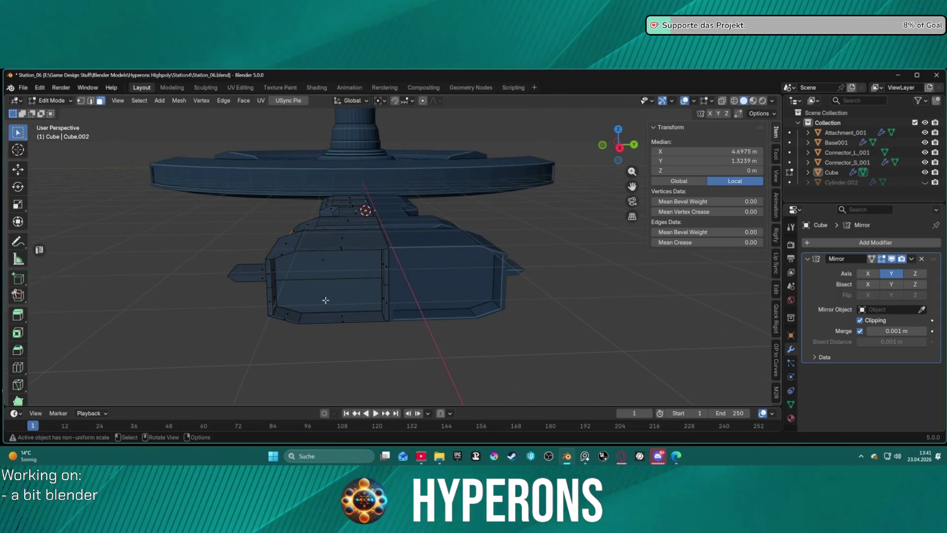
scroll(300, 280, up, 3)
click(338, 298)
shift+click(331, 276)
middle_drag(358, 293, 421, 293)
scroll(392, 280, up, 2)
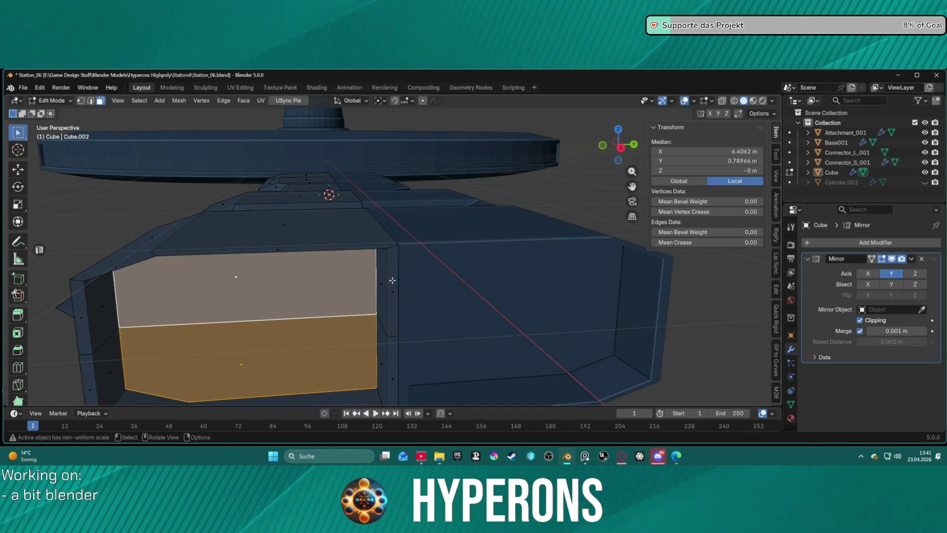
click(384, 279)
shift+click(392, 280)
middle_drag(392, 279, 391, 294)
shift+click(391, 295)
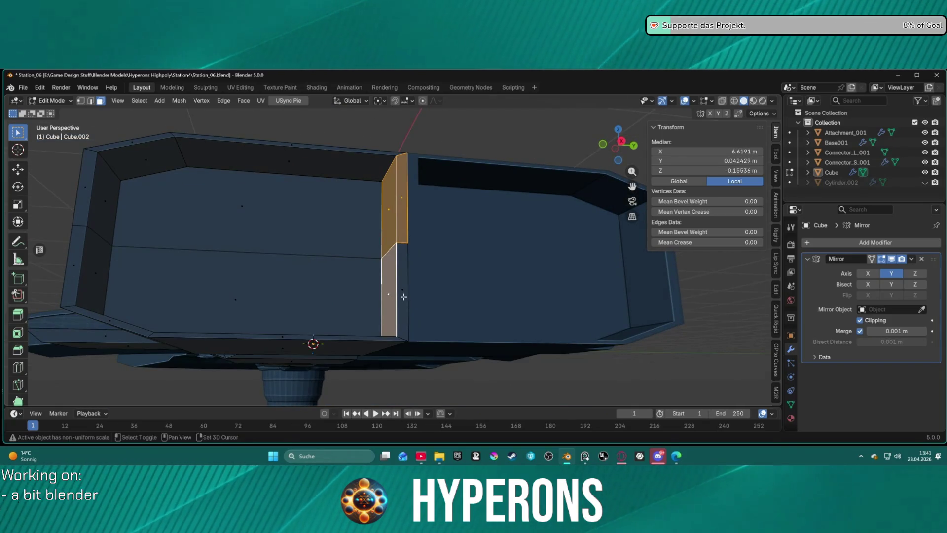
shift+click(409, 294)
key(x)
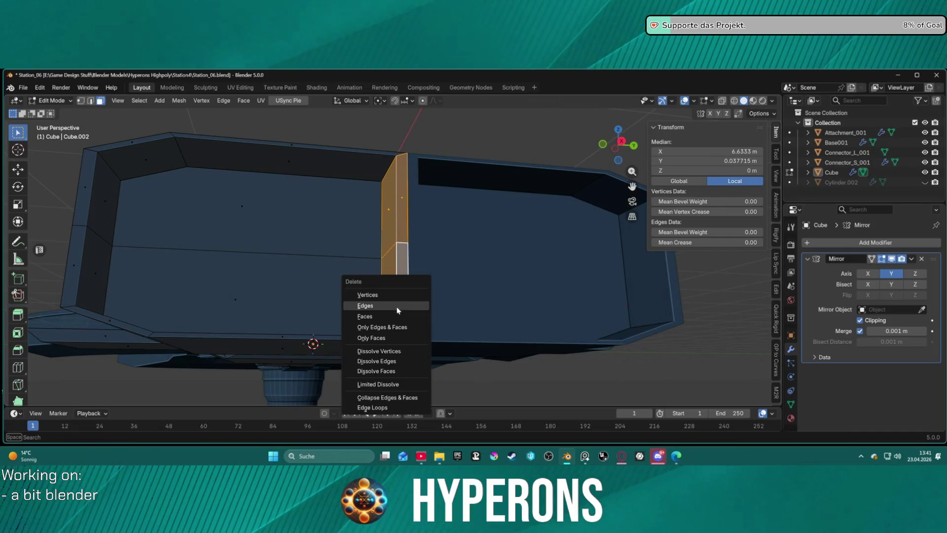
click(395, 317)
mouse_move(418, 281)
middle_down()
mouse_move(413, 311)
mouse_move(419, 280)
middle_up()
click(418, 278)
click(417, 277)
key(ctrl+z)
key(ctrl+z)
key(ctrl+z)
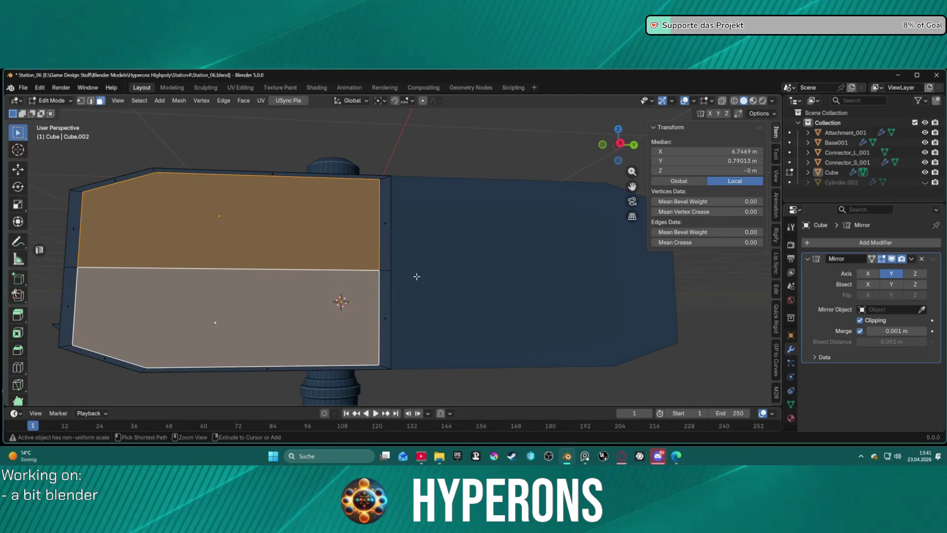
key(ctrl+z)
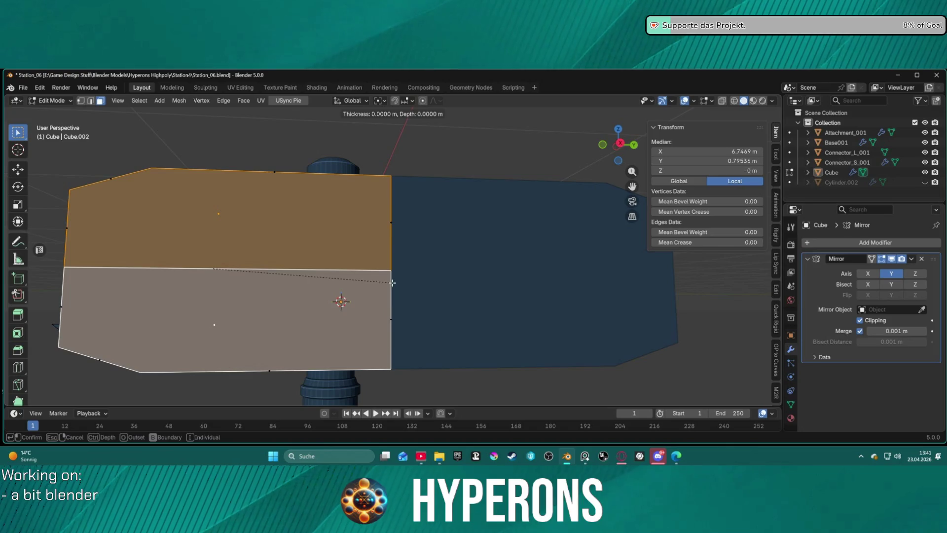
key(i)
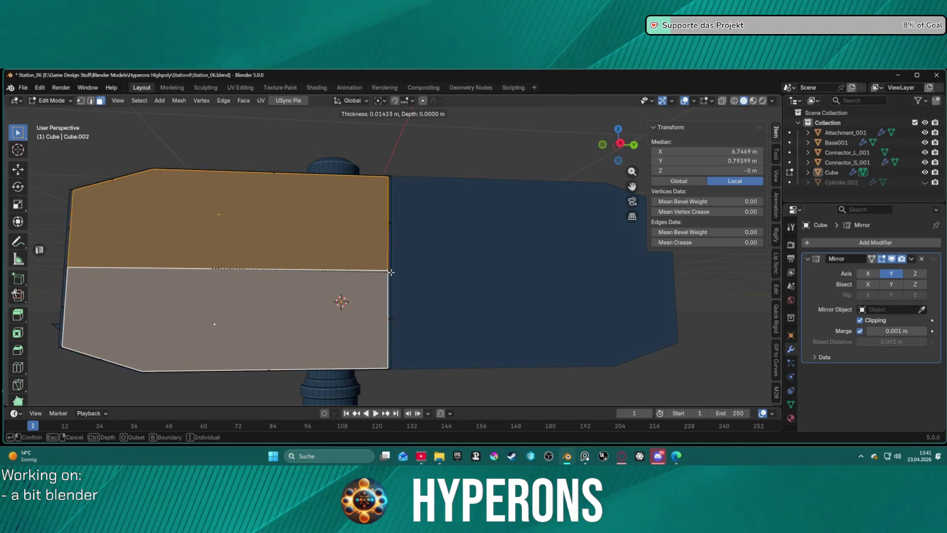
key(i)
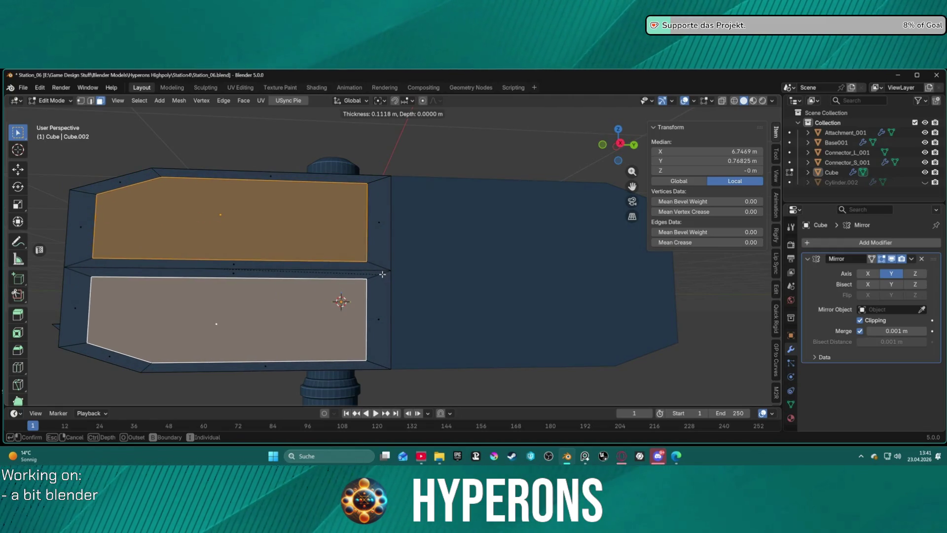
key(i)
key(i)
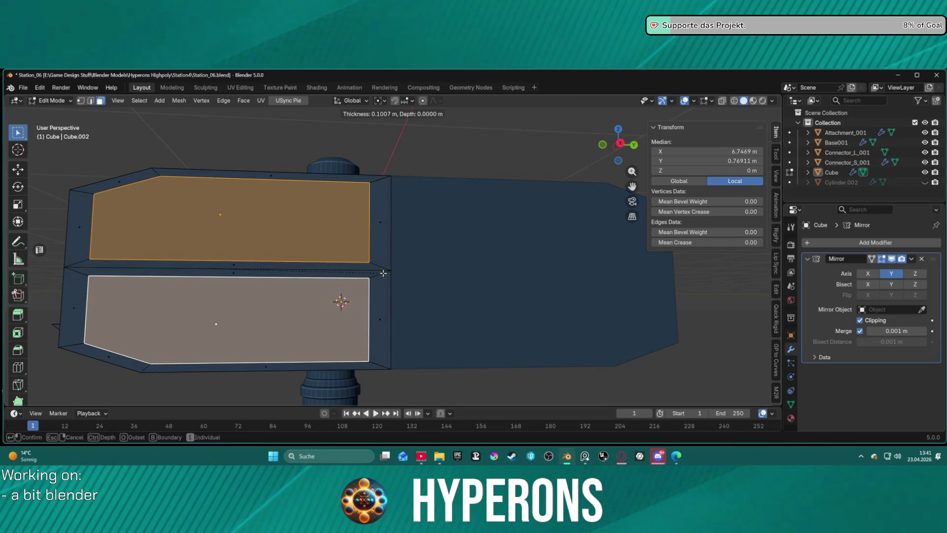
key(i)
key(i)
key(i)
key(i)
key(i)
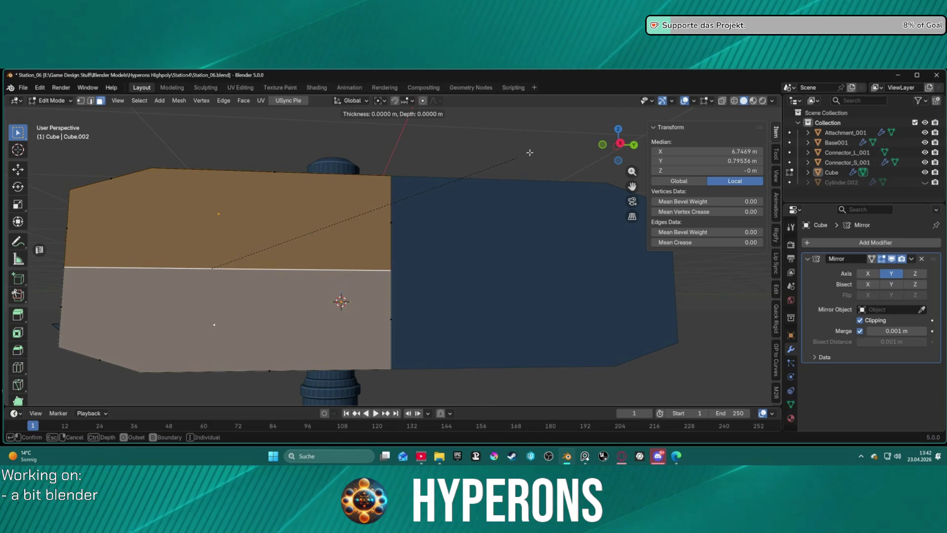
key(Escape)
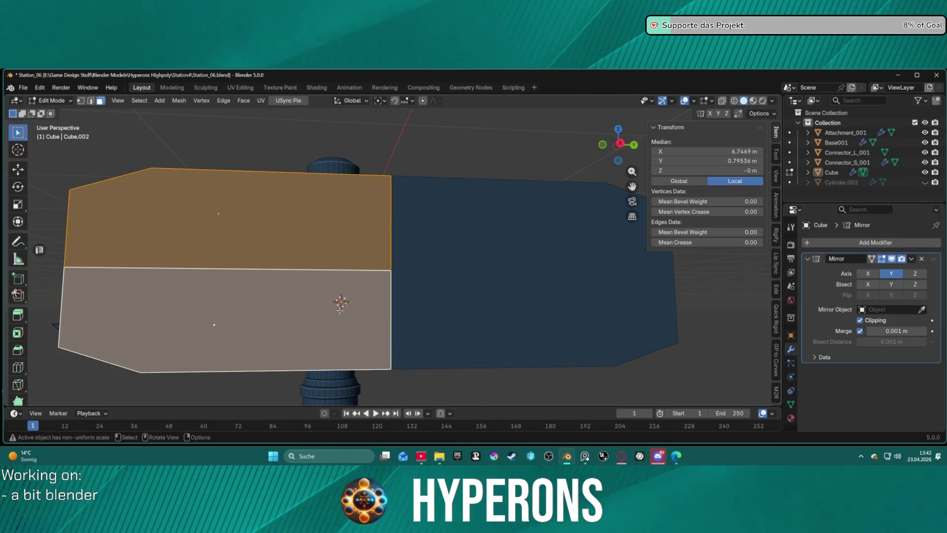
scroll(338, 307, down, 5)
middle_drag(428, 285, 440, 298)
click(483, 359)
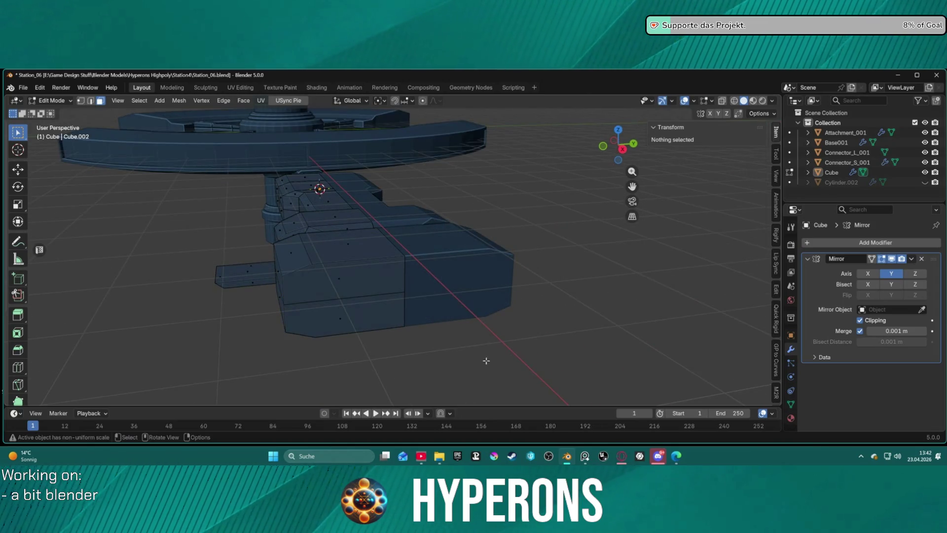
- Try an inset with depth on the arm's end face, then cancel it and deselect
scroll(486, 349, up, 3)
click(327, 344)
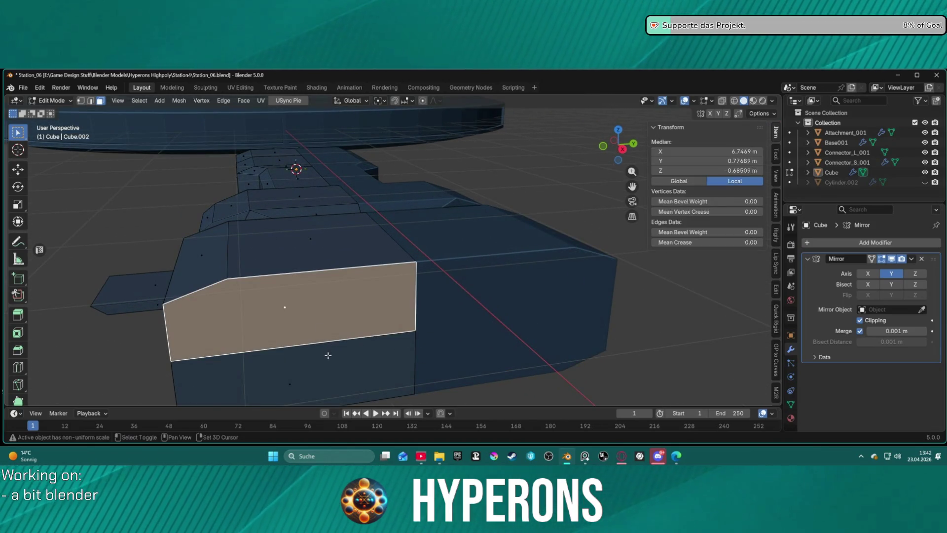
shift+click(331, 354)
shift+click(335, 350)
key(2)
click(349, 340)
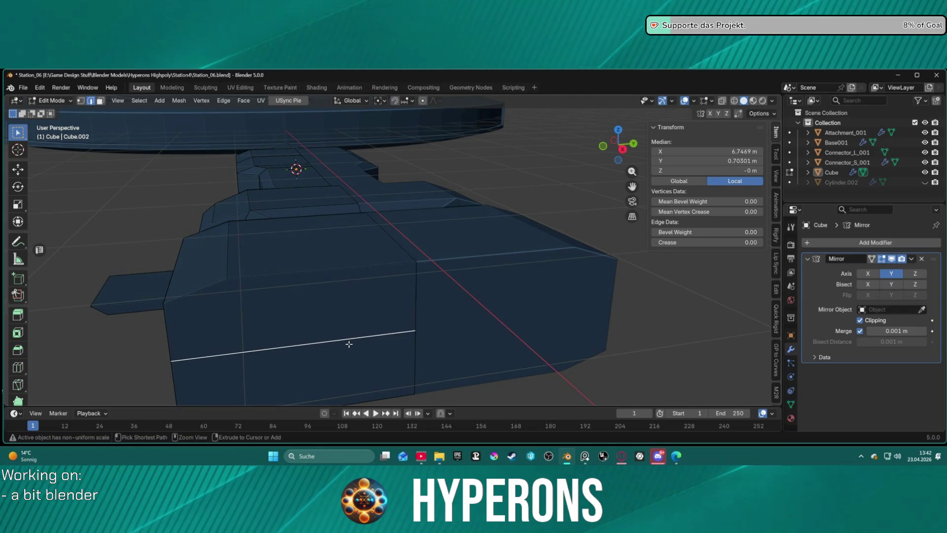
key(3)
mouse_move(330, 328)
middle_down()
mouse_move(359, 315)
mouse_move(347, 311)
middle_up()
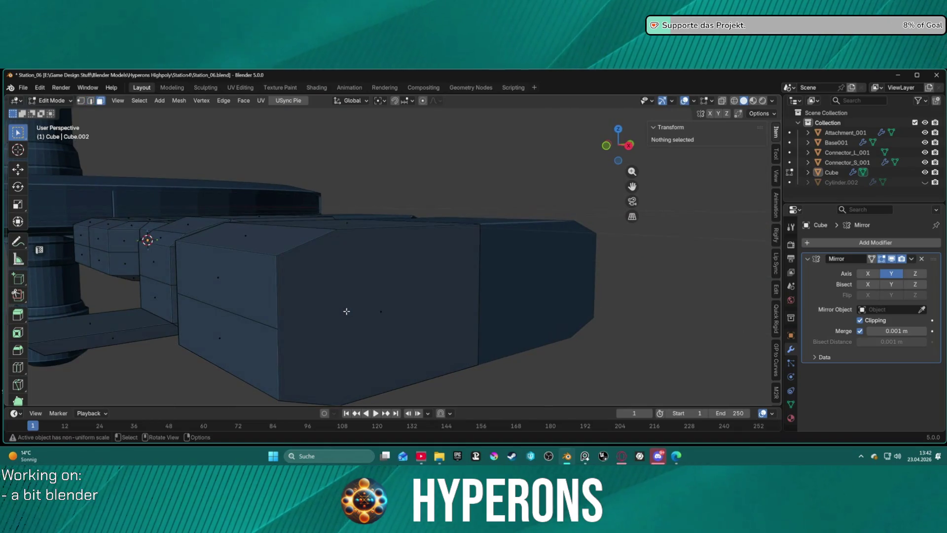
click(387, 313)
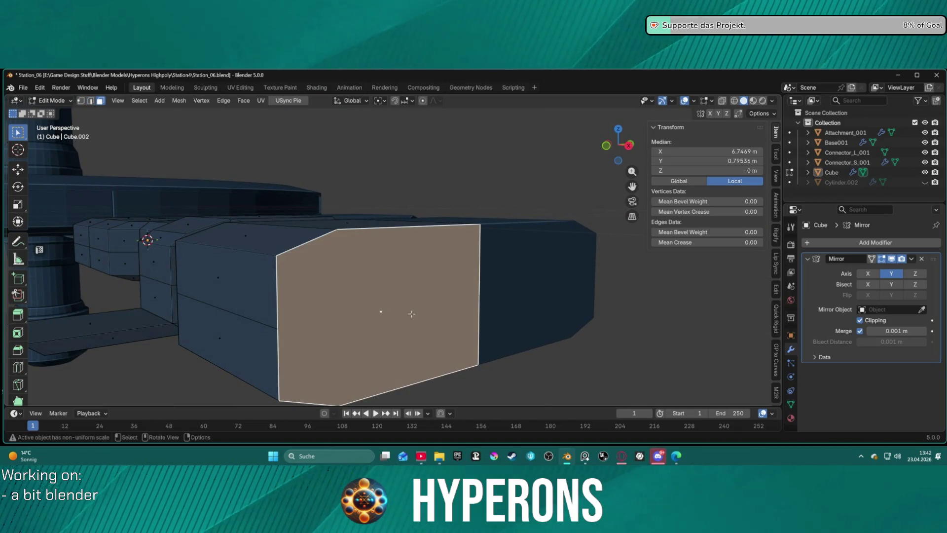
key(i)
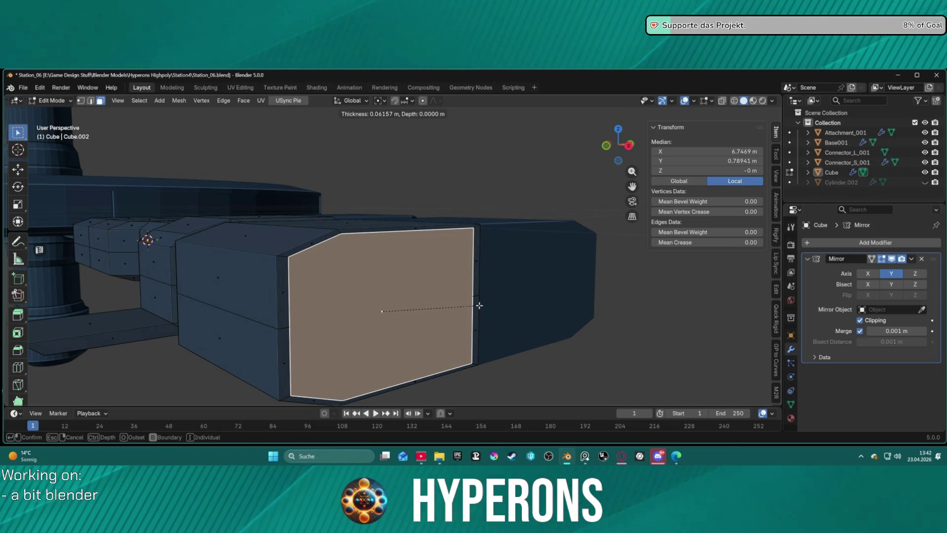
key(ctrl)
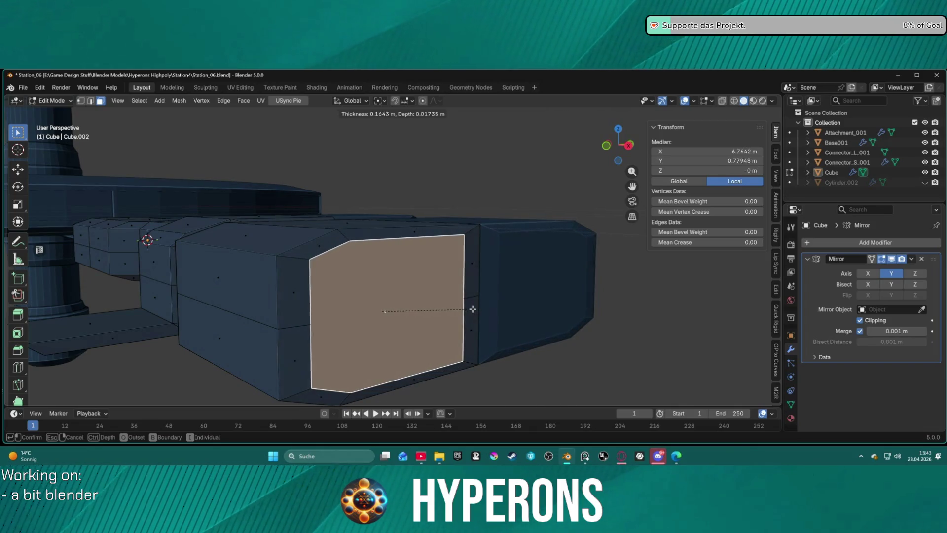
right_click(480, 311)
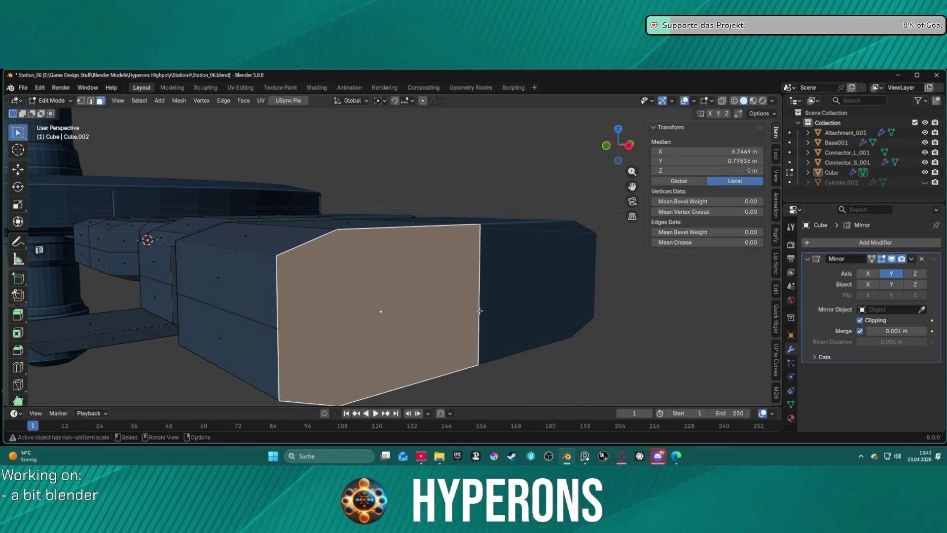
click(602, 366)
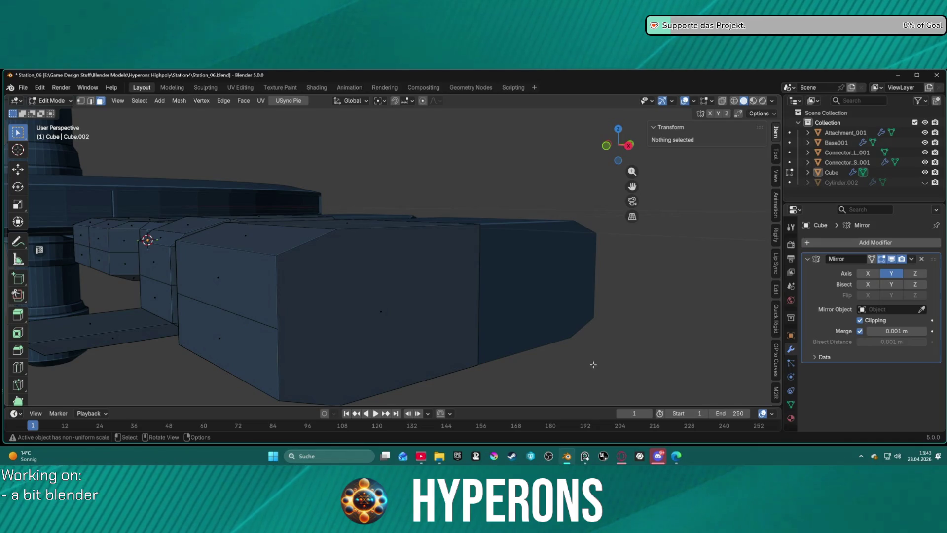
- Select the whole arm mesh and Merge By Distance, removing 0 vertices
key(ctrl+z)
key(ctrl+z)
key(ctrl+z)
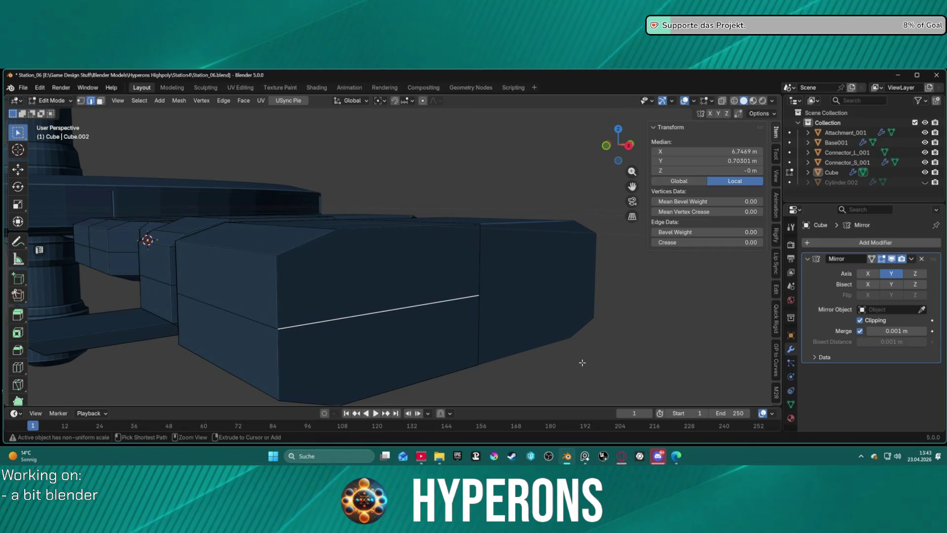
key(ctrl+l)
key(m)
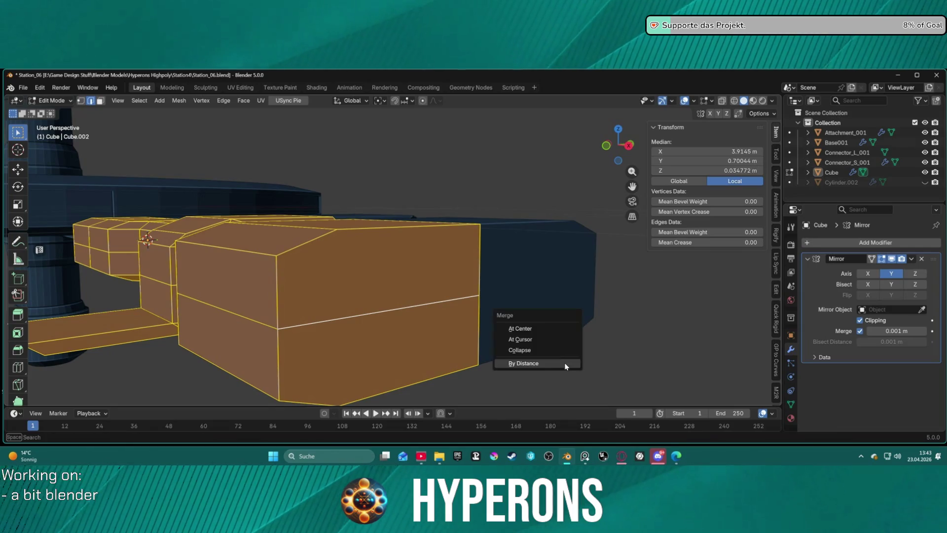
click(567, 365)
click(567, 364)
mouse_move(567, 364)
middle_down()
mouse_move(641, 364)
mouse_move(453, 345)
mouse_move(577, 260)
middle_up()
- Select the upper and lower front faces of the middle section
key(3)
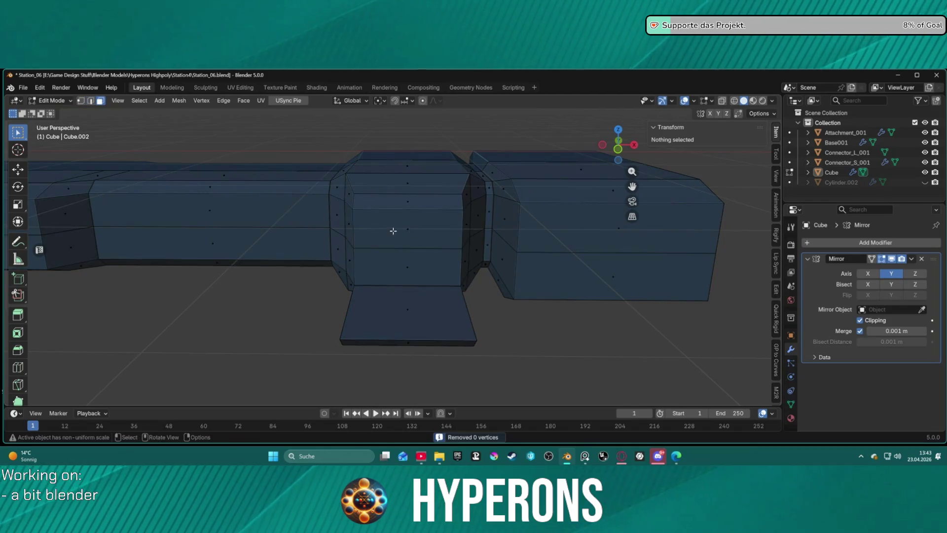
click(395, 232)
shift+click(409, 271)
mouse_move(418, 301)
middle_down()
mouse_move(506, 222)
mouse_move(466, 252)
middle_up()
- Try a recessed inset on the two front faces, then undo it
scroll(463, 253, up, 2)
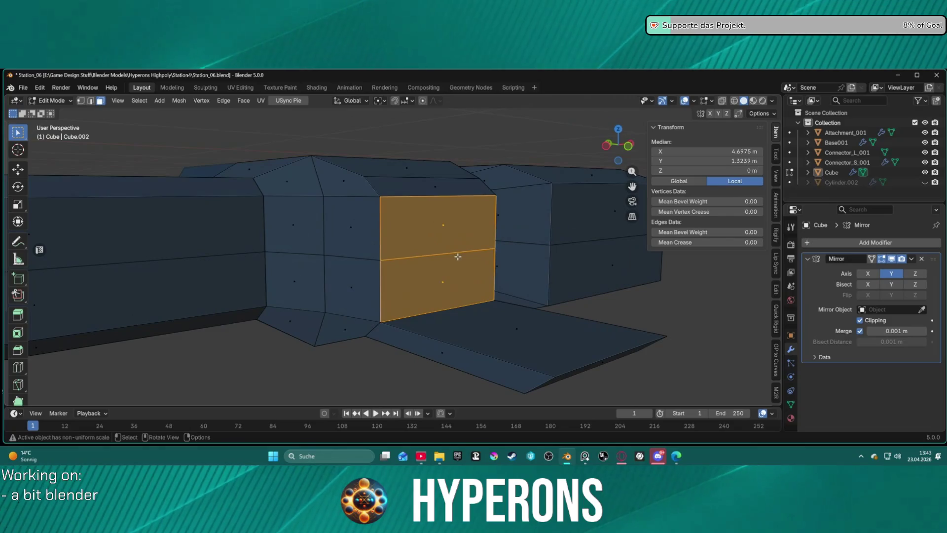
key(i)
mouse_move(446, 252)
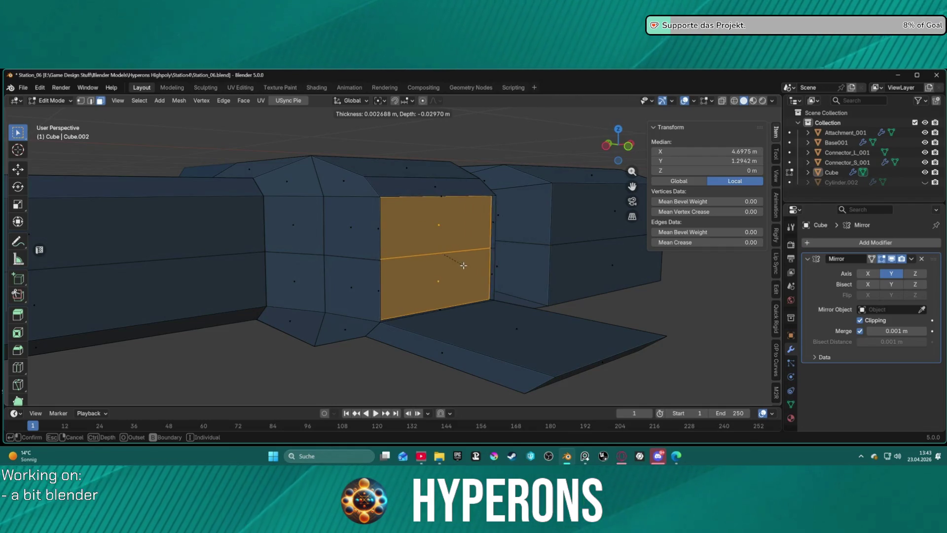
key(Escape)
key(i)
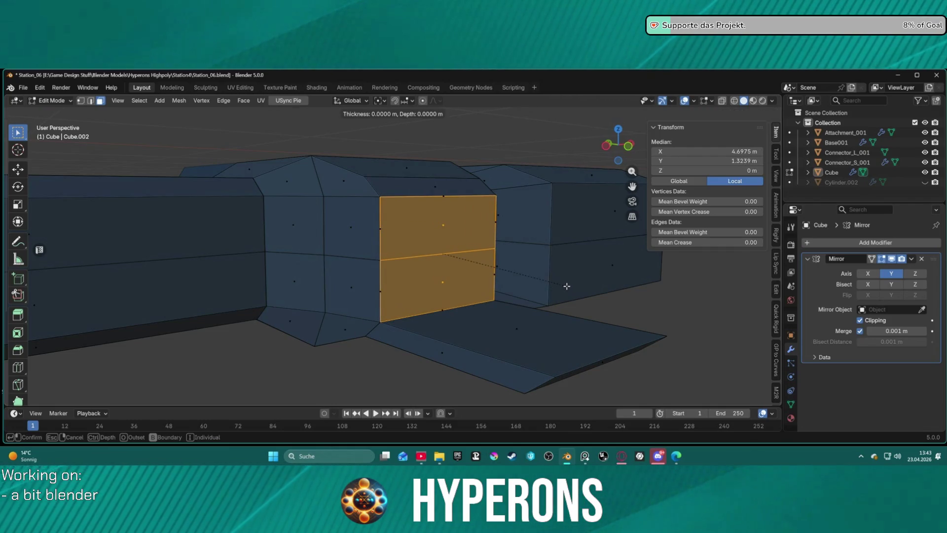
click(515, 288)
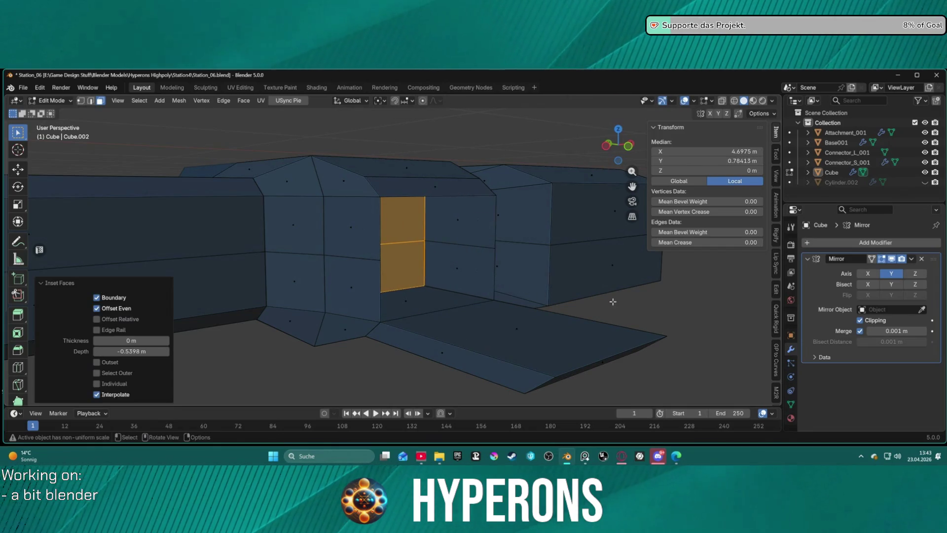
click(626, 309)
mouse_move(627, 309)
middle_down()
mouse_move(515, 282)
mouse_move(495, 290)
mouse_move(522, 313)
mouse_move(583, 302)
mouse_move(577, 286)
mouse_move(494, 272)
middle_up()
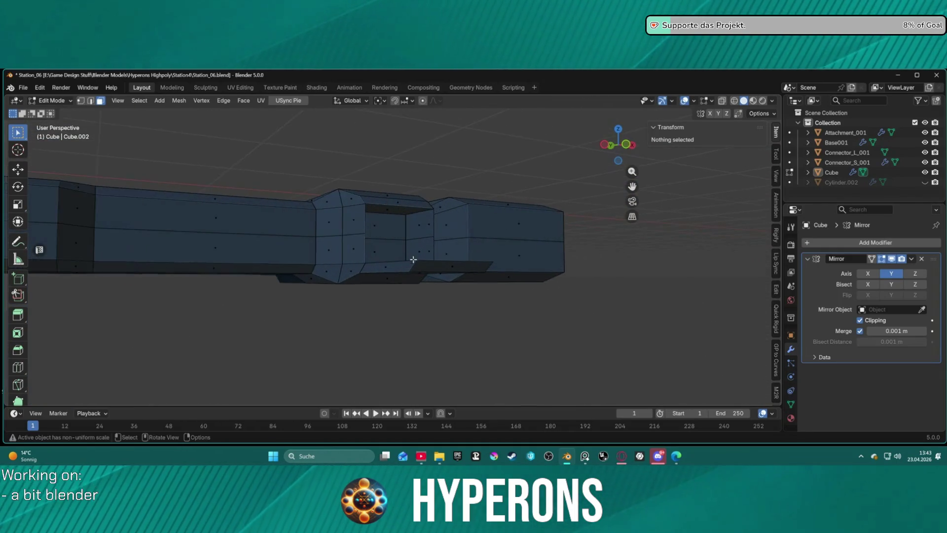
scroll(405, 257, up, 5)
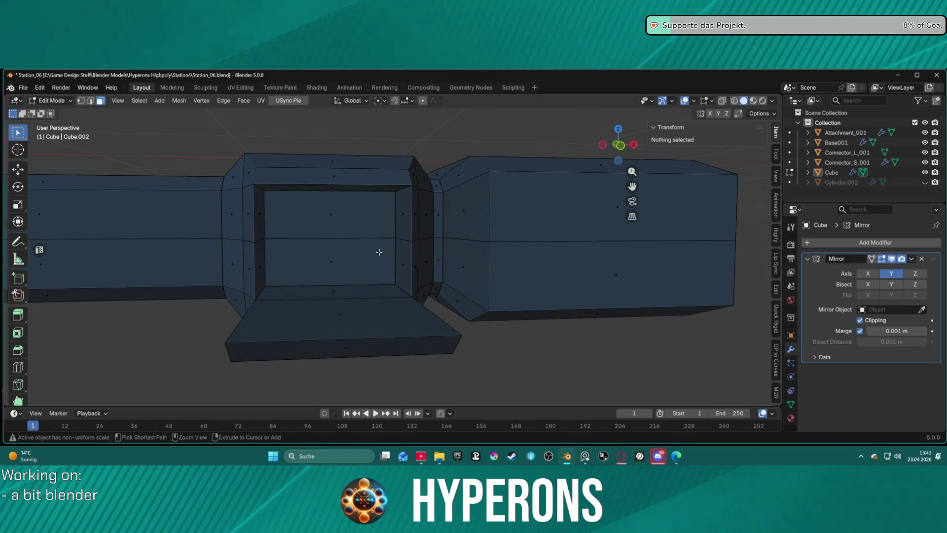
key(ctrl+z)
key(ctrl+z)
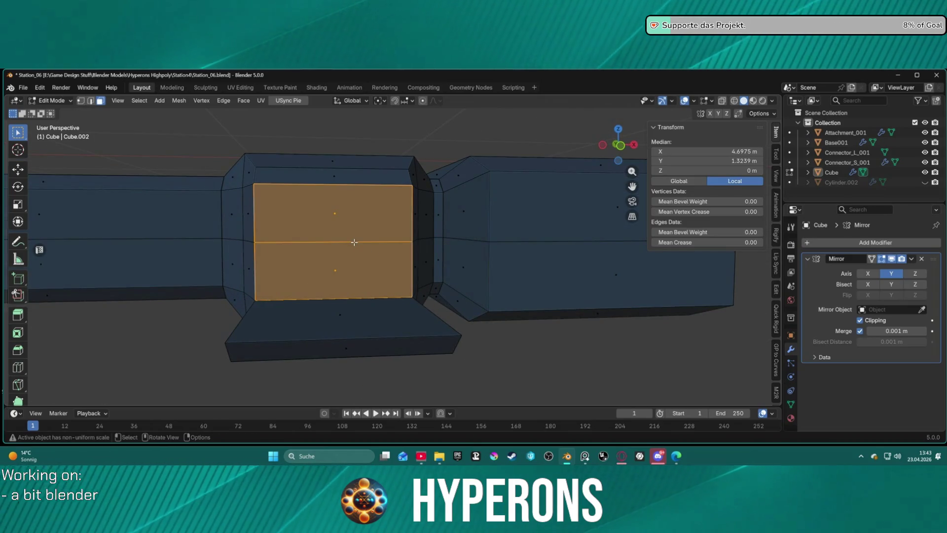
- Try a bevel and a scale on the front faces, cancelling both
key(ctrl+b)
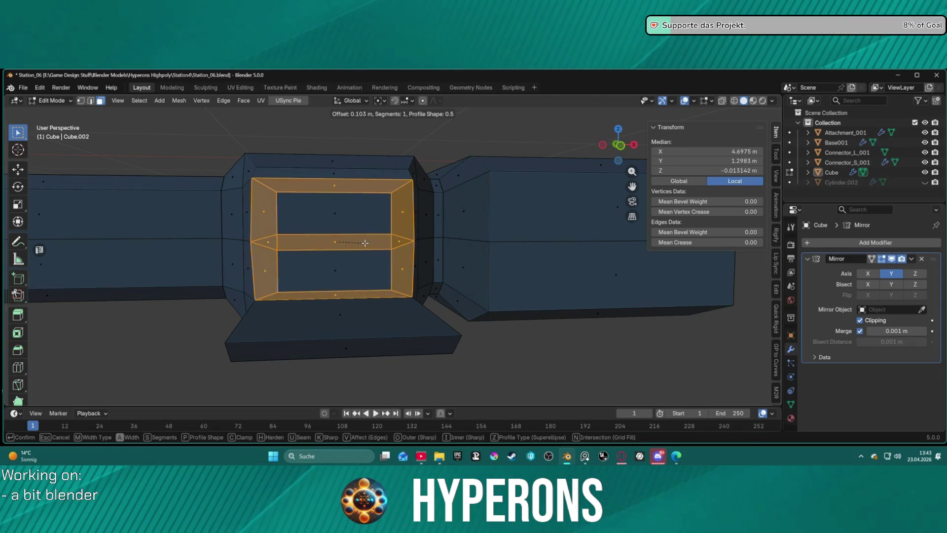
key(Escape)
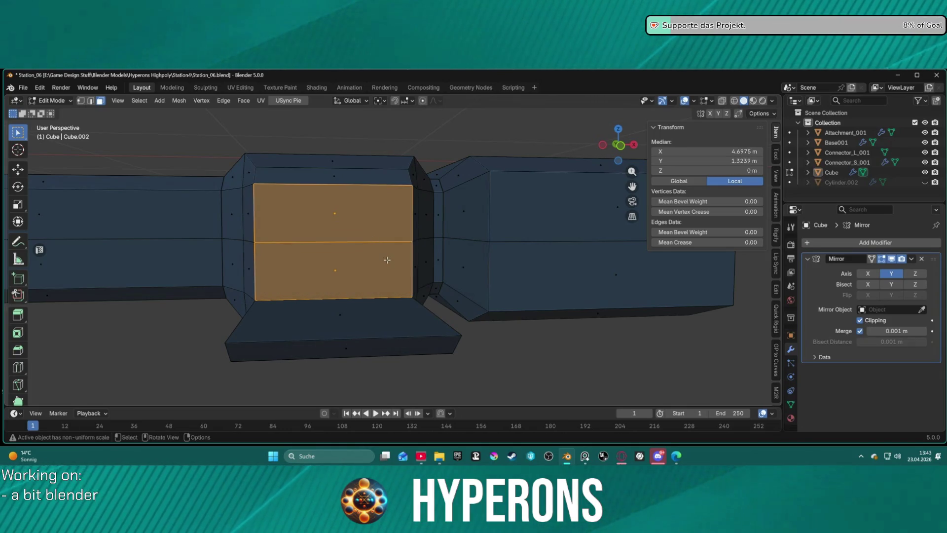
middle_drag(387, 260, 395, 258)
key(s)
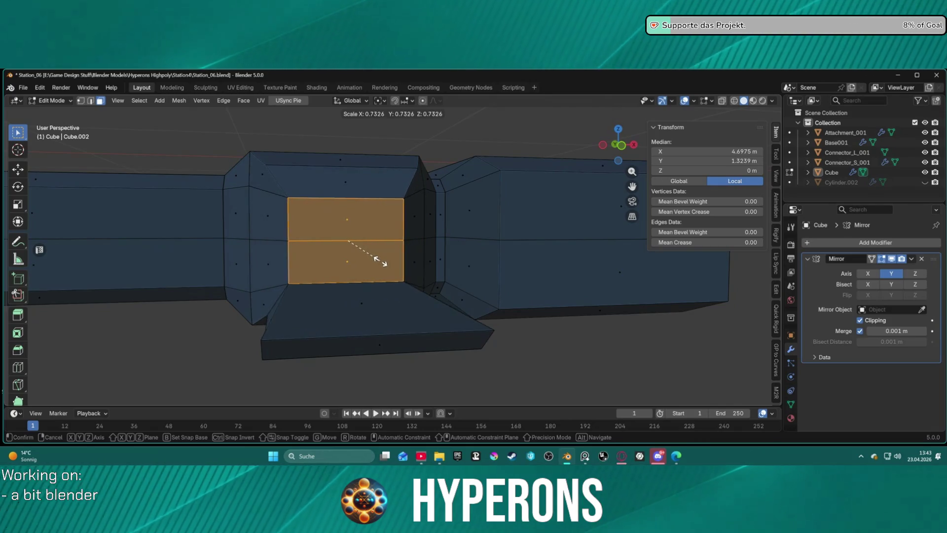
key(Escape)
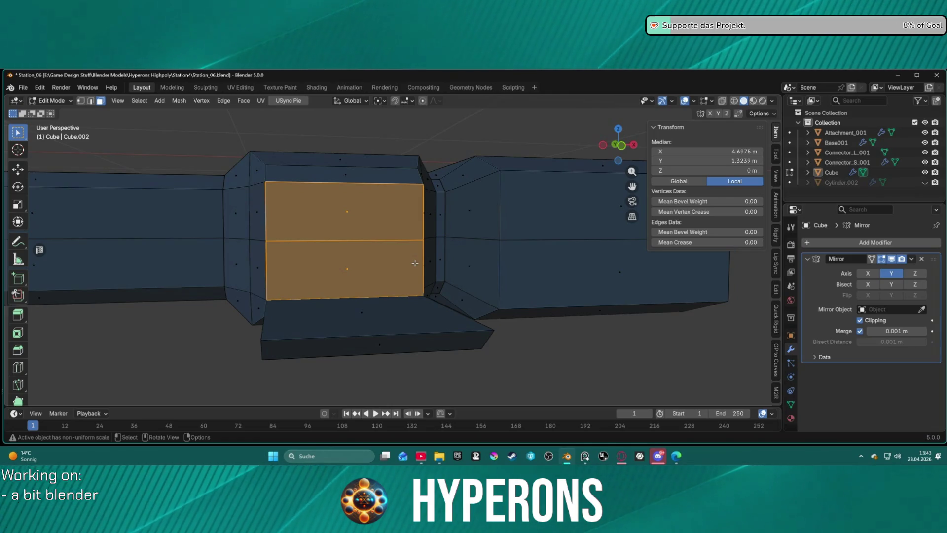
- Frame the selected front faces with numpad period and orbit in on them
scroll(412, 254, down, 8)
mouse_move(417, 269)
middle_down()
mouse_move(356, 279)
mouse_move(313, 313)
mouse_move(345, 276)
mouse_move(334, 252)
mouse_move(316, 267)
mouse_move(395, 228)
mouse_move(440, 216)
mouse_move(475, 220)
mouse_move(532, 176)
mouse_move(561, 180)
mouse_move(518, 218)
mouse_move(503, 249)
mouse_move(571, 239)
mouse_move(575, 220)
mouse_move(561, 225)
mouse_move(552, 256)
mouse_move(528, 253)
mouse_move(526, 233)
mouse_move(494, 206)
mouse_move(542, 207)
mouse_move(458, 200)
middle_up()
key(KP_Decimal)
scroll(459, 201, down, 5)
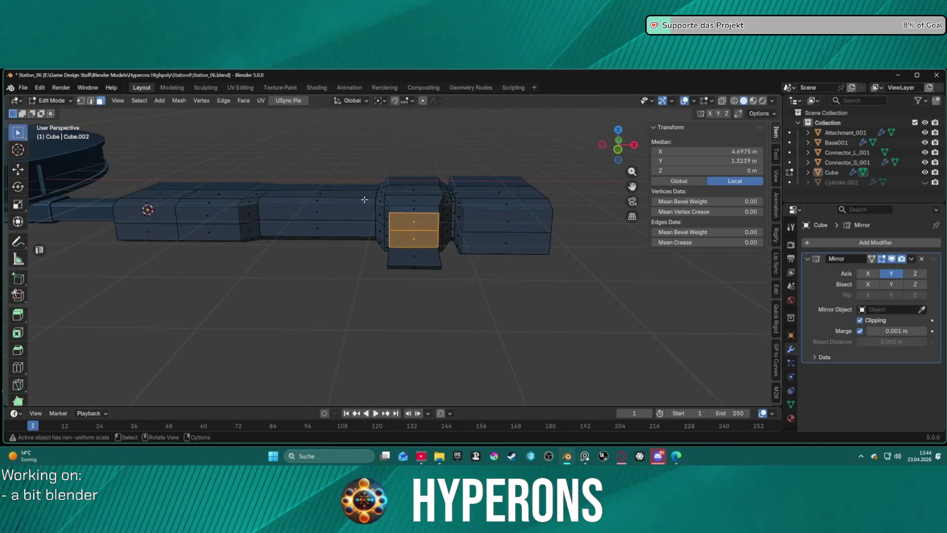
shift+middle_drag(364, 207, 422, 207)
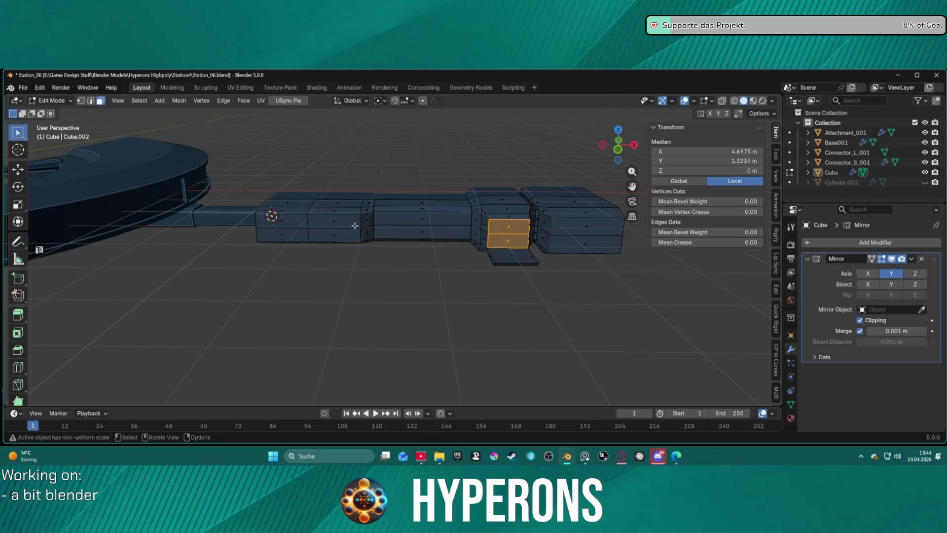
mouse_move(466, 207)
middle_down()
mouse_move(308, 183)
mouse_move(444, 204)
mouse_move(383, 242)
mouse_move(436, 184)
middle_up()
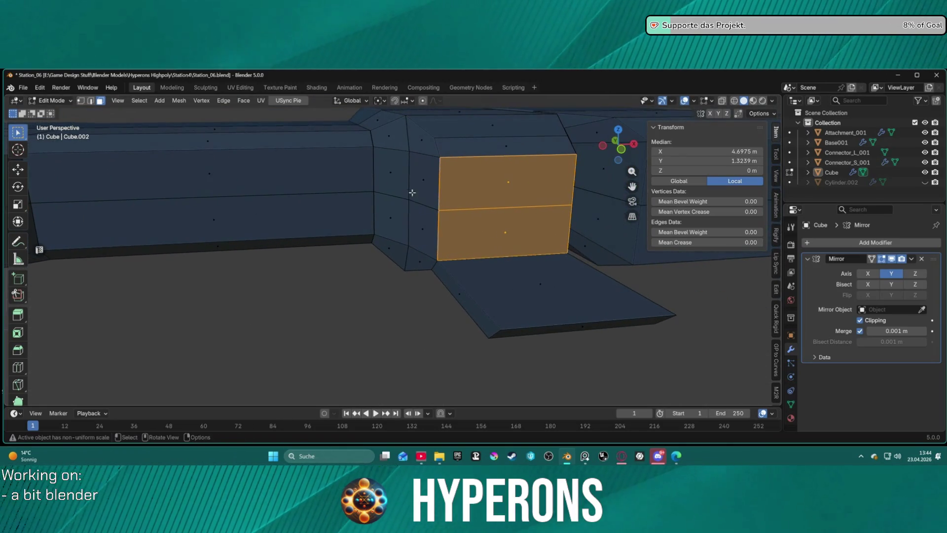
- Select the central block's upper and lower front faces, trying and cancelling an inset
key(2)
click(440, 181)
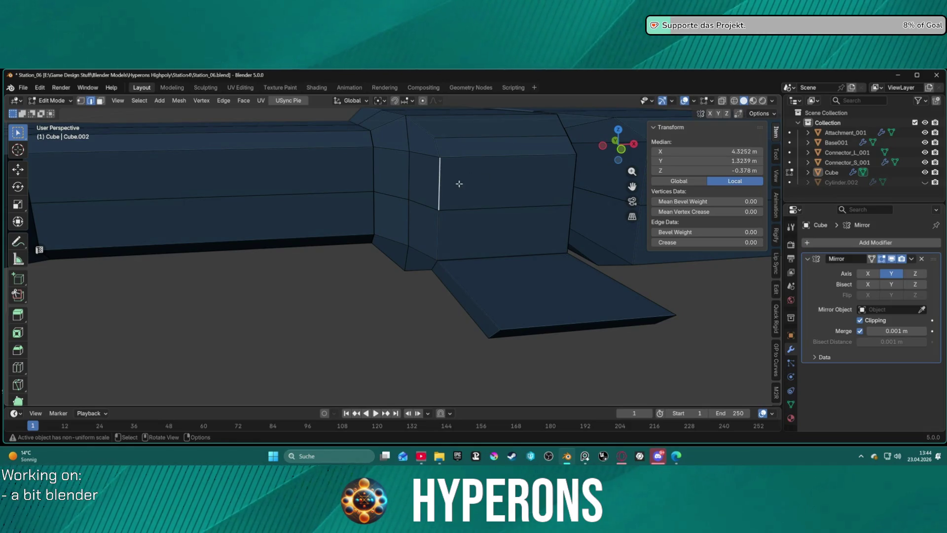
key(3)
click(519, 184)
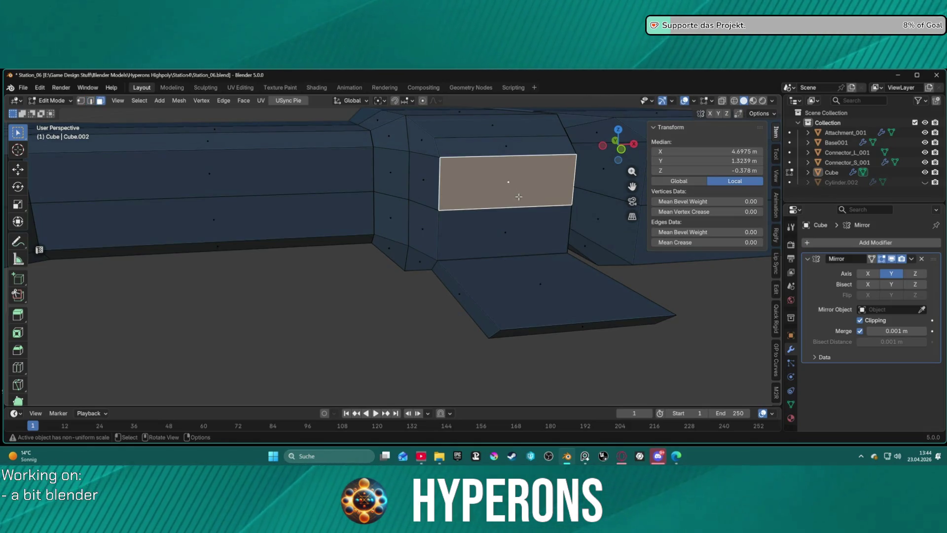
shift+click(514, 216)
key(i)
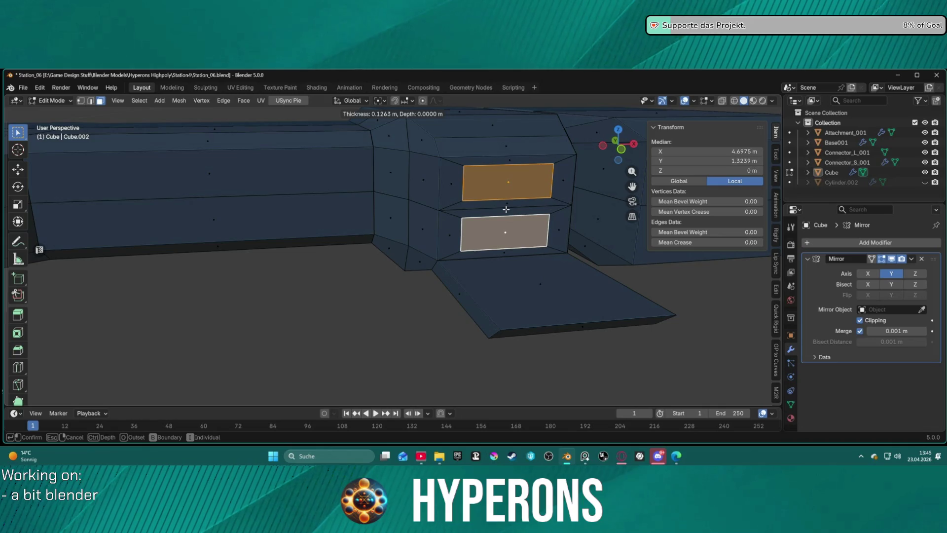
key(Escape)
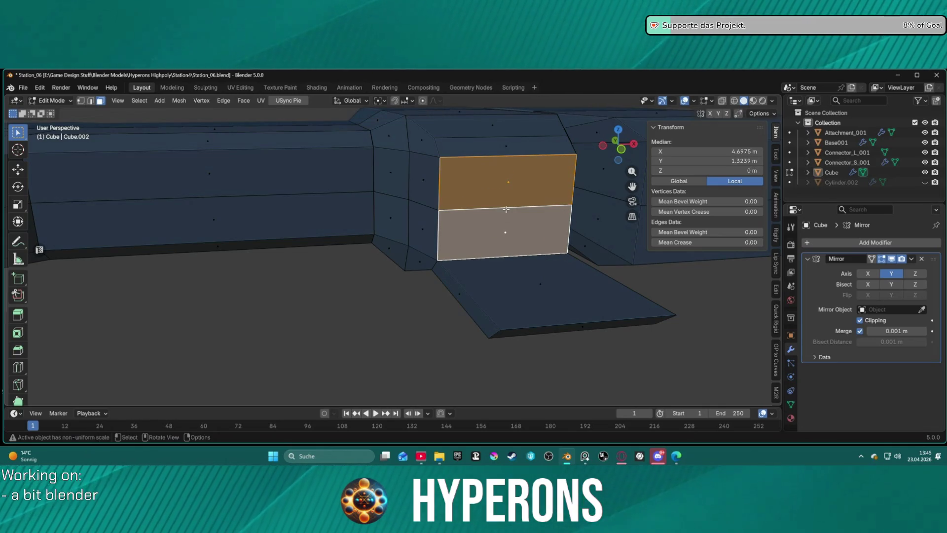
- Delete both selected faces via X > Faces, exposing the block's inner walls
shift+click(519, 184)
shift+click(524, 211)
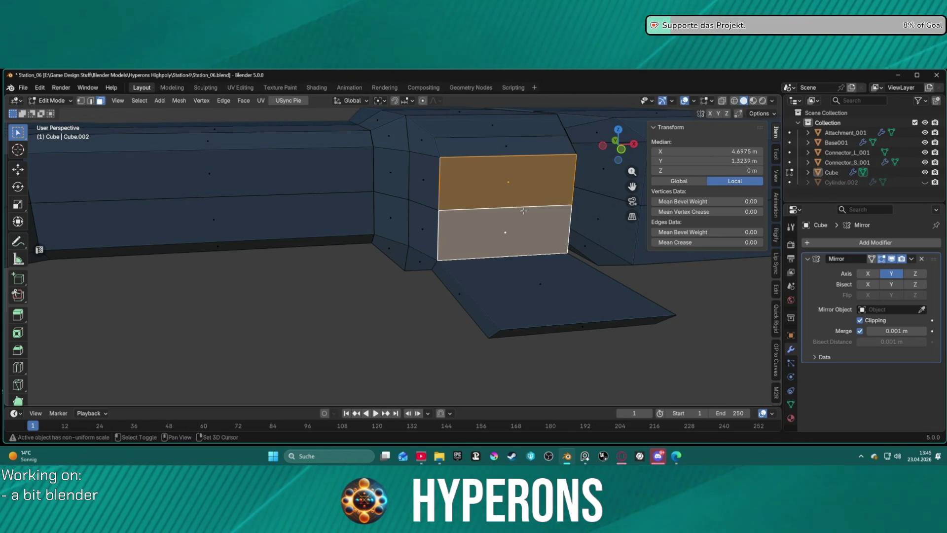
key(x)
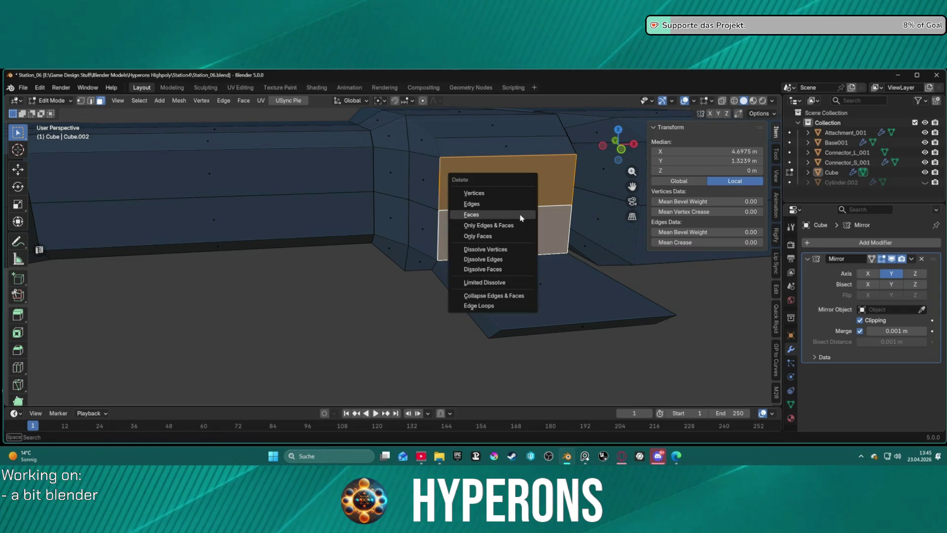
click(525, 215)
mouse_move(527, 216)
middle_down()
mouse_move(458, 193)
mouse_move(454, 204)
middle_up()
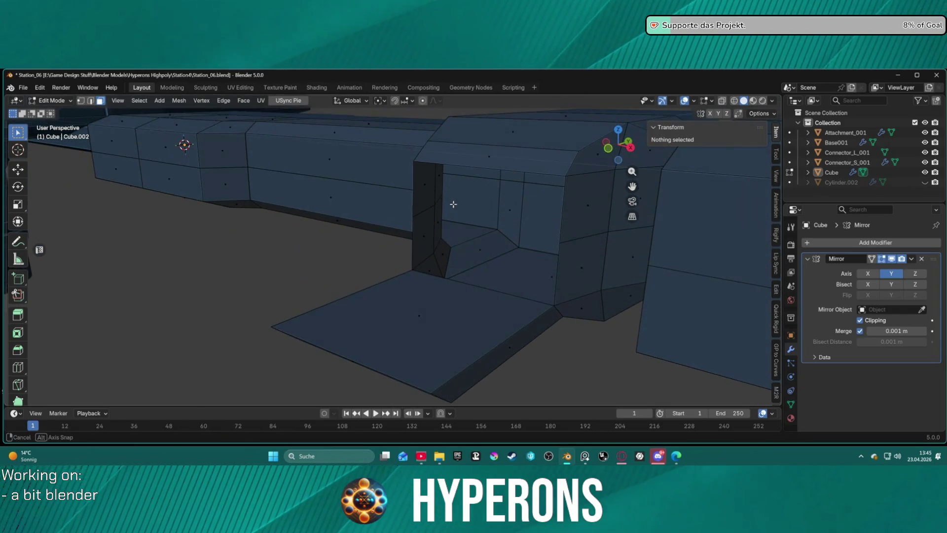
click(418, 189)
shift+click(425, 232)
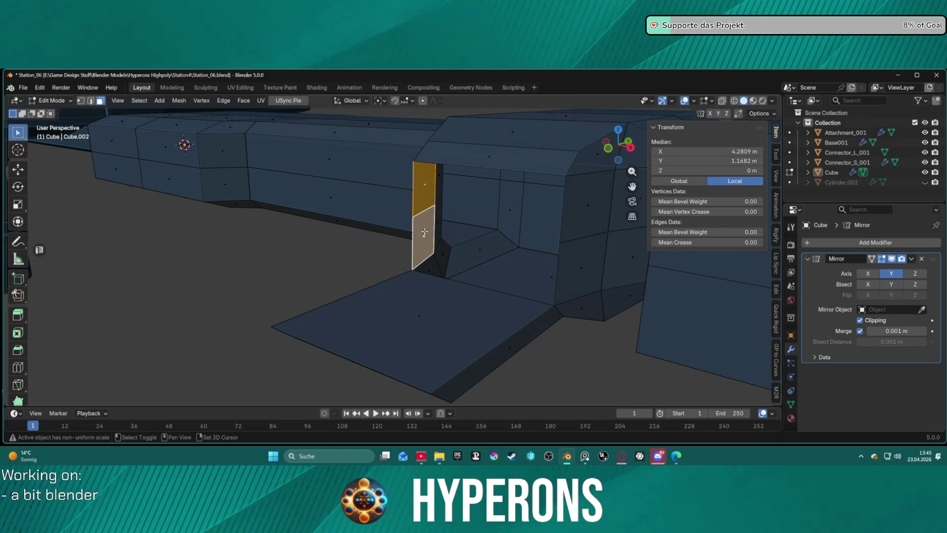
mouse_move(424, 232)
middle_down()
mouse_move(463, 227)
mouse_move(471, 192)
mouse_move(514, 203)
mouse_move(444, 243)
mouse_move(444, 163)
mouse_move(420, 228)
mouse_move(433, 229)
middle_up()
scroll(433, 230, up, 2)
scroll(482, 200, up, 2)
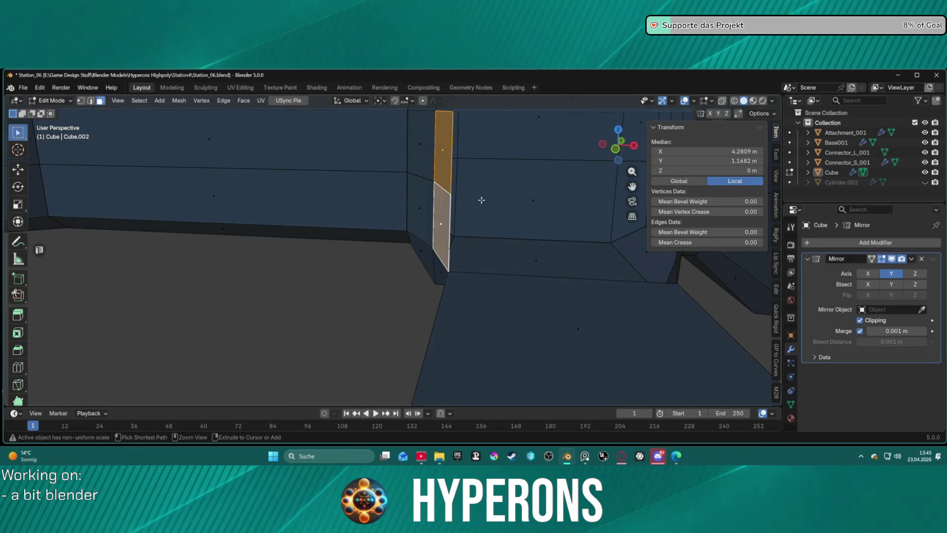
alt+click(475, 200)
middle_drag(513, 201, 501, 210)
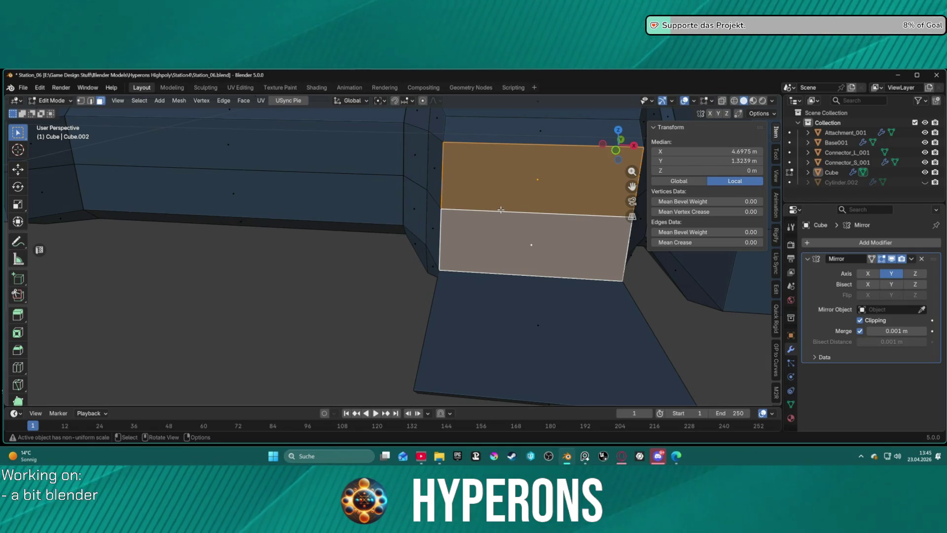
scroll(543, 239, down, 5)
mouse_move(543, 240)
middle_down()
mouse_move(565, 245)
mouse_move(454, 241)
mouse_move(474, 313)
mouse_move(433, 200)
mouse_move(477, 205)
mouse_move(500, 175)
mouse_move(446, 216)
mouse_move(537, 200)
mouse_move(521, 195)
middle_up()
mouse_move(413, 197)
middle_down()
mouse_move(510, 200)
mouse_move(364, 176)
mouse_move(556, 171)
mouse_move(360, 167)
mouse_move(529, 169)
mouse_move(250, 205)
mouse_move(164, 202)
middle_up()
scroll(405, 168, up, 5)
mouse_move(405, 168)
middle_down()
mouse_move(413, 247)
mouse_move(469, 131)
mouse_move(421, 234)
mouse_move(507, 154)
mouse_move(415, 202)
mouse_move(400, 225)
mouse_move(423, 224)
mouse_move(428, 212)
middle_up()
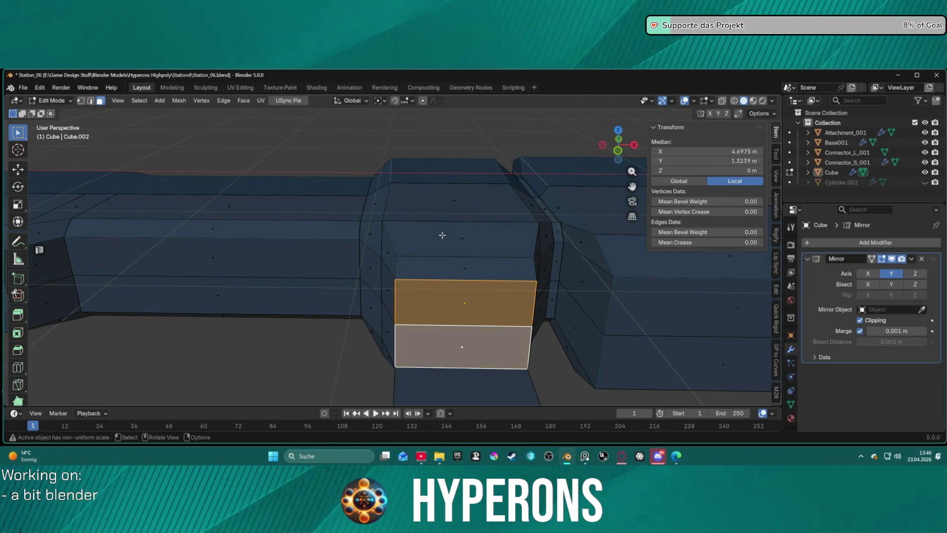
scroll(442, 235, down, 10)
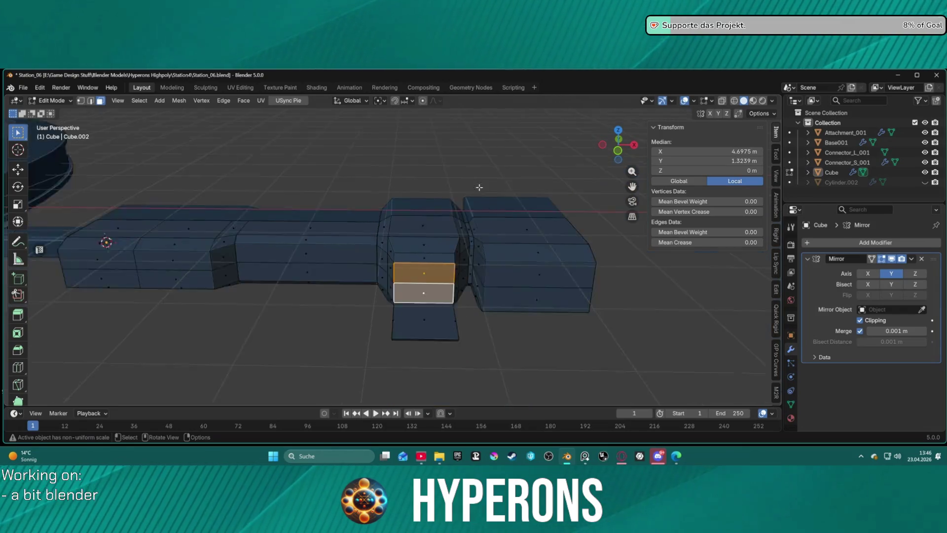
- Box-select the right-hand and middle sections of the old arm
mouse_move(356, 194)
mouse_down()
mouse_move(433, 271)
mouse_move(498, 317)
mouse_move(534, 325)
mouse_up()
scroll(456, 279, up, 8)
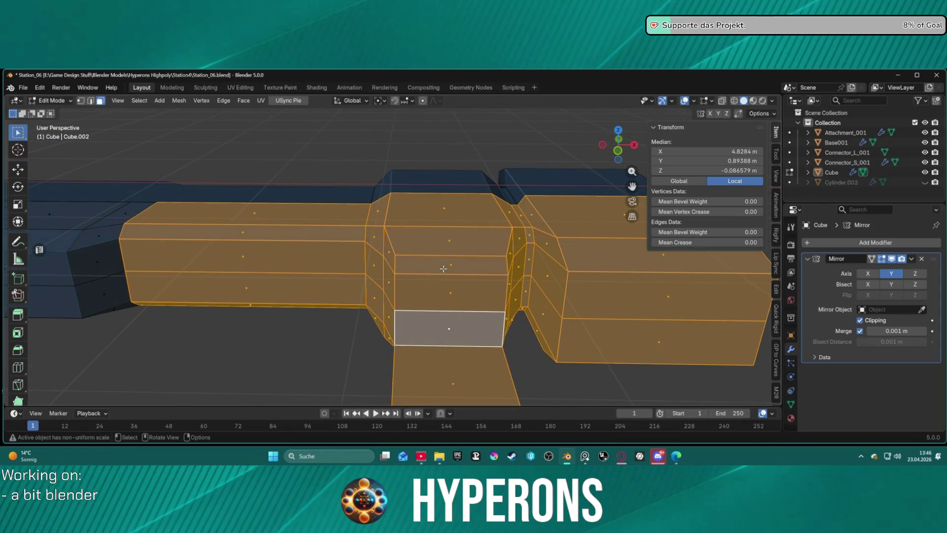
middle_drag(444, 269, 414, 252)
scroll(345, 237, down, 5)
mouse_move(300, 183)
mouse_down()
mouse_move(315, 228)
mouse_move(550, 336)
mouse_up()
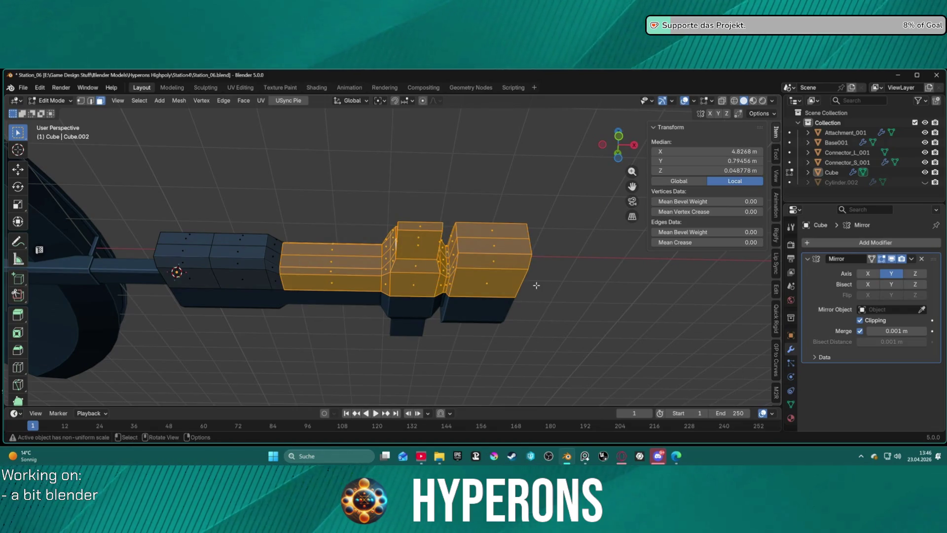
key(x)
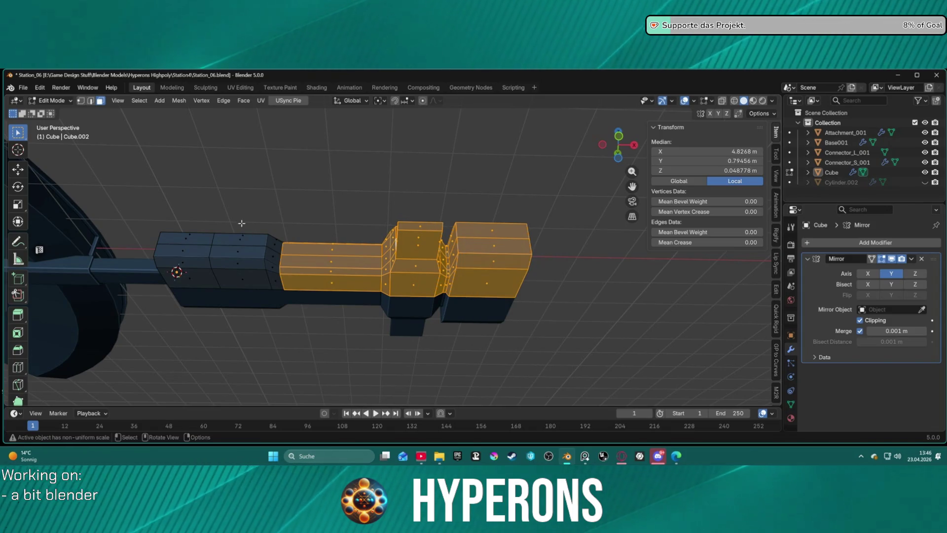
- Turn on X-ray, box-select the entire old arm and delete its vertices
click(722, 101)
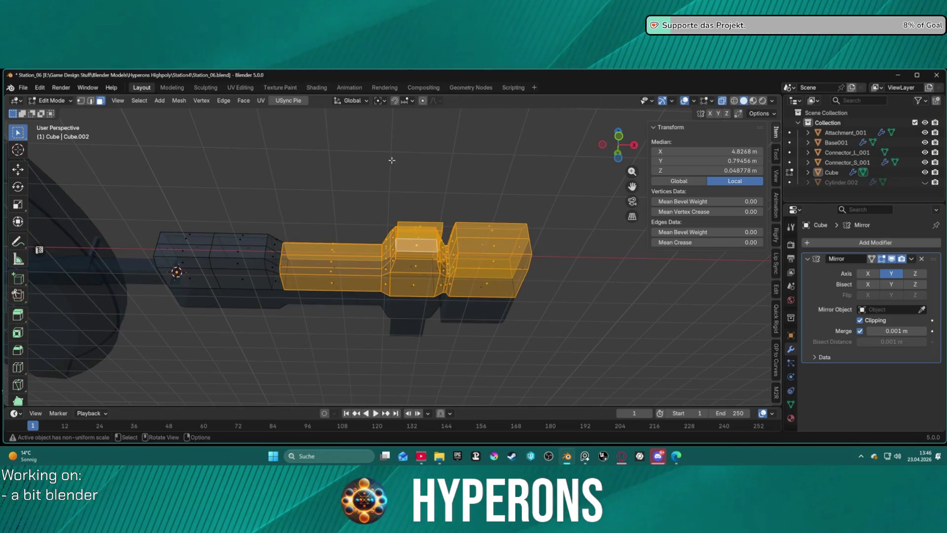
drag(241, 180, 370, 331)
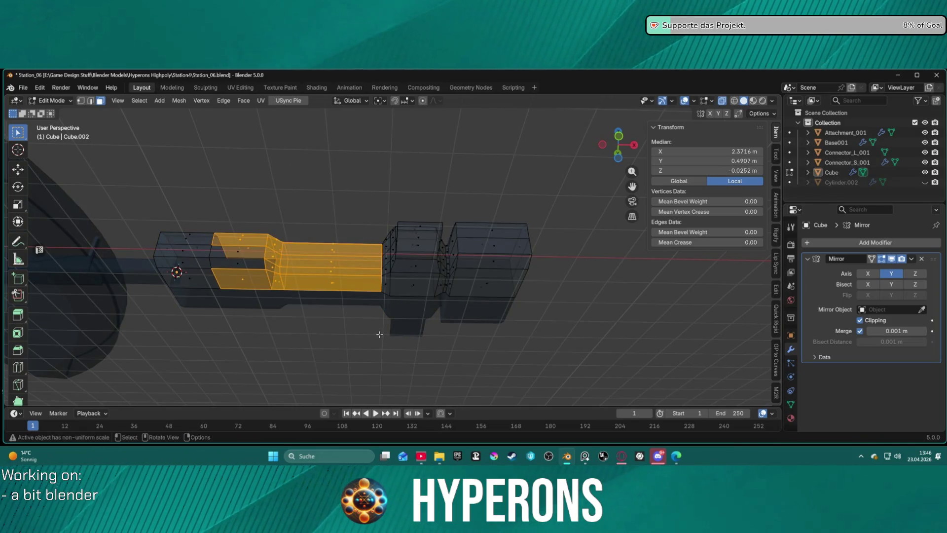
key(x)
key(Escape)
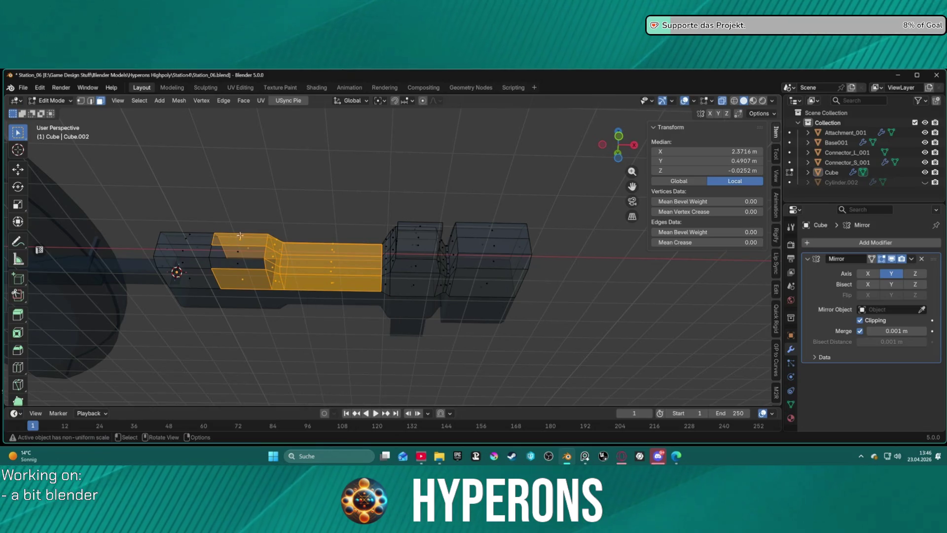
mouse_move(223, 190)
mouse_down()
mouse_move(612, 355)
mouse_move(683, 360)
mouse_up()
key(x)
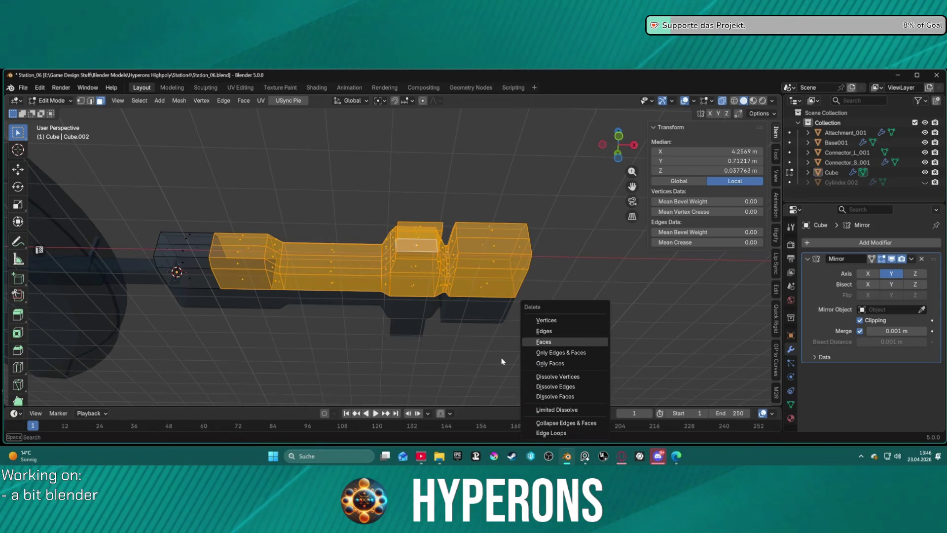
click(560, 322)
- Select the two end faces of the leftover thin piece and start extruding them
mouse_move(349, 256)
middle_down()
mouse_move(352, 314)
mouse_move(240, 293)
middle_up()
click(157, 263)
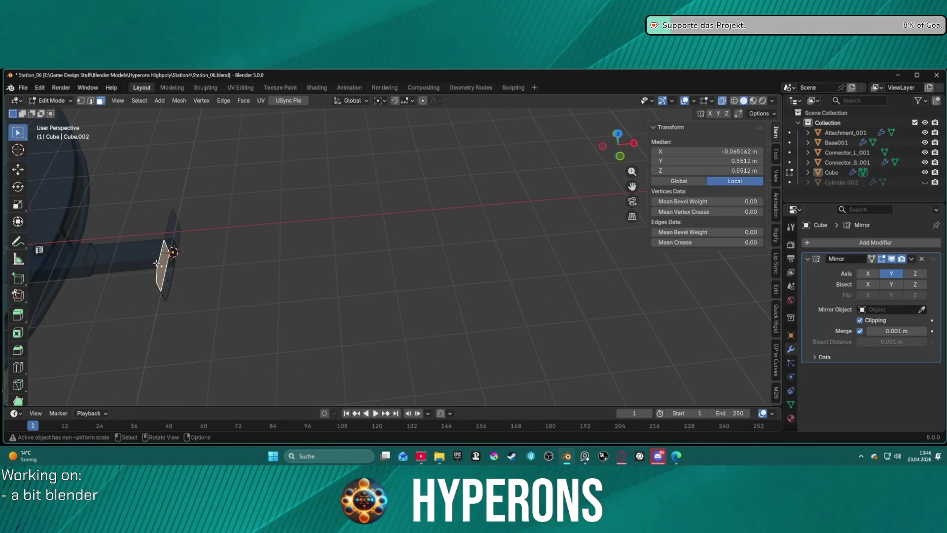
shift+click(173, 274)
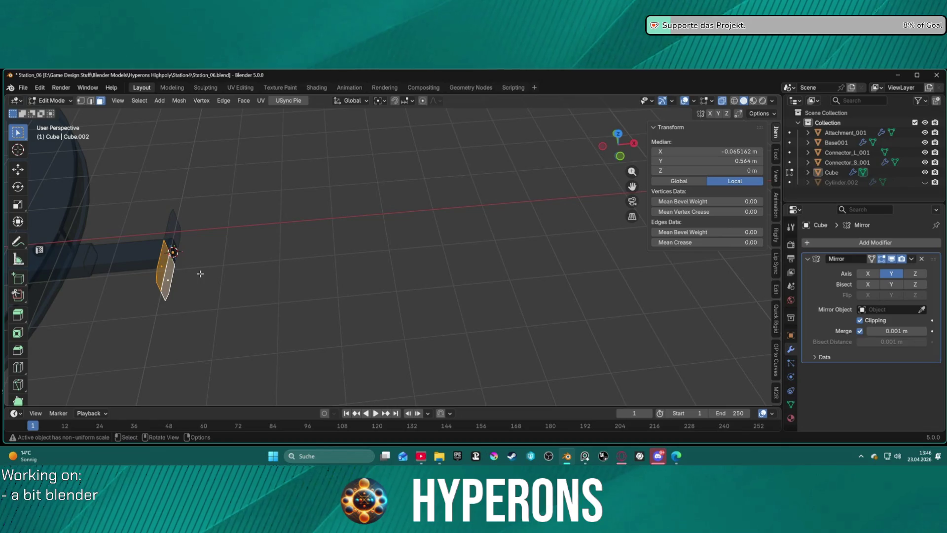
key(e)
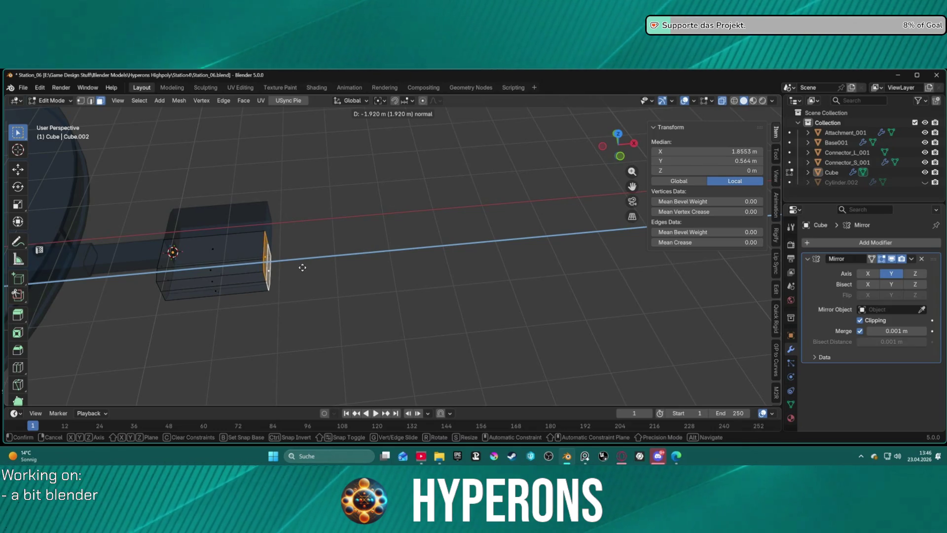
- Confirm a trial extrusion, inspect the new block from several angles, then undo it
click(303, 268)
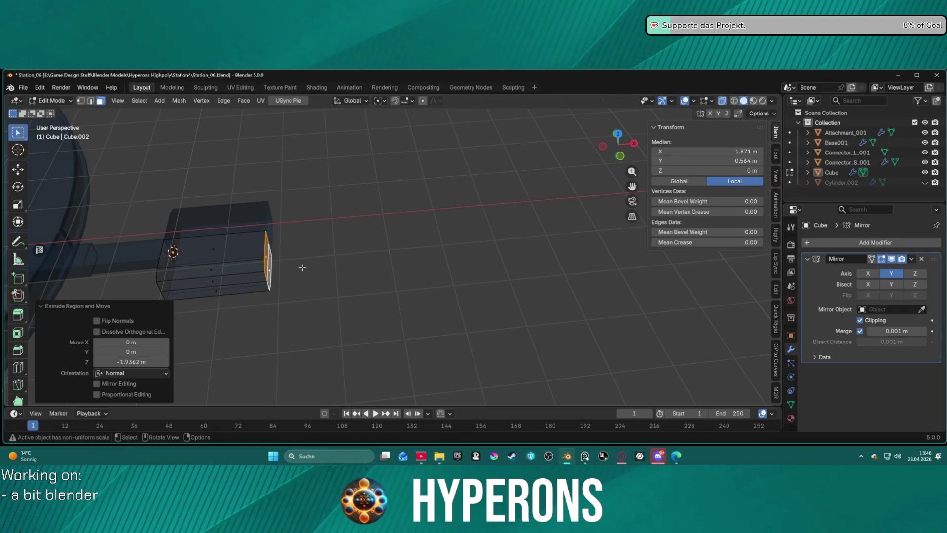
mouse_move(301, 233)
middle_down()
mouse_move(306, 169)
mouse_move(327, 154)
mouse_move(290, 184)
mouse_move(458, 226)
mouse_move(522, 226)
mouse_move(493, 215)
mouse_move(540, 212)
mouse_move(454, 217)
mouse_move(364, 206)
mouse_move(450, 209)
mouse_move(469, 237)
mouse_move(514, 261)
mouse_move(509, 298)
mouse_move(518, 264)
mouse_move(511, 205)
middle_up()
scroll(509, 205, up, 3)
scroll(459, 223, up, 3)
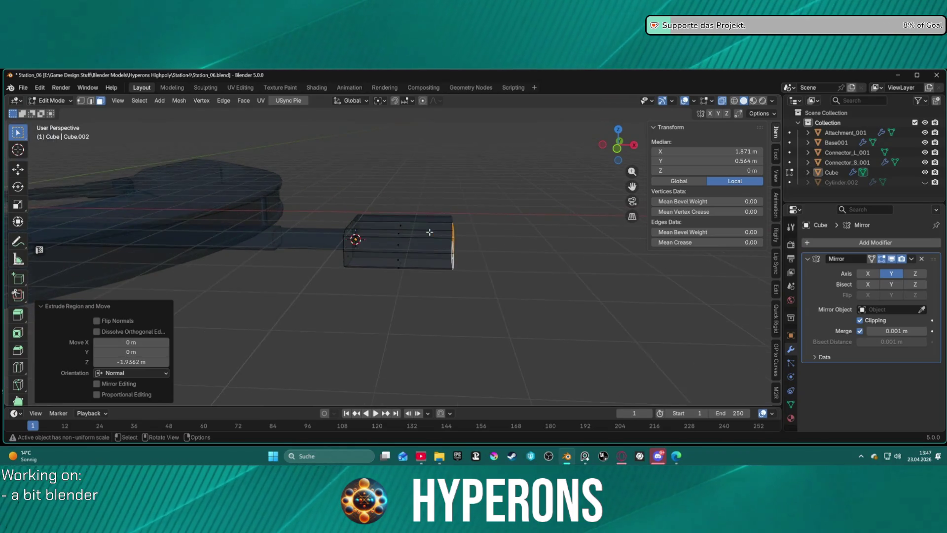
mouse_move(385, 235)
middle_down()
mouse_move(395, 222)
mouse_move(220, 214)
mouse_move(353, 237)
mouse_move(309, 227)
middle_up()
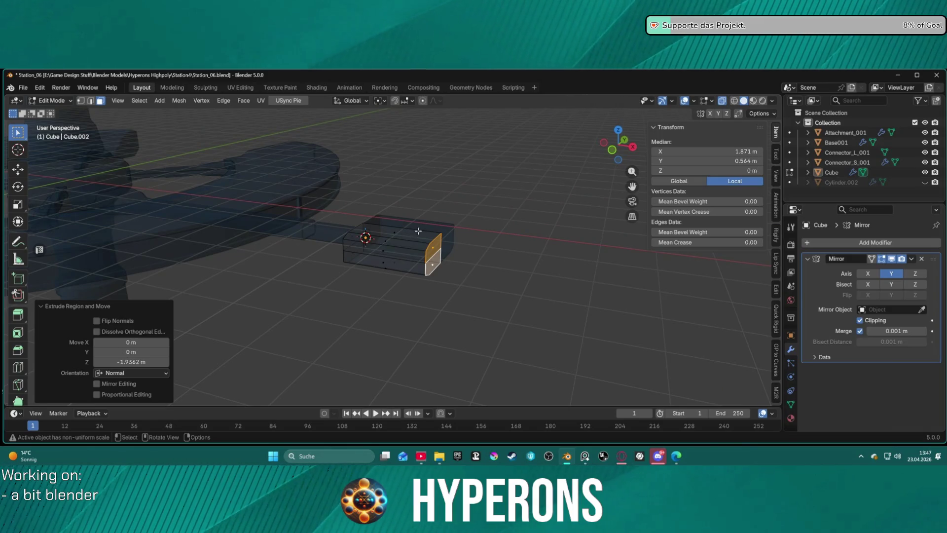
middle_drag(418, 232, 399, 218)
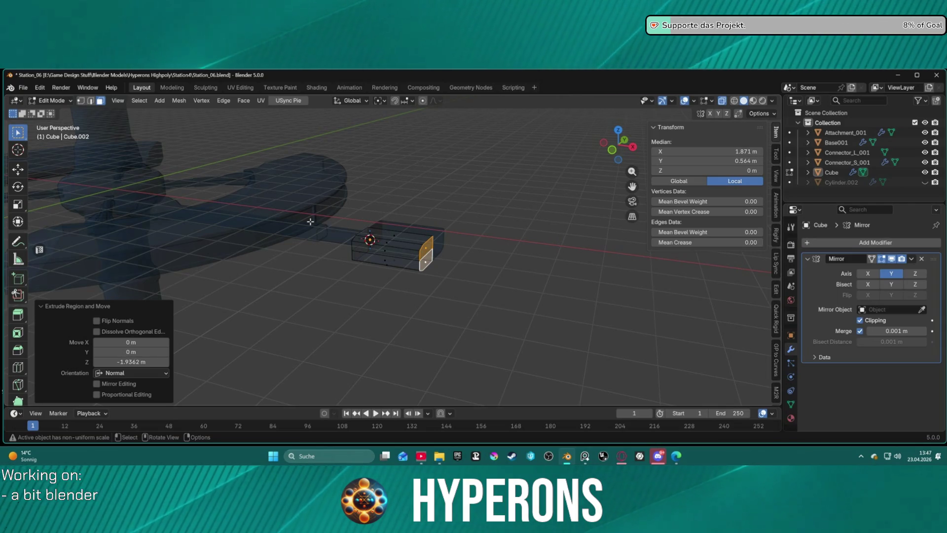
mouse_move(342, 211)
middle_down()
mouse_move(501, 205)
mouse_move(470, 207)
middle_up()
key(a)
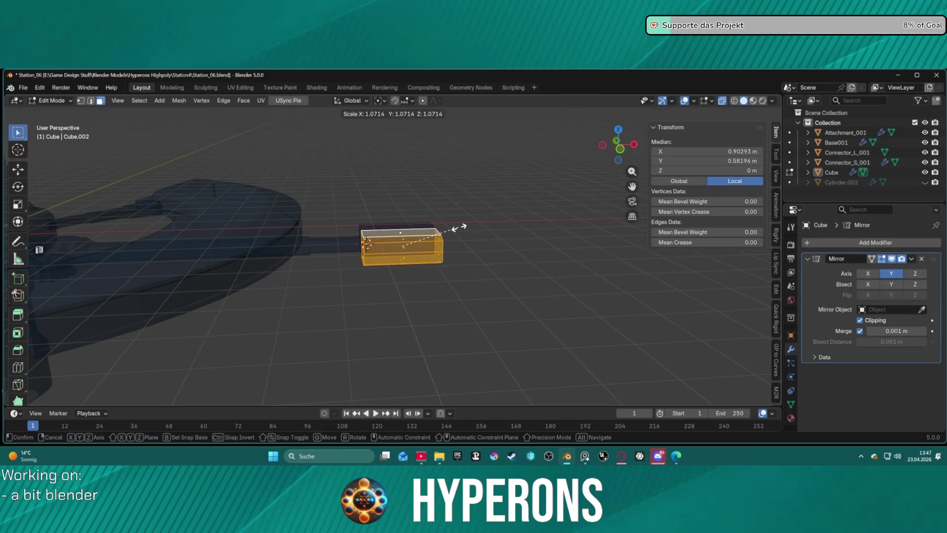
middle_drag(484, 227, 462, 230)
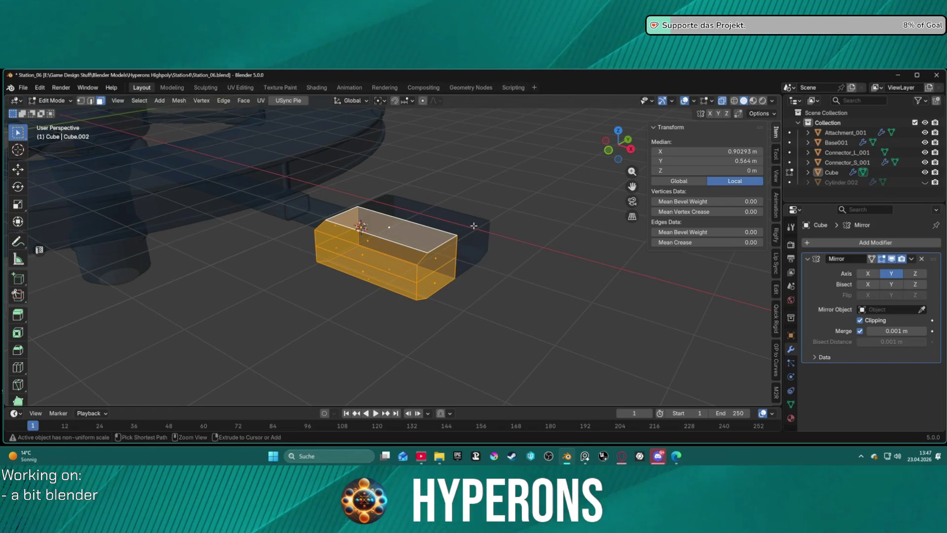
key(ctrl+z)
key(ctrl+z)
- Enlarge the end face to 2.708, flatten it to 0.793 along Z, and start extruding it
key(s)
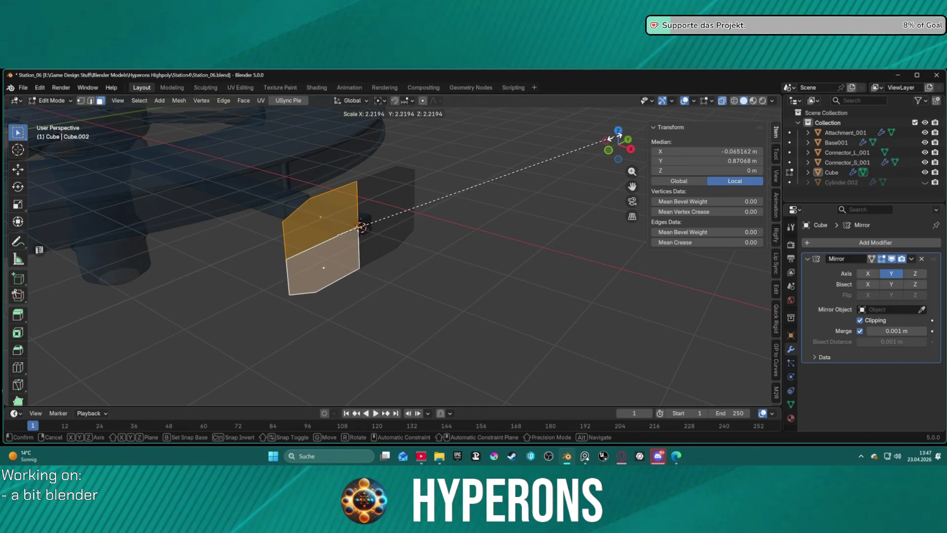
click(674, 114)
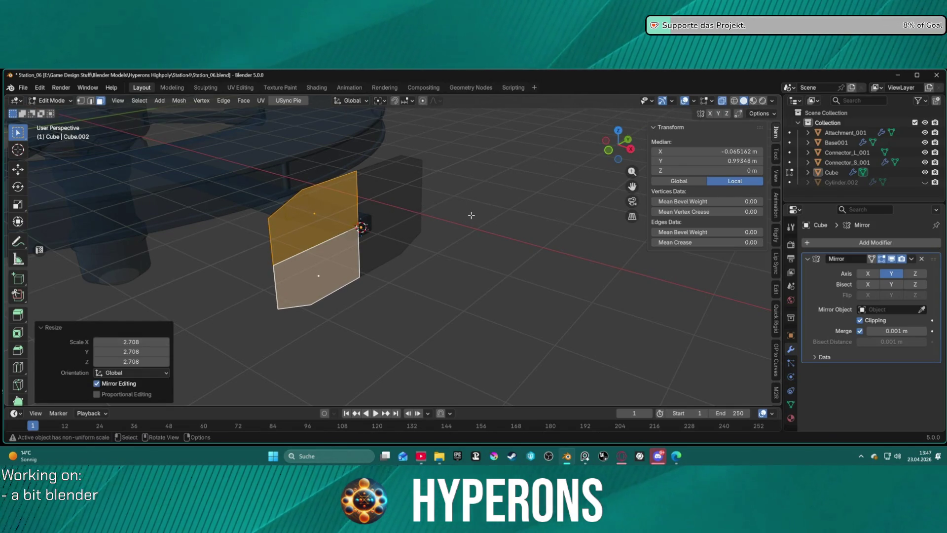
key(s)
key(z)
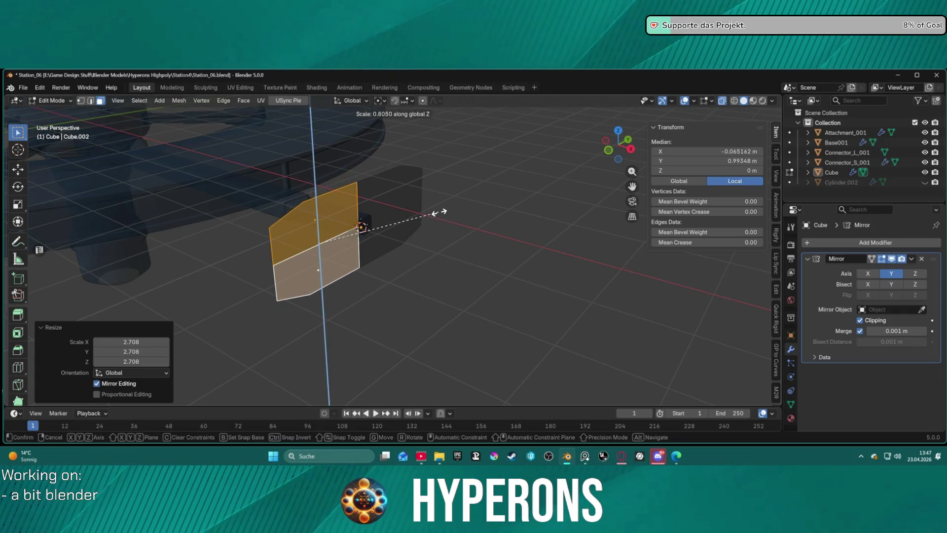
click(441, 211)
mouse_move(440, 211)
middle_down()
mouse_move(508, 205)
mouse_move(424, 178)
mouse_move(478, 207)
mouse_move(523, 207)
mouse_move(512, 207)
middle_up()
key(e)
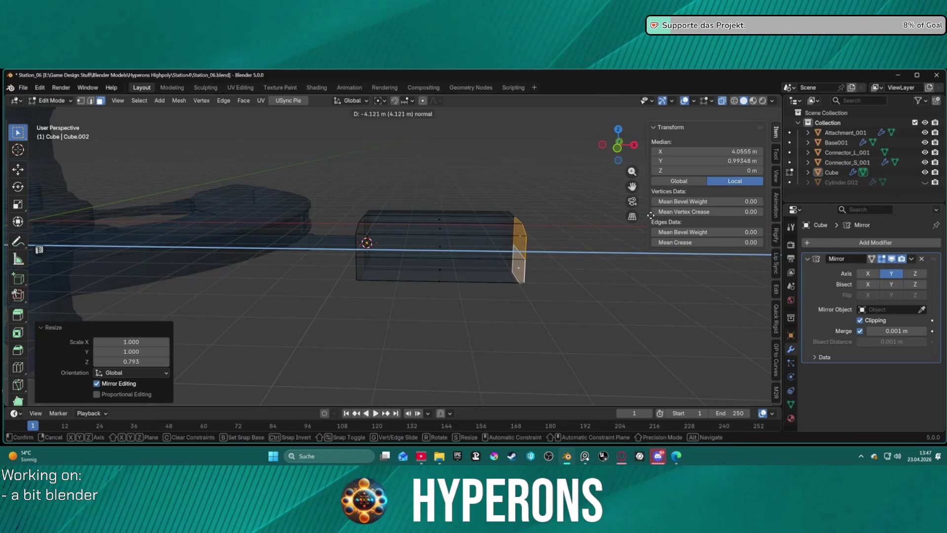
- Confirm the roughly 4.9 m extrusion and switch to edge selection
click(682, 214)
key(2)
alt+click(555, 248)
alt+click(538, 249)
- Bevel the end-face and corner edges by about 0.34 m with sharp inner corners
alt+click(557, 274)
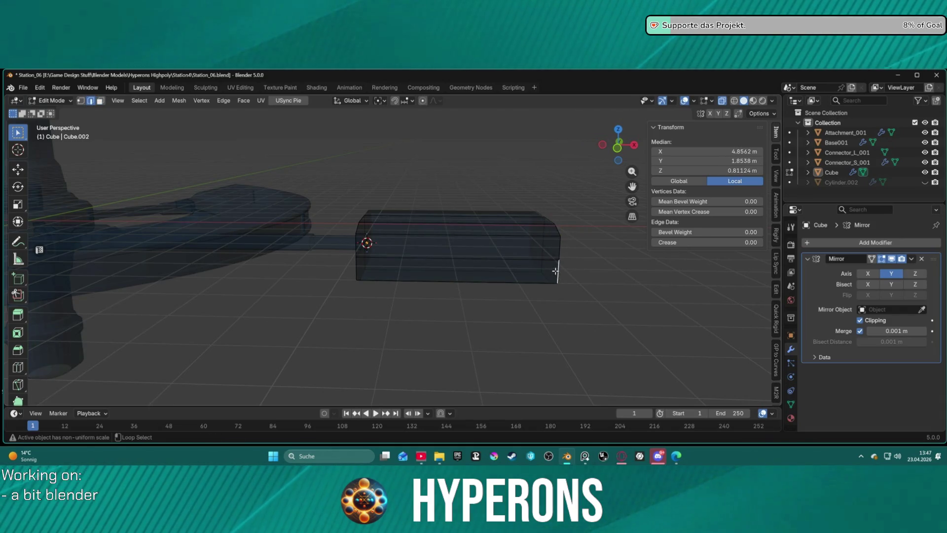
alt+click(560, 233)
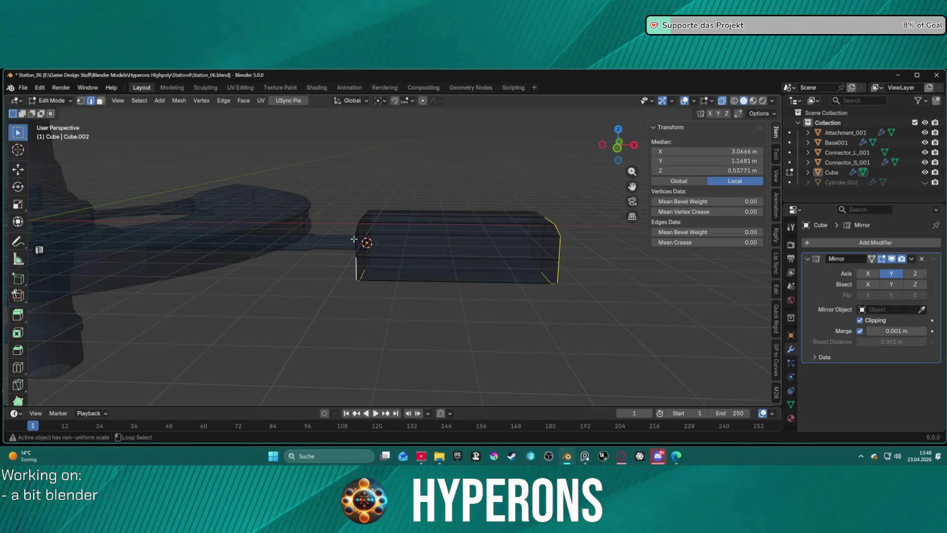
key(ctrl+b)
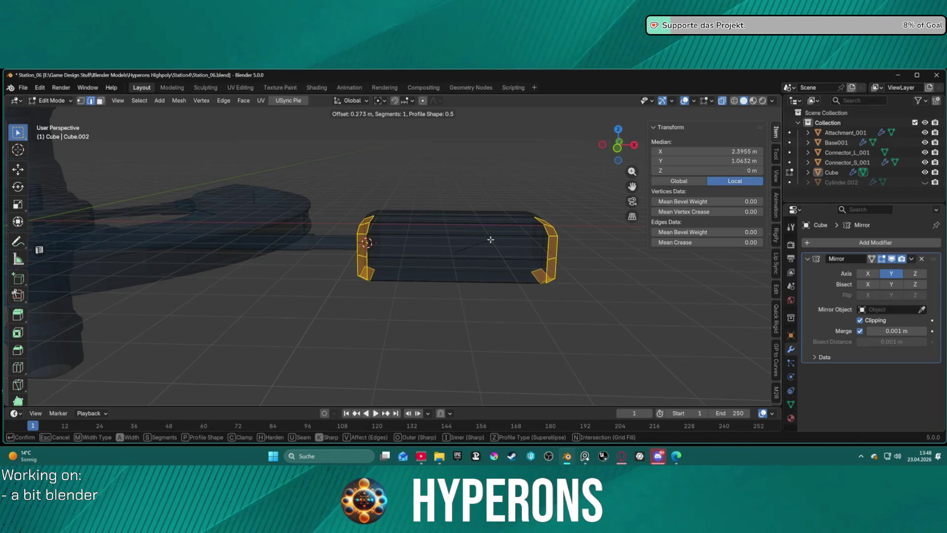
key(i)
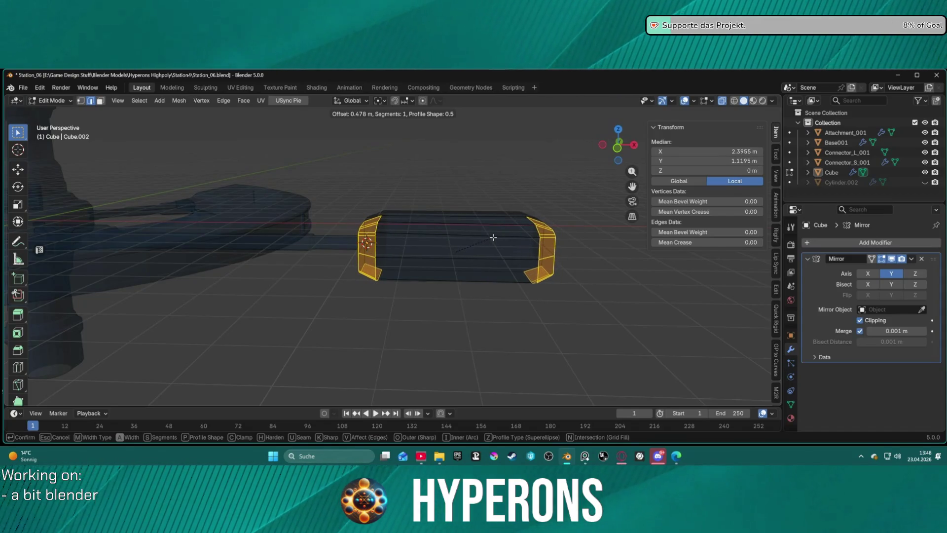
key(i)
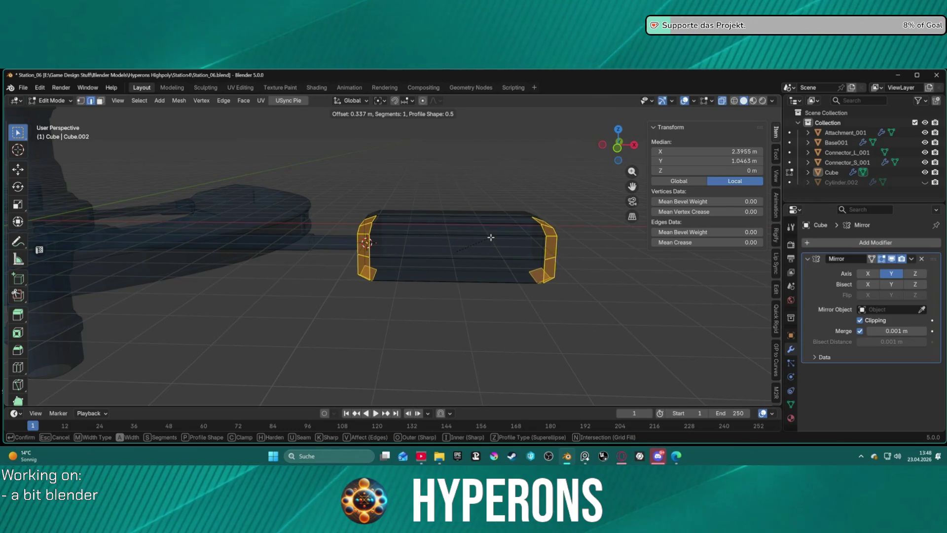
click(491, 237)
- Orbit around the bevelled box, selecting edges at its right end to check the result
mouse_move(526, 243)
middle_down()
mouse_move(505, 256)
mouse_move(434, 254)
mouse_move(464, 252)
middle_up()
click(409, 251)
mouse_move(395, 260)
middle_down()
mouse_move(434, 280)
mouse_move(541, 275)
mouse_move(565, 271)
mouse_move(592, 238)
middle_up()
click(563, 275)
mouse_move(485, 231)
middle_down()
mouse_move(478, 220)
mouse_move(508, 222)
middle_up()
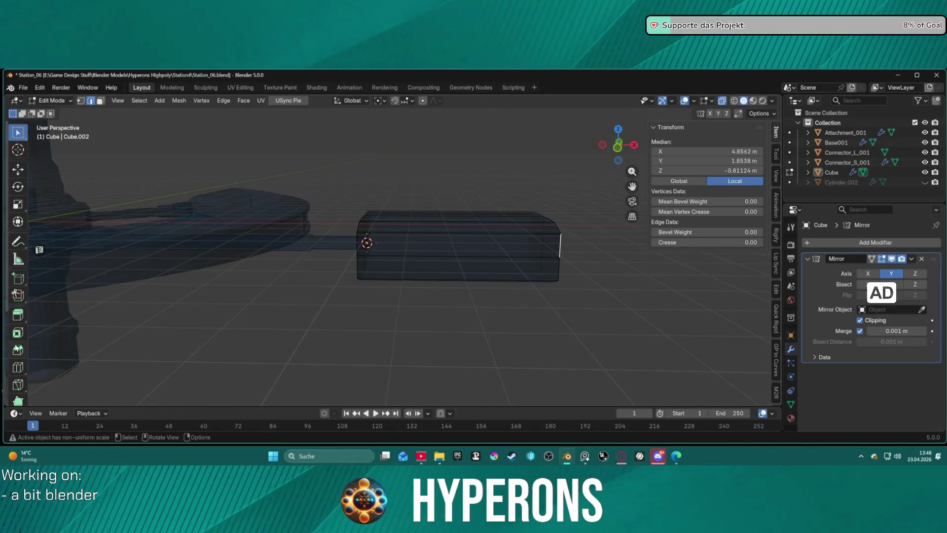
- Add a loop cut across the box with Number of Cuts set to 2
click(21, 368)
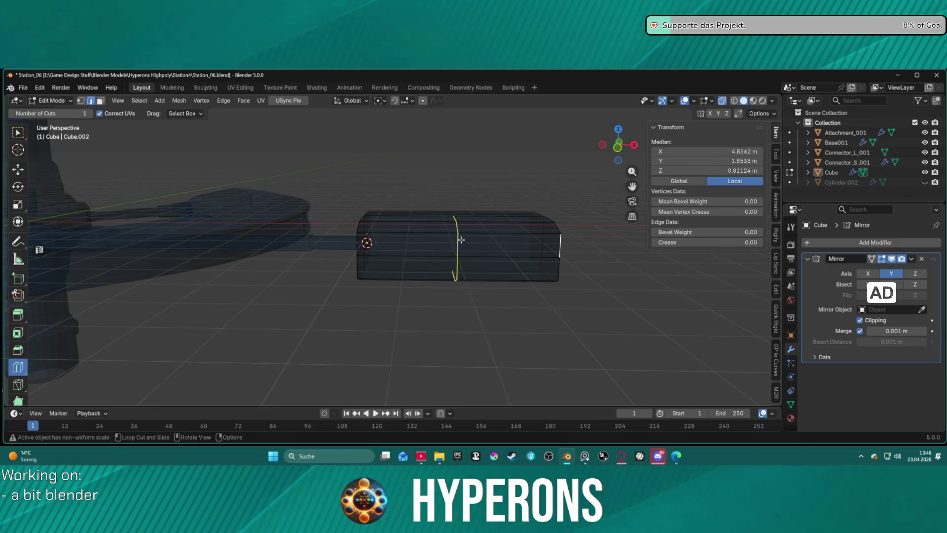
click(457, 239)
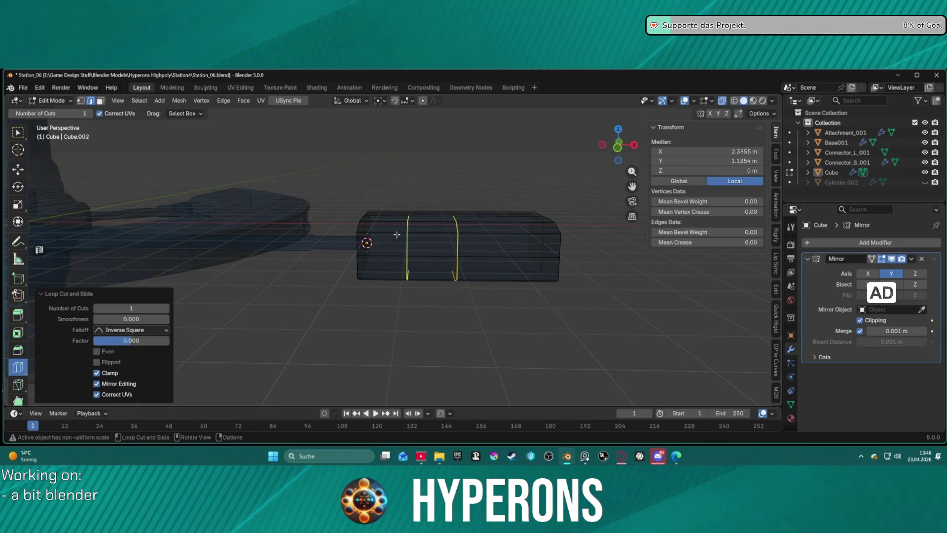
click(165, 308)
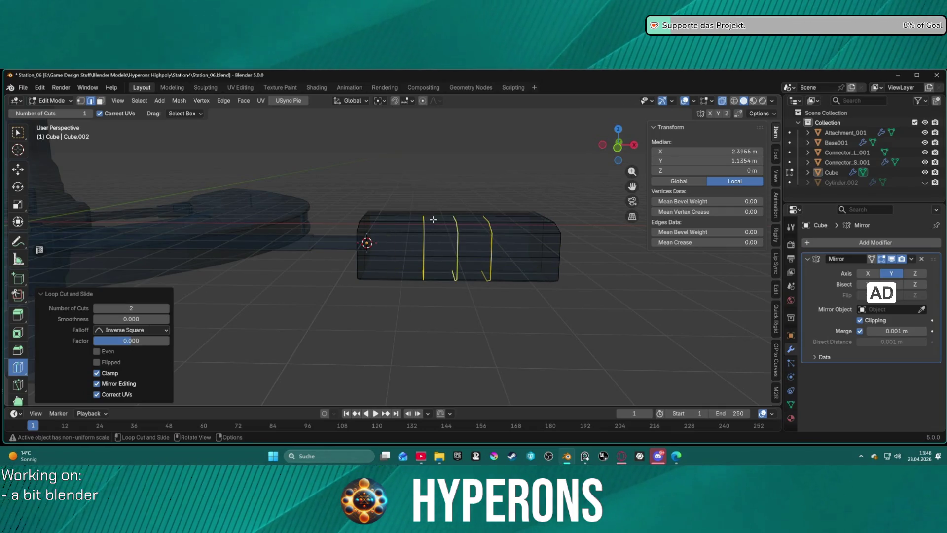
mouse_move(461, 340)
middle_down()
mouse_move(474, 360)
mouse_move(484, 338)
middle_up()
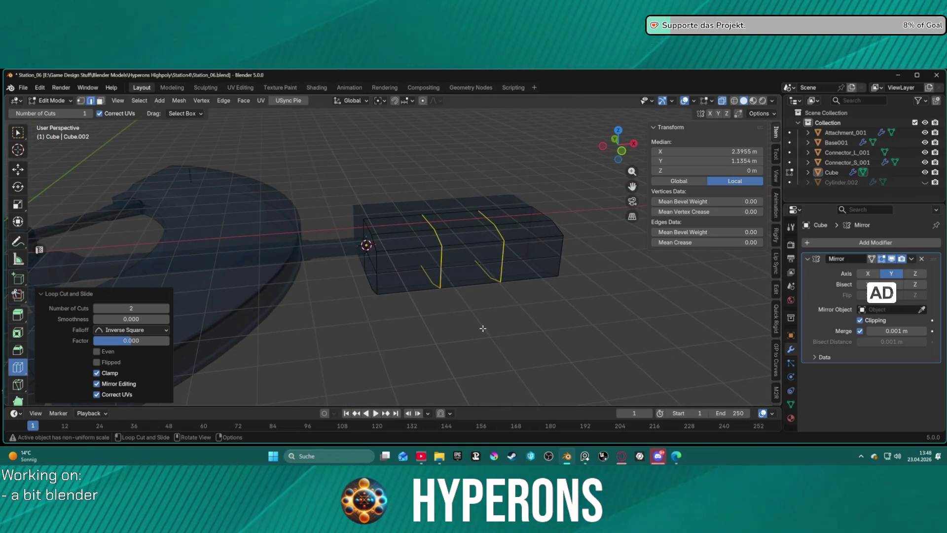
- Slide the two new edge loops, then begin scaling them apart along X
key(w)
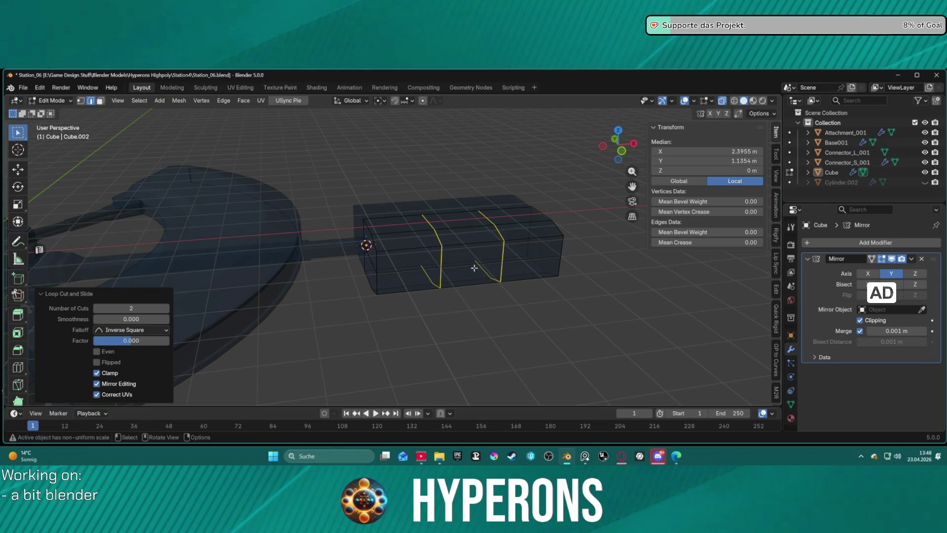
key(g)
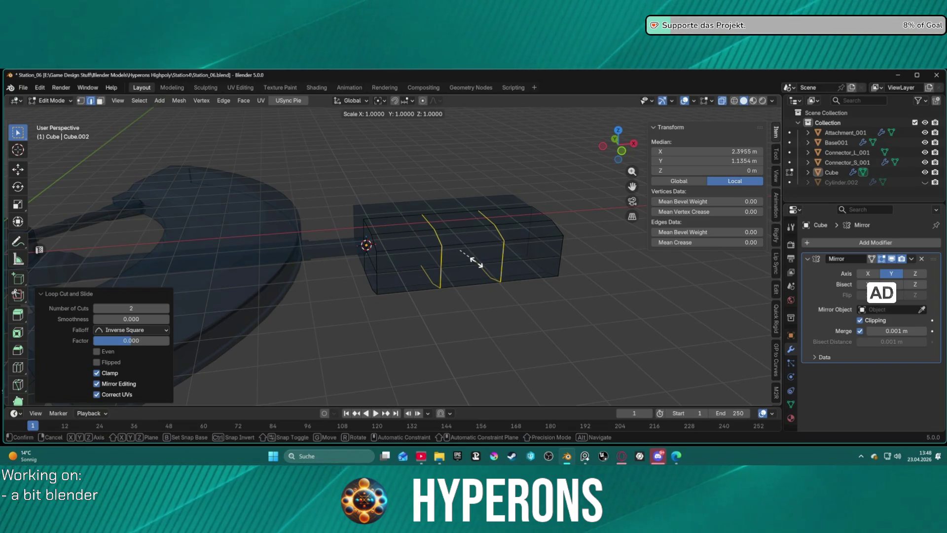
key(g)
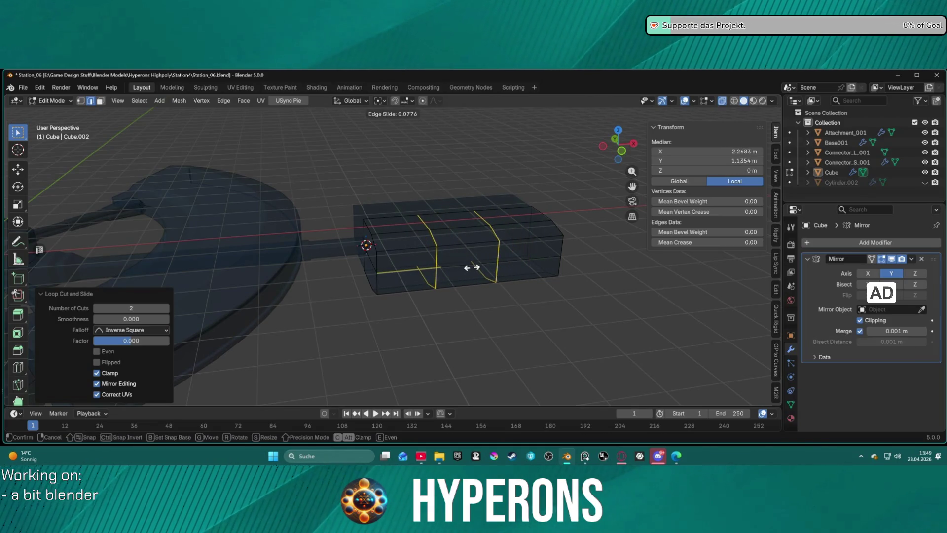
key(s)
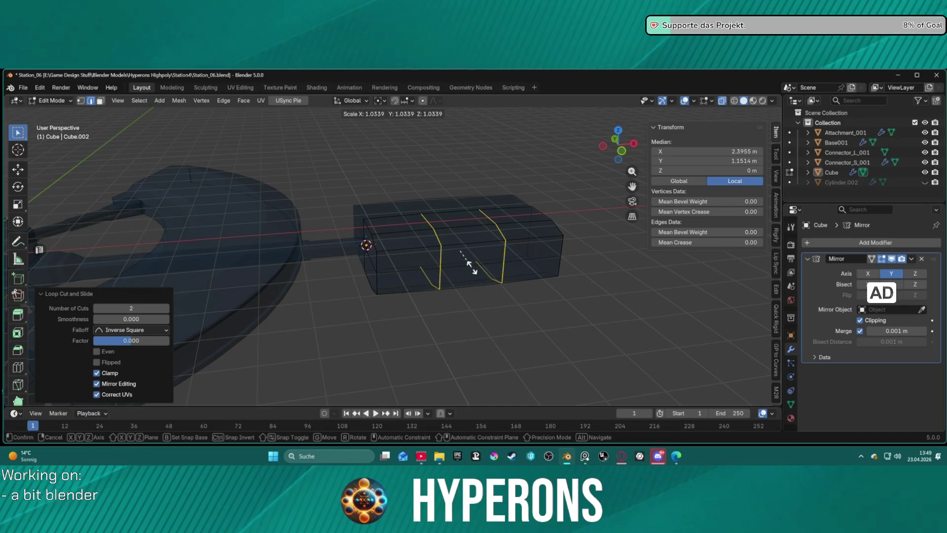
key(x)
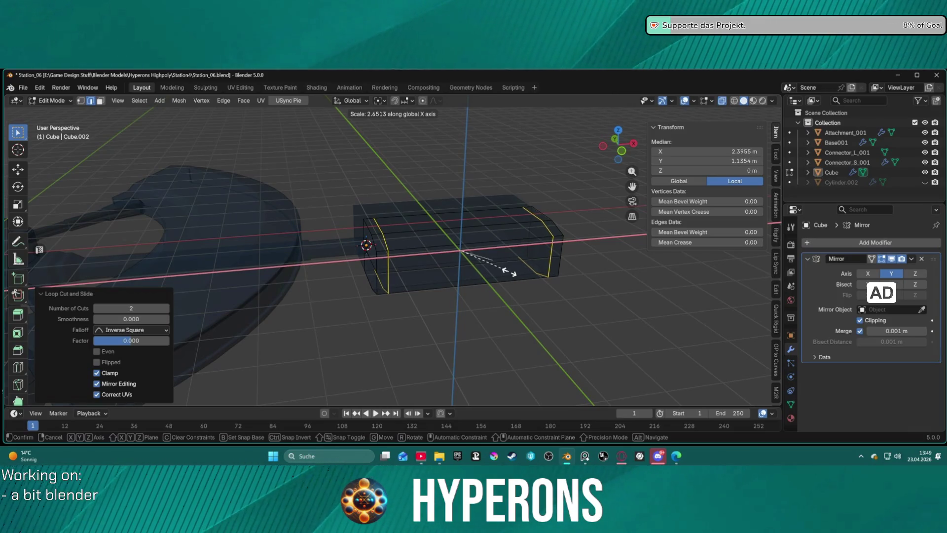
- Finish scaling the loops apart along X to about 2.13, placing them near the box ends
key(y)
key(x)
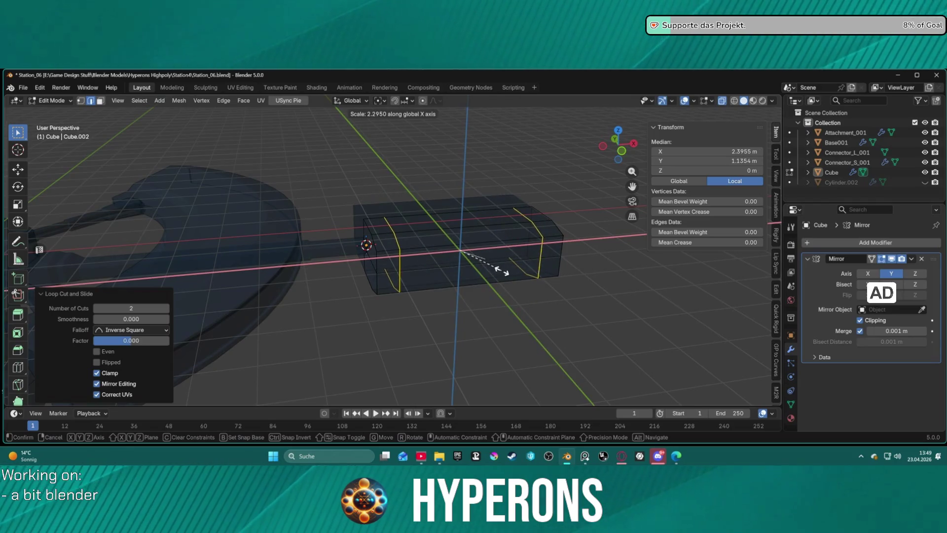
key(y)
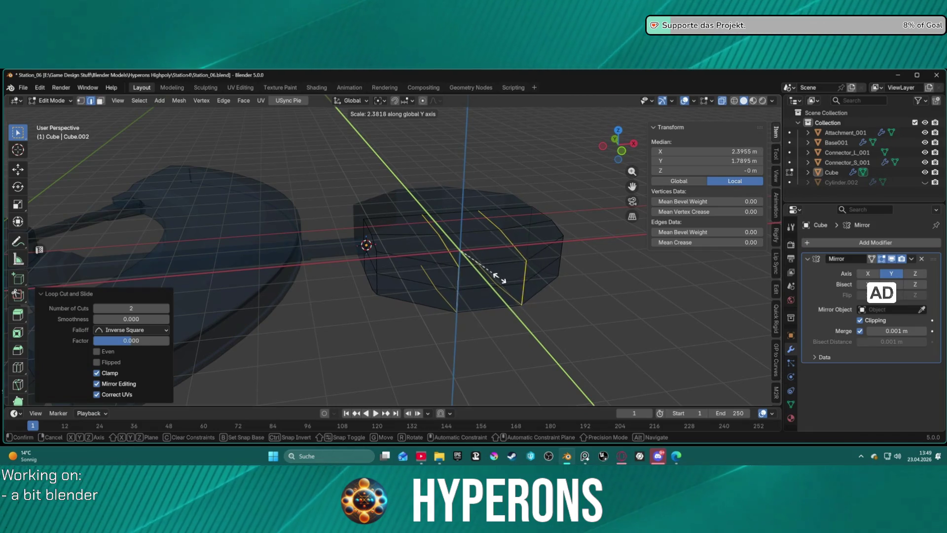
key(x)
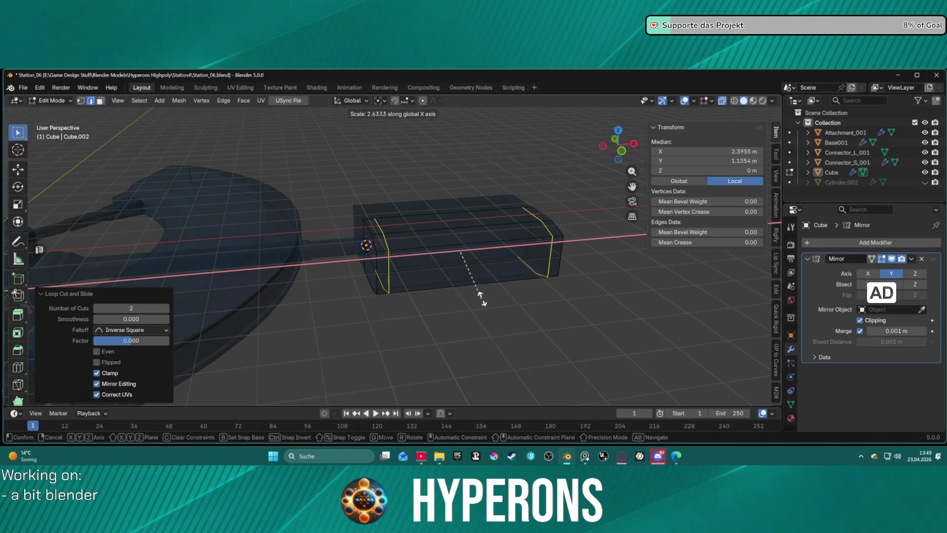
click(499, 270)
- Deselect everything, orbit and zoom the view, then switch away from Blender
click(518, 307)
middle_drag(517, 307, 511, 305)
scroll(493, 291, up, 3)
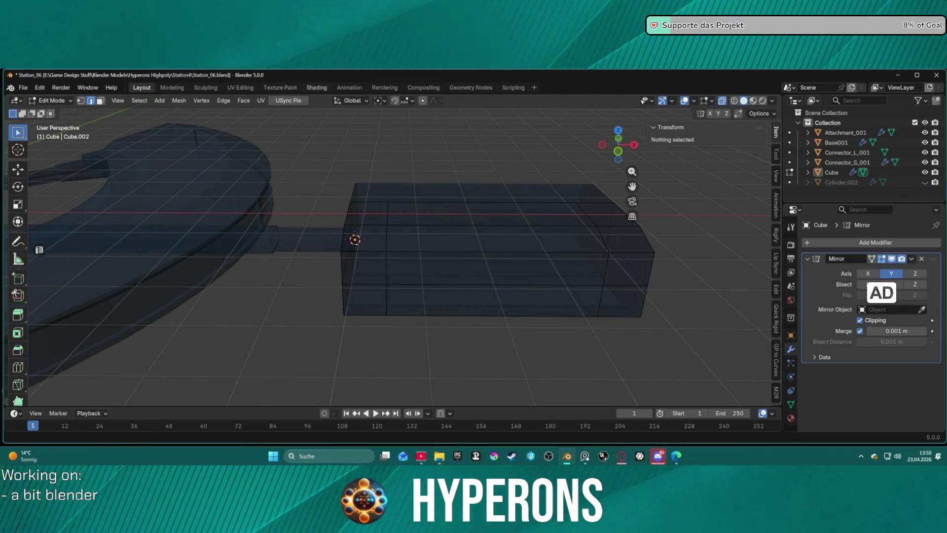
key(alt+Tab)
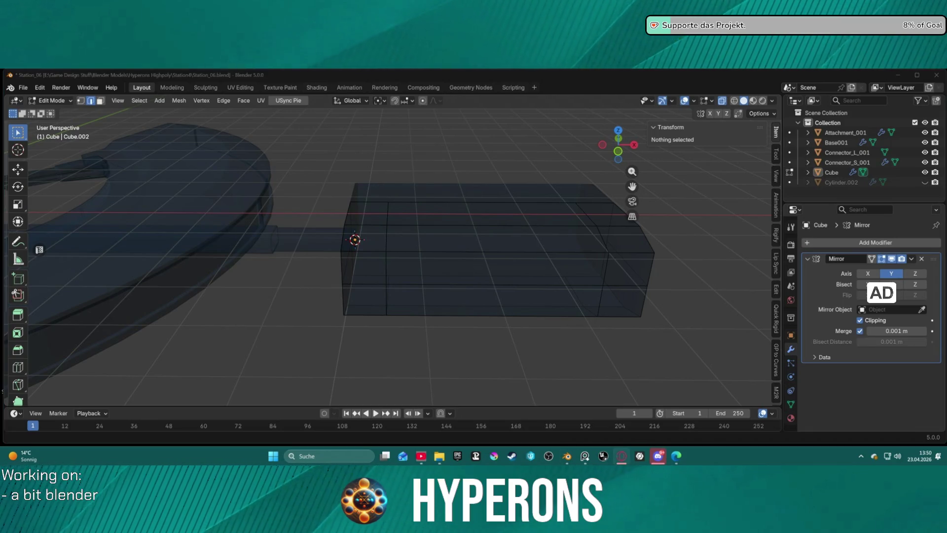